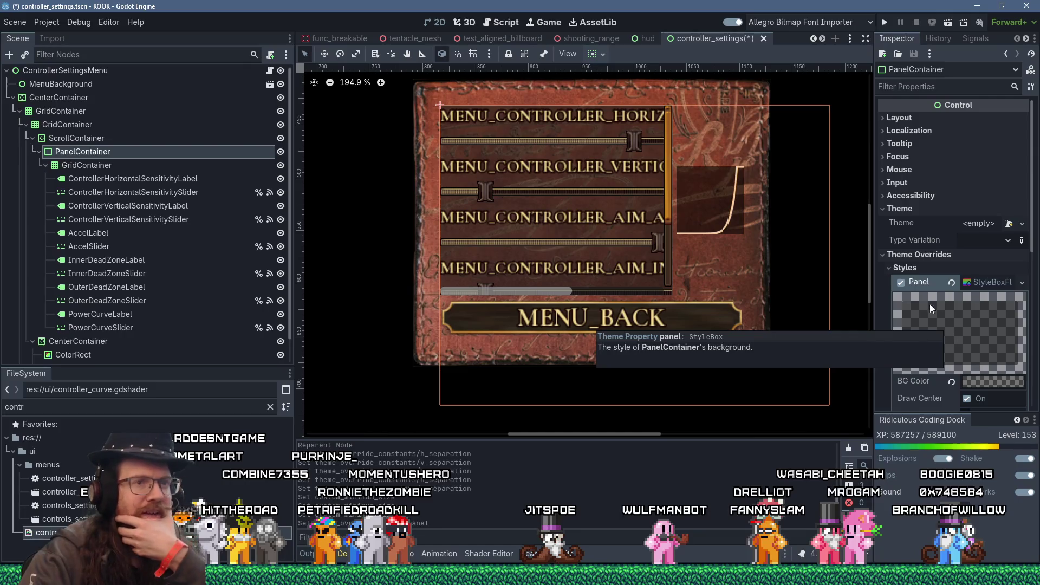
- Clear the PanelContainer's panel style override and open theme_menu_small.tres in the Theme editor
{"action": "left_click", "coordinate": [901, 282]}
{"action": "left_click", "coordinate": [980, 282]}
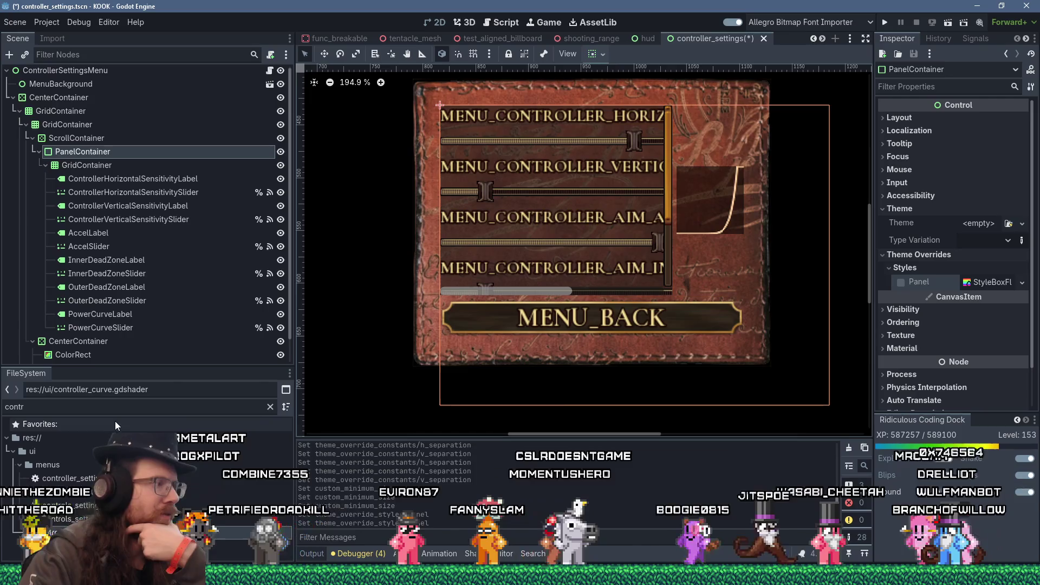
{"action": "left_click", "coordinate": [129, 406]}
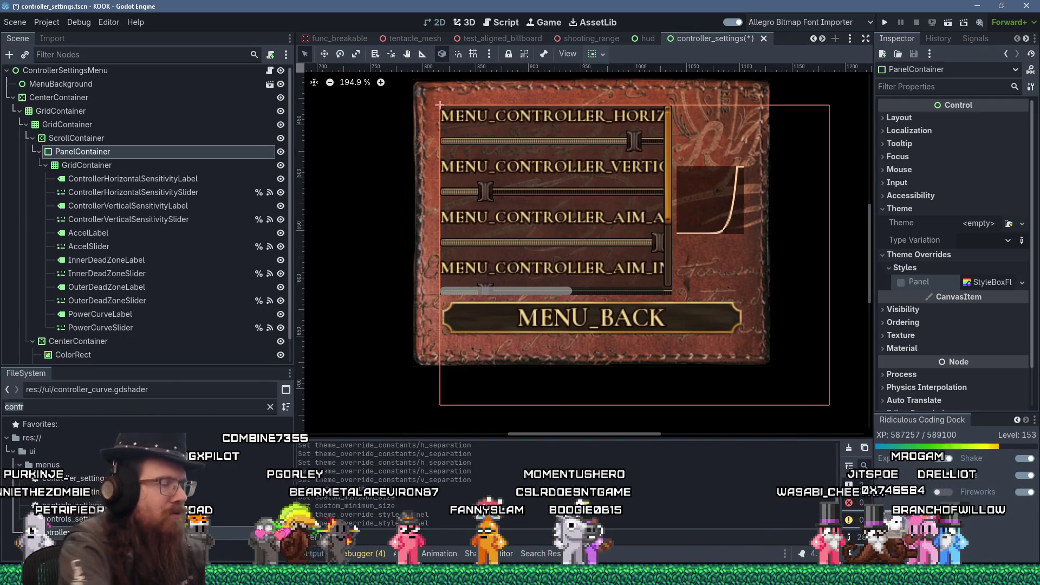
{"action": "type", "text": "menu theme"}
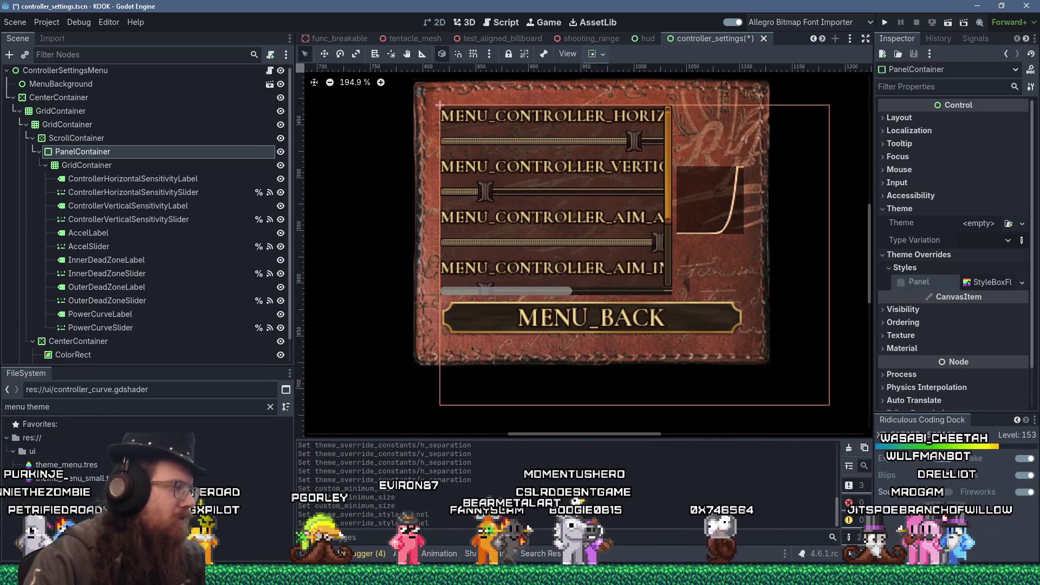
{"action": "double_click", "coordinate": [60, 478]}
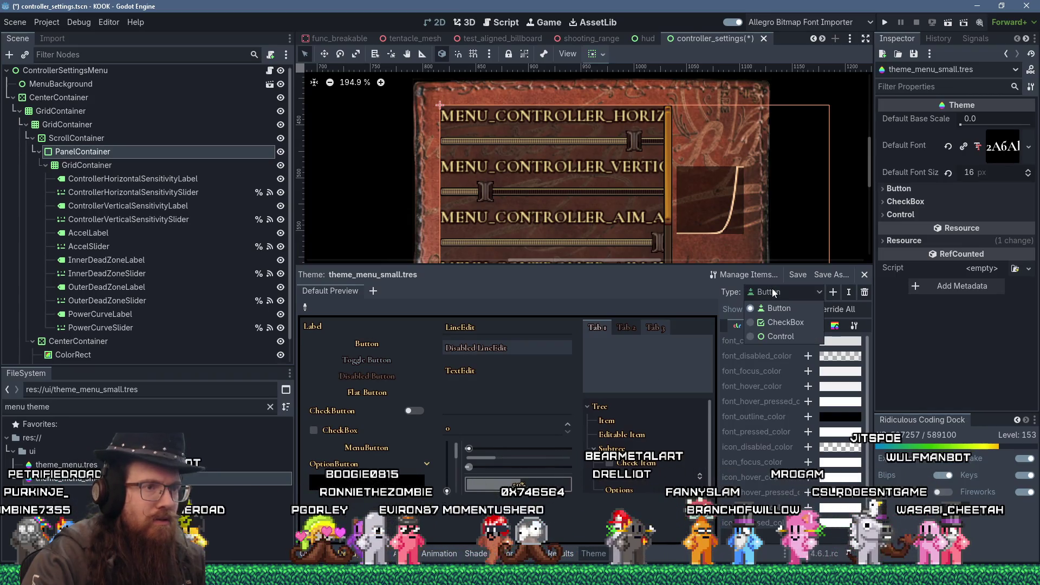
- Cancel the Add Item Type dialog, reselect the PanelContainer node, and list the theme's existing types
{"action": "left_click", "coordinate": [833, 293]}
{"action": "left_click", "coordinate": [833, 292]}
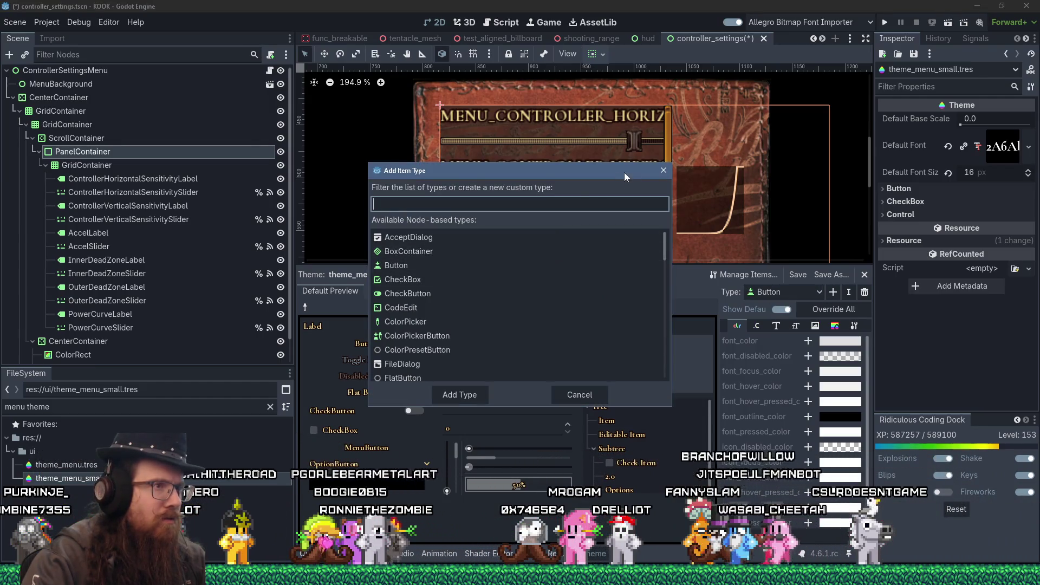
{"action": "left_click", "coordinate": [664, 170]}
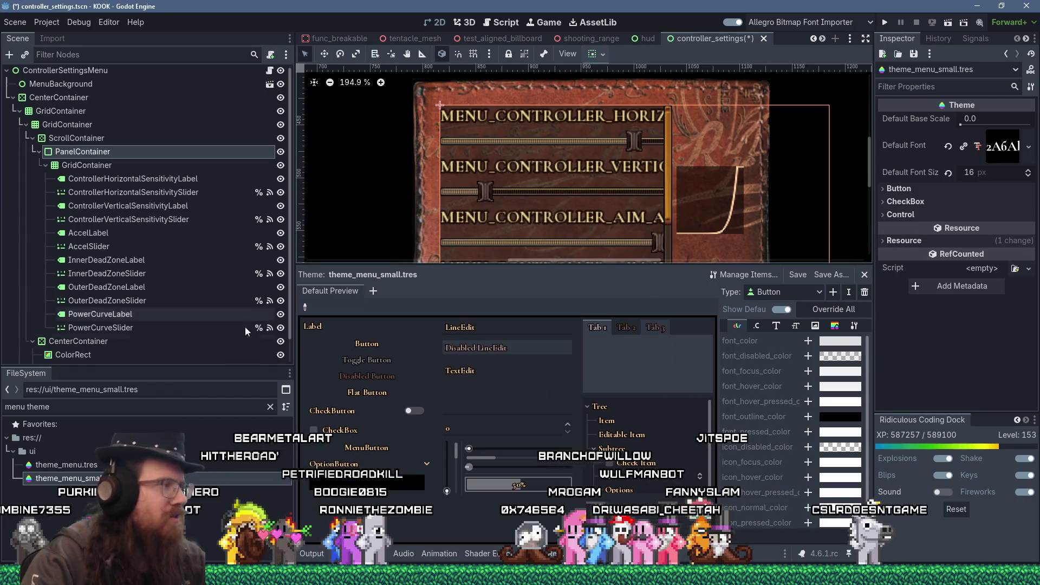
{"action": "left_click", "coordinate": [121, 151]}
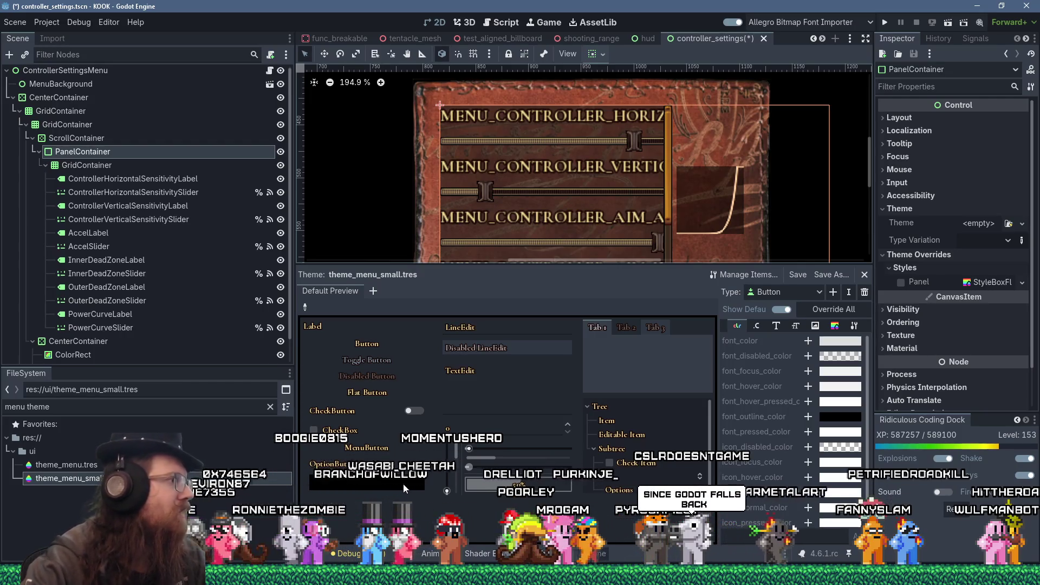
{"action": "left_click", "coordinate": [819, 293]}
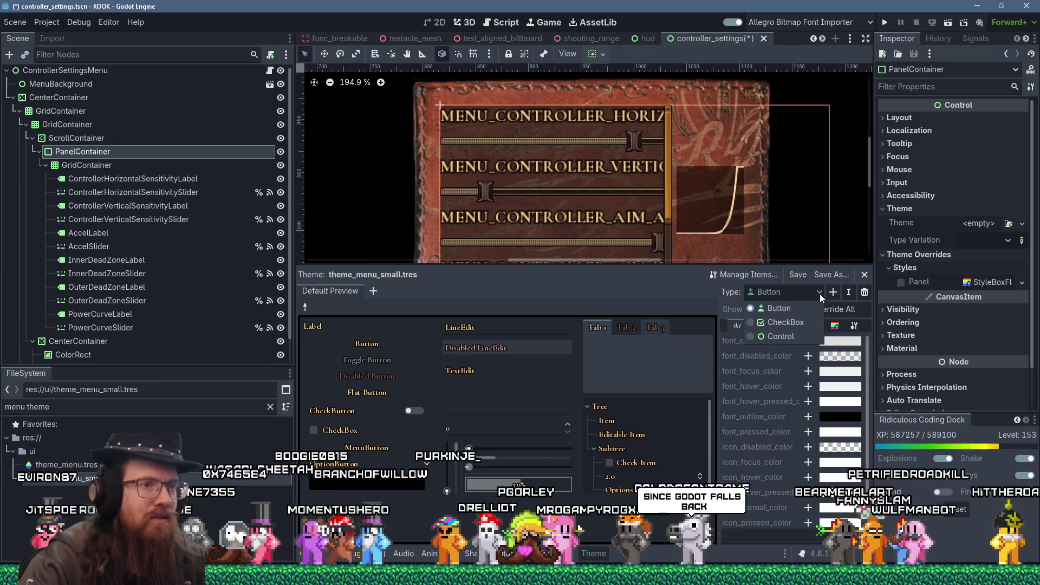
- Add the PanelContainer type to the menu theme and create a new style for its panel slot
{"action": "left_click", "coordinate": [821, 294]}
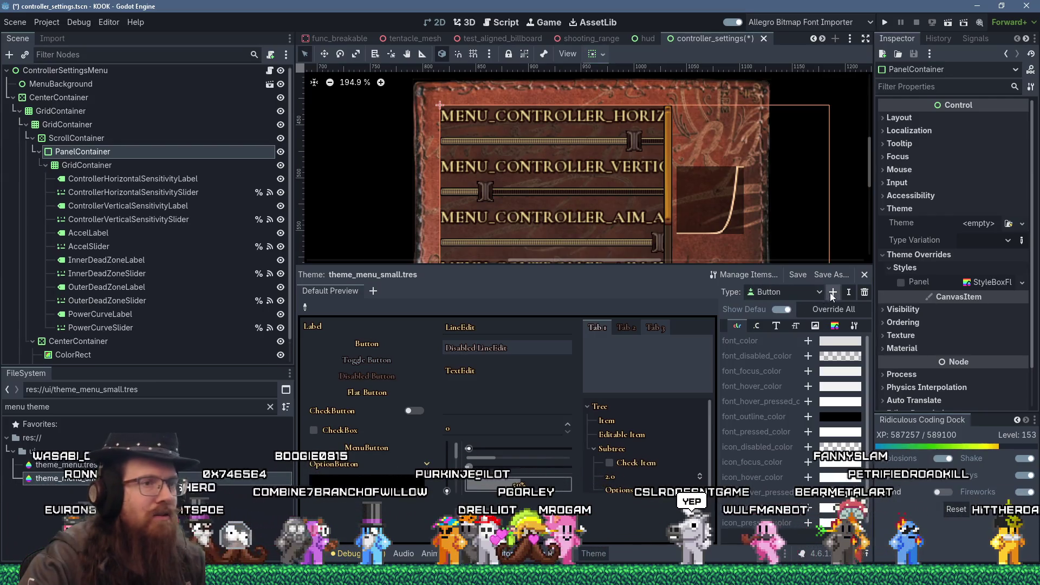
{"action": "left_click", "coordinate": [832, 294]}
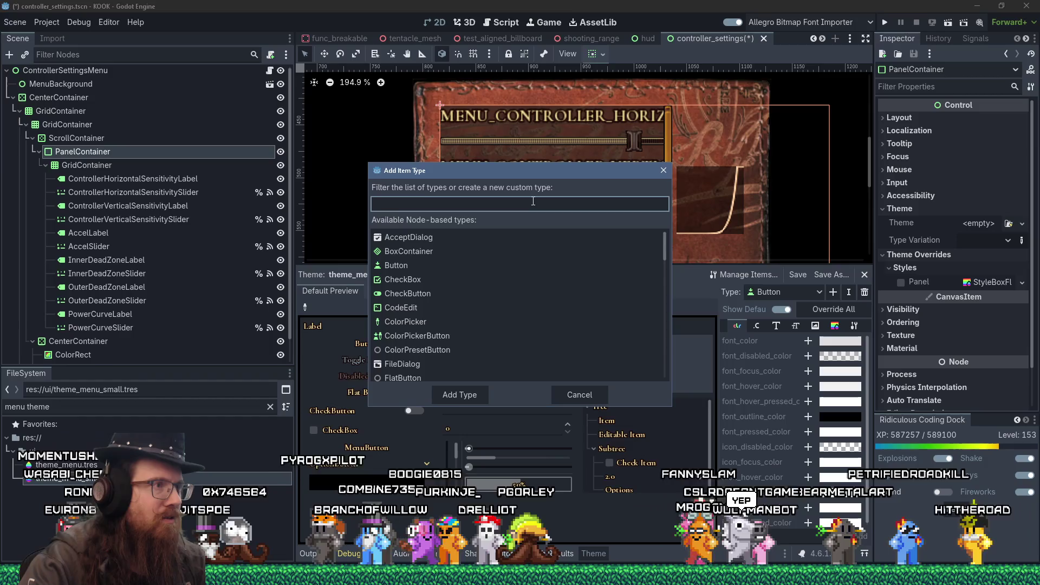
{"action": "type", "text": "panel"}
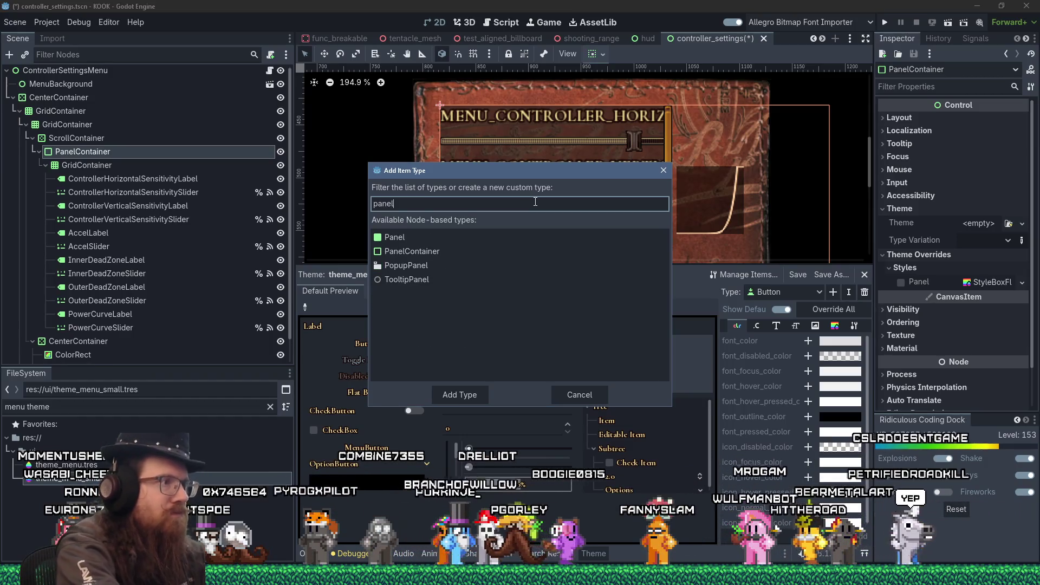
{"action": "left_click", "coordinate": [468, 255]}
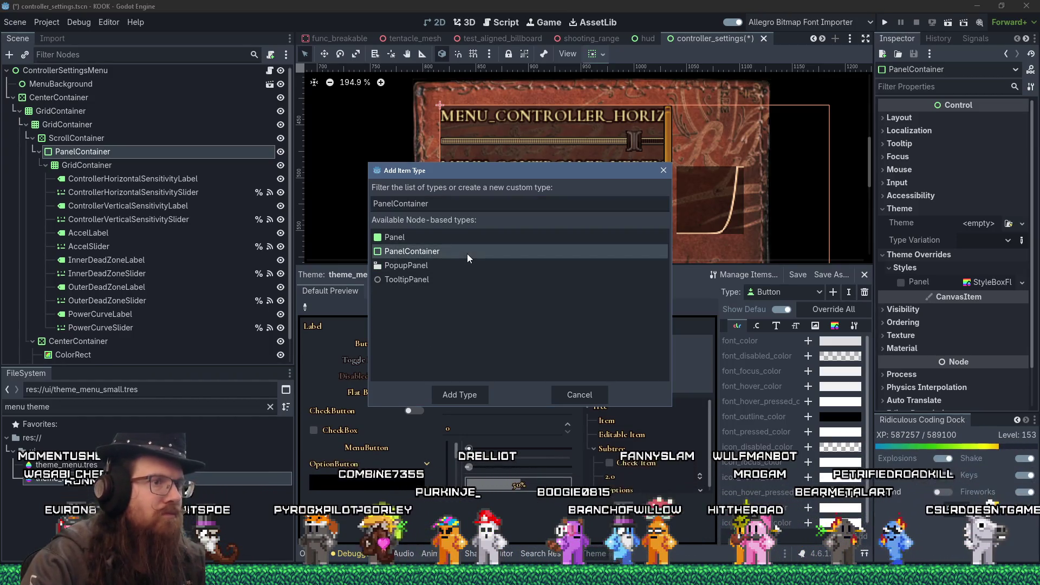
{"action": "double_click", "coordinate": [474, 251]}
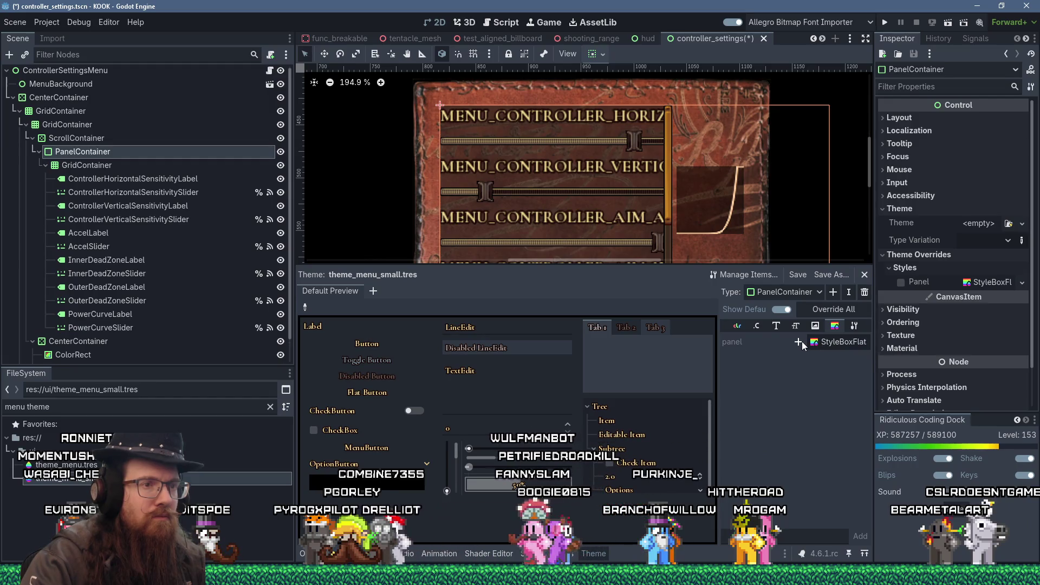
{"action": "left_click", "coordinate": [830, 345]}
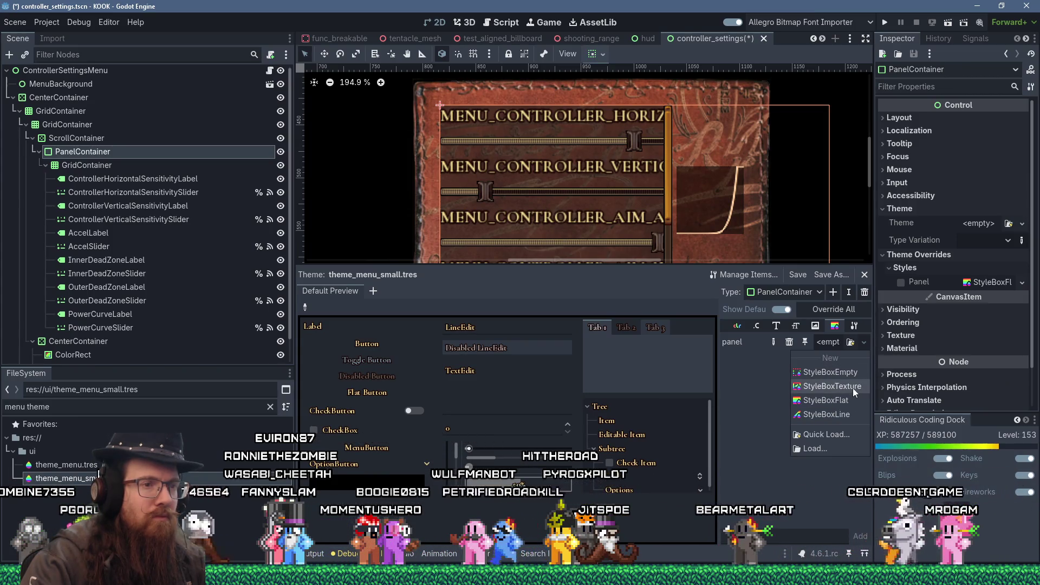
{"action": "left_click", "coordinate": [853, 403]}
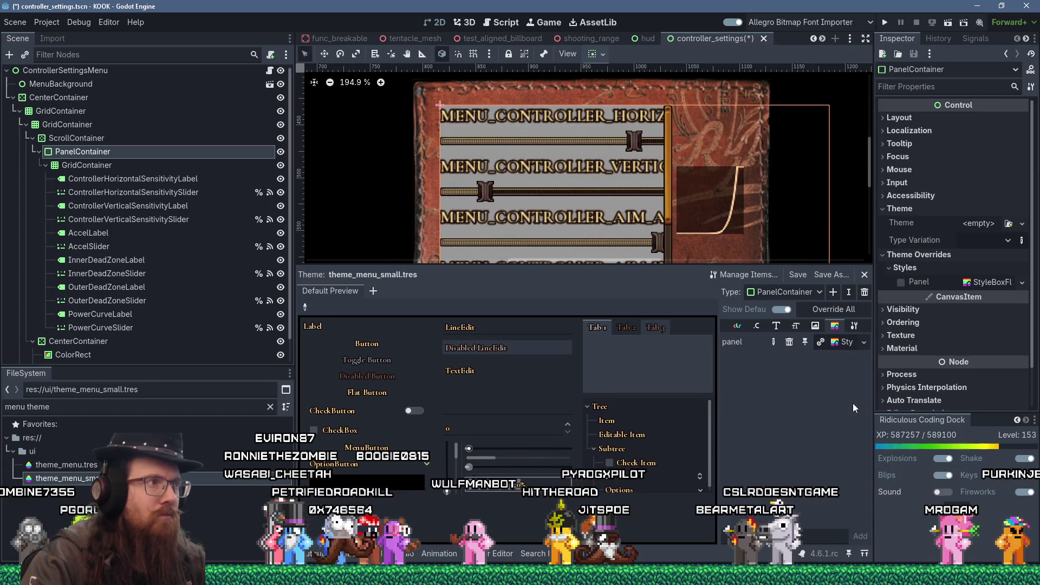
- Give the flat panel style a black border, 1 px wide on each side
{"action": "left_click", "coordinate": [850, 343]}
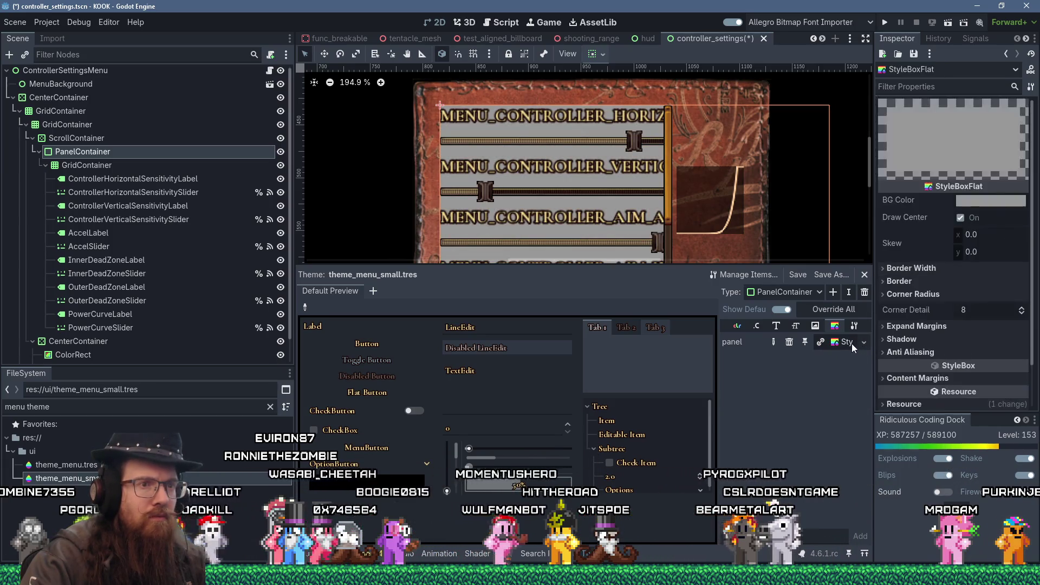
{"action": "left_click", "coordinate": [920, 283]}
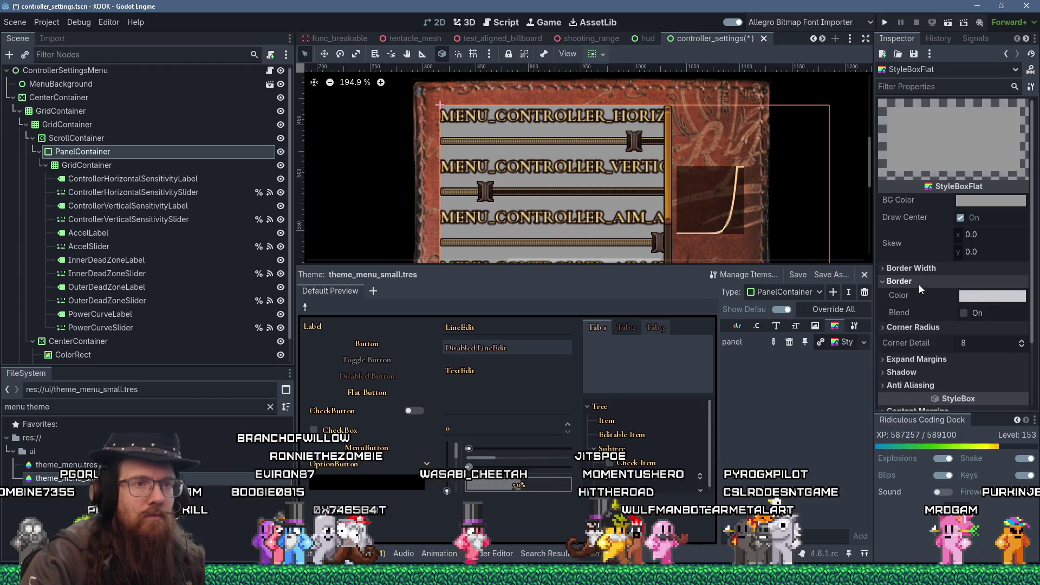
{"action": "left_click", "coordinate": [984, 297]}
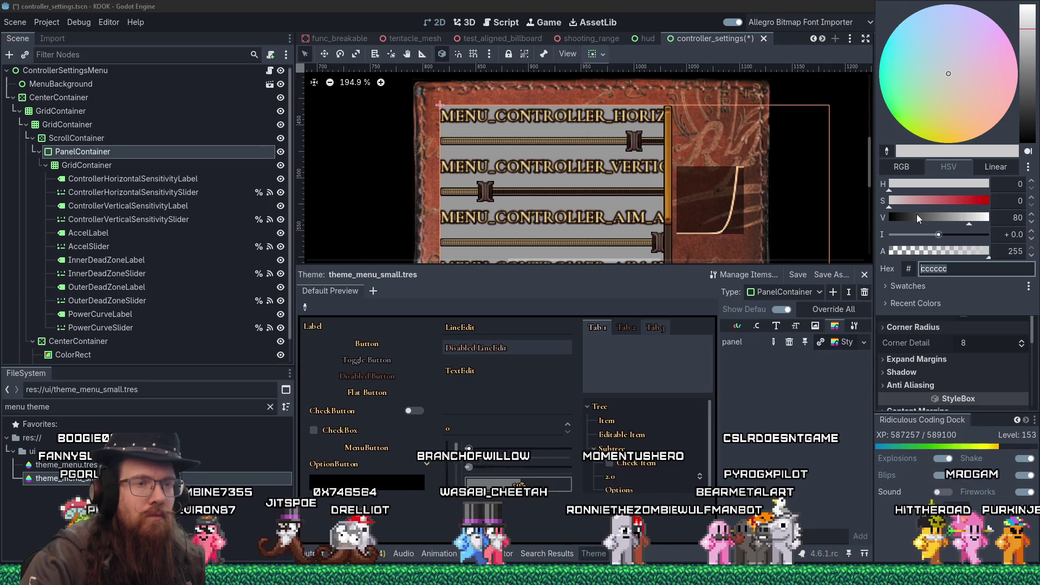
{"action": "left_click_drag", "start_coordinate": [918, 219], "coordinate": [868, 219]}
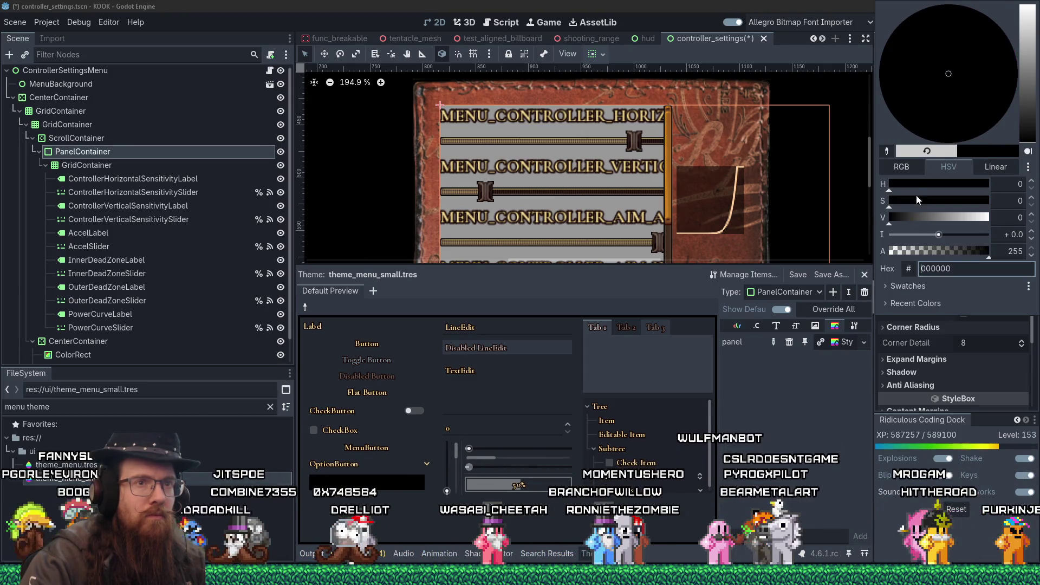
{"action": "left_click", "coordinate": [881, 332]}
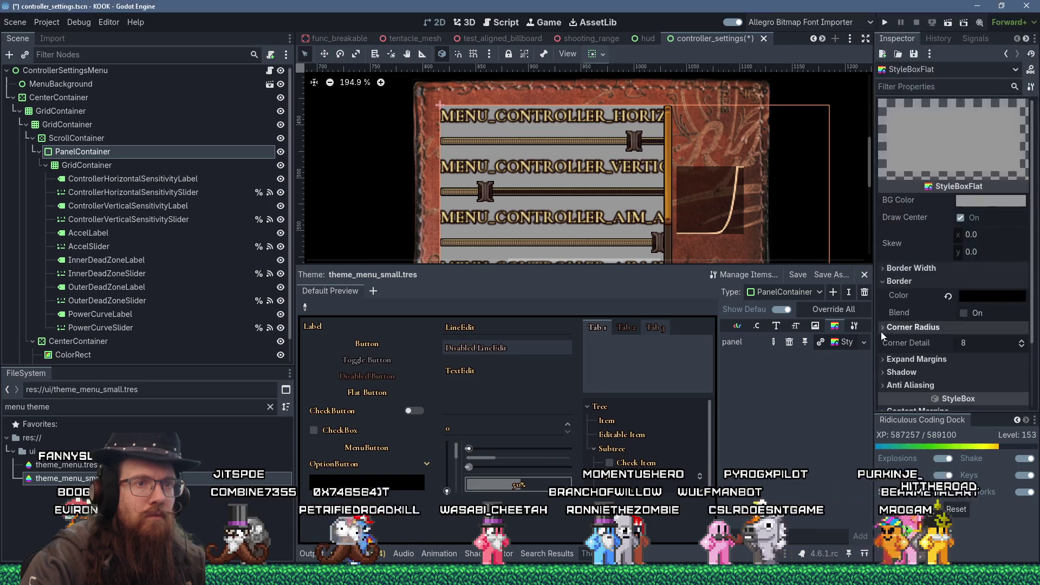
{"action": "left_click", "coordinate": [952, 271]}
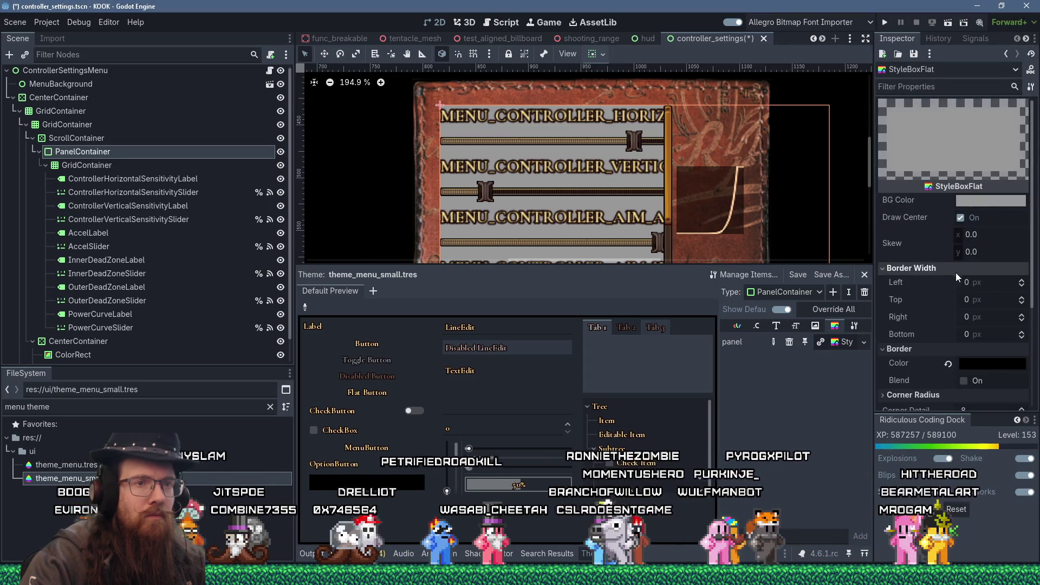
{"action": "left_click", "coordinate": [970, 282]}
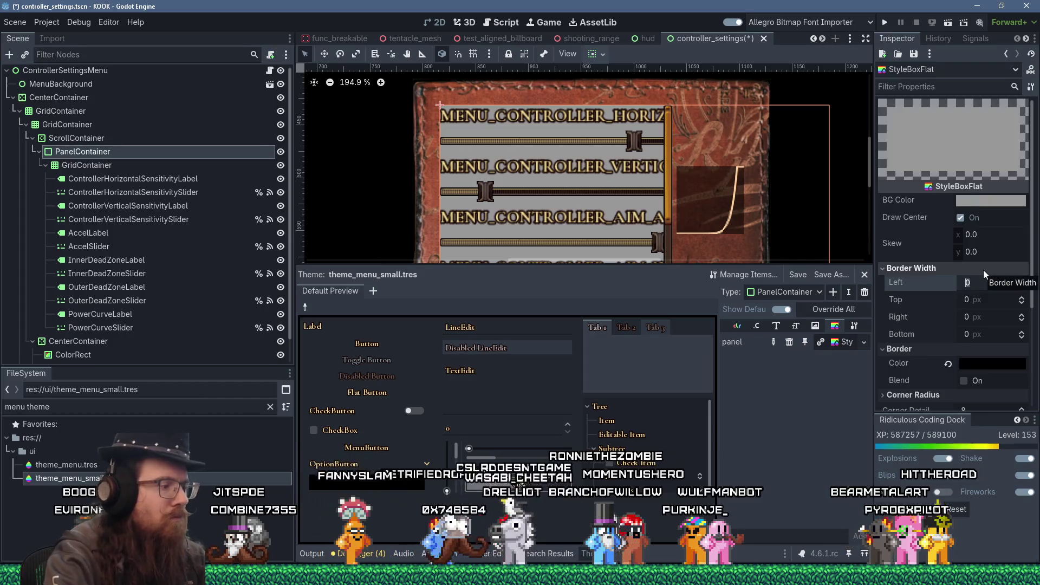
{"action": "type", "text": "1"}
{"action": "key", "text": "Tab"}
{"action": "type", "text": "1"}
{"action": "key", "text": "Tab"}
{"action": "type", "text": "1"}
{"action": "key", "text": "Tab"}
{"action": "type", "text": "1"}
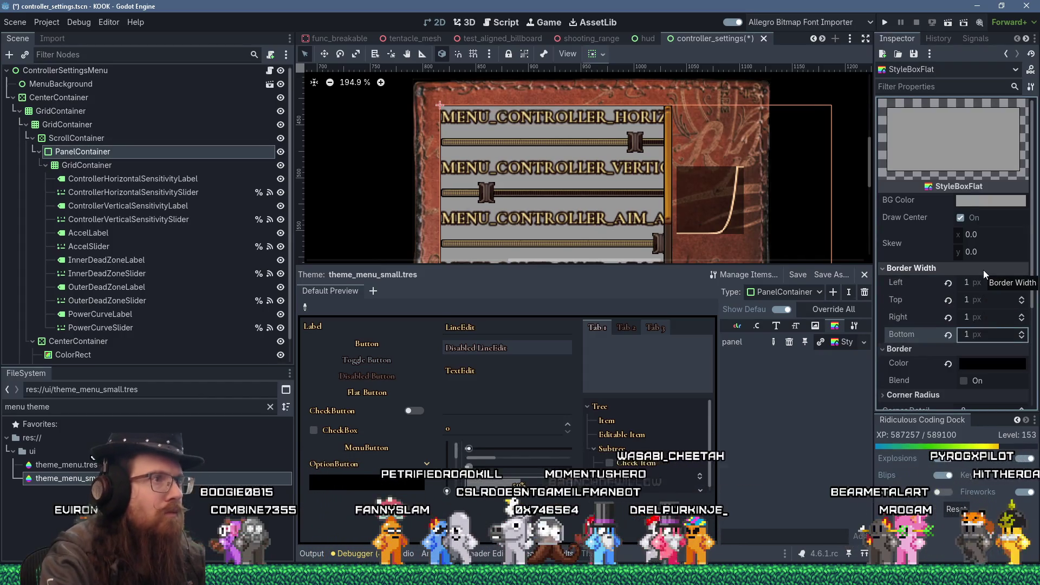
- Set the style's background colour to black with alpha around 138
{"action": "left_click", "coordinate": [989, 200]}
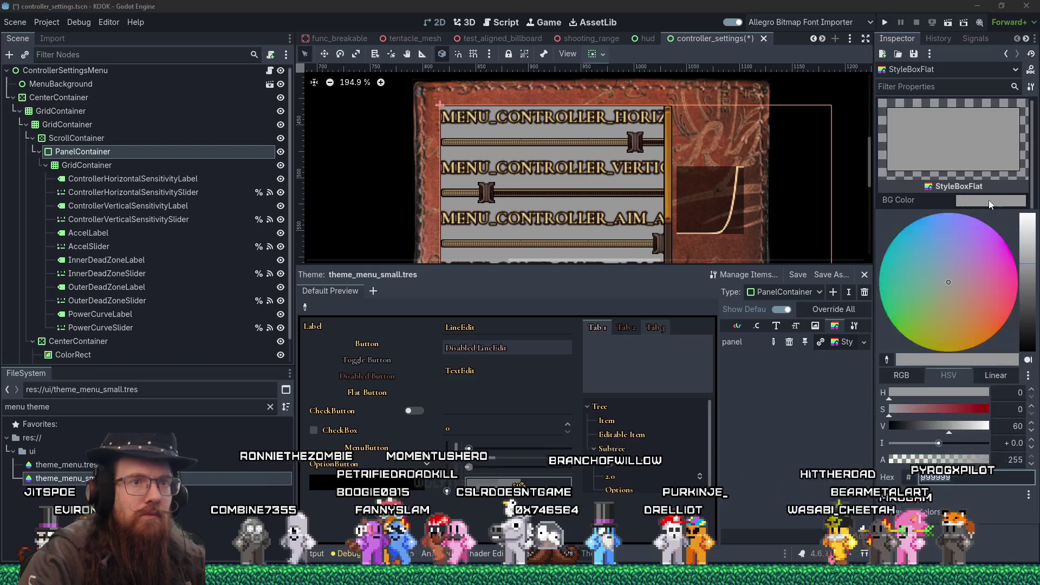
{"action": "left_click", "coordinate": [1029, 351]}
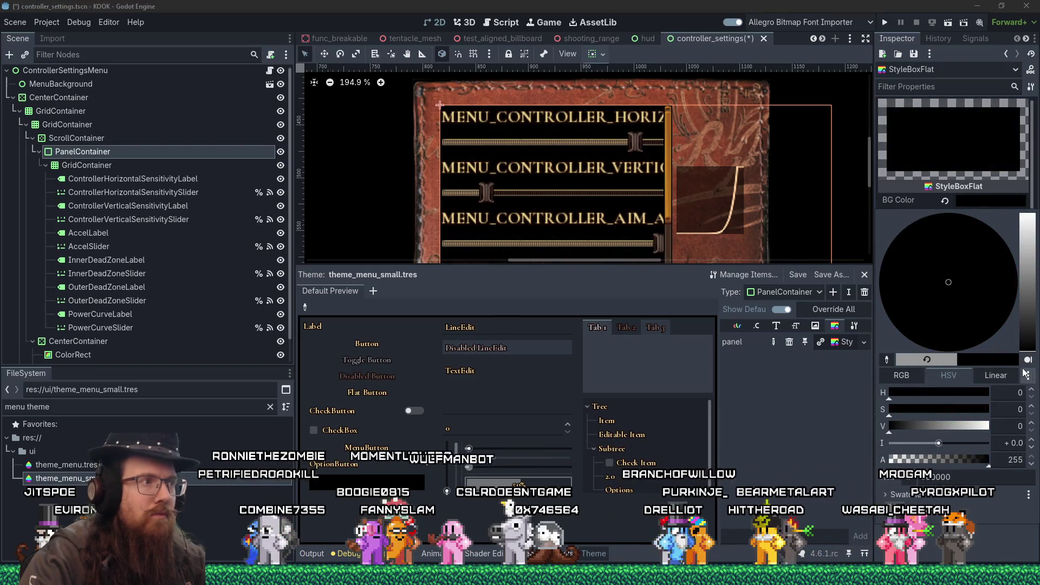
{"action": "left_click", "coordinate": [941, 460]}
{"action": "left_click", "coordinate": [944, 460]}
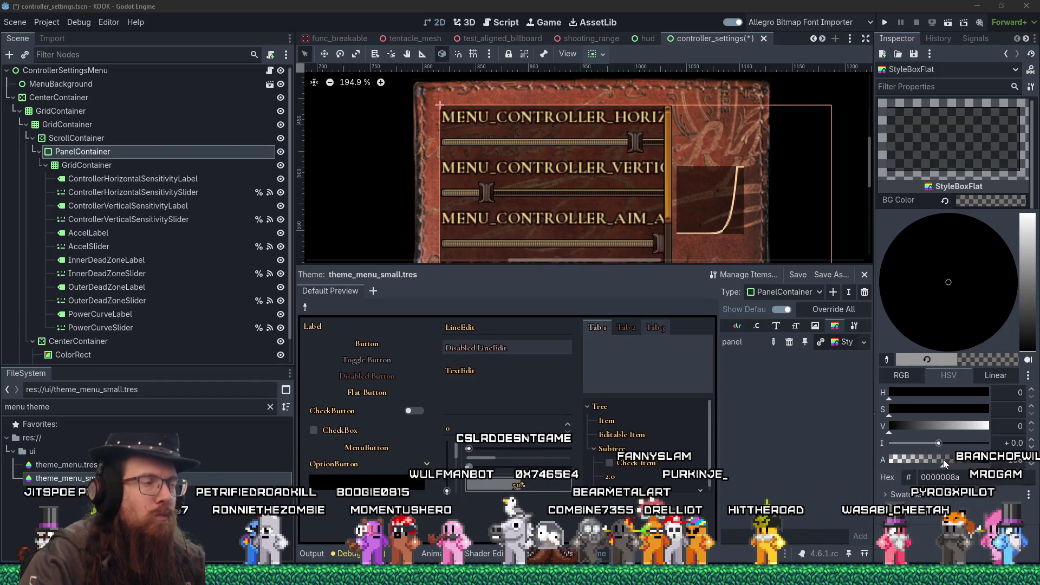
{"action": "left_click", "coordinate": [915, 211]}
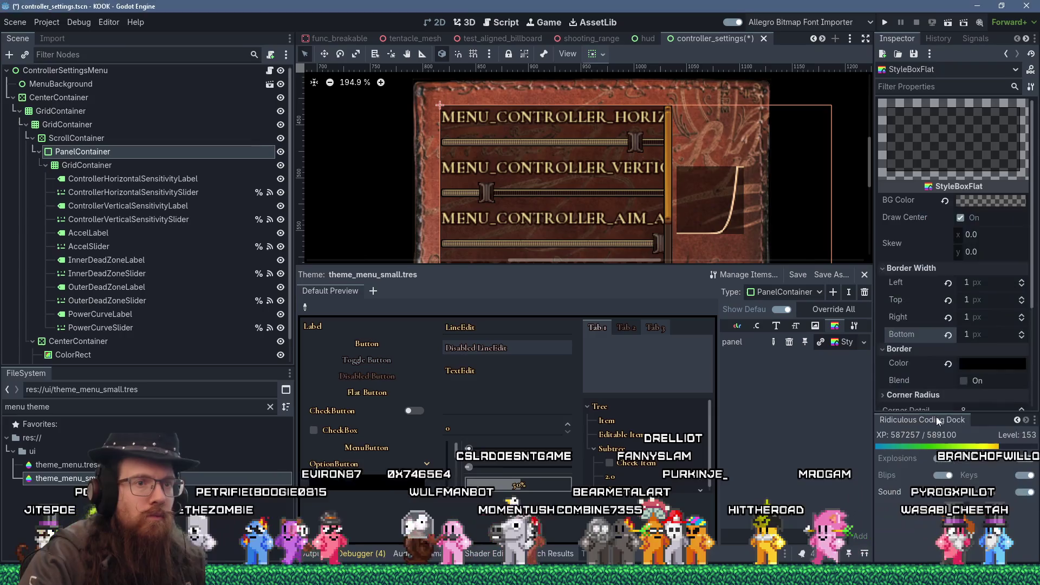
- Set the panel style's expand margins to 2 px on each side
{"action": "scroll", "coordinate": [938, 357], "scroll_direction": "down", "scroll_amount": 3}
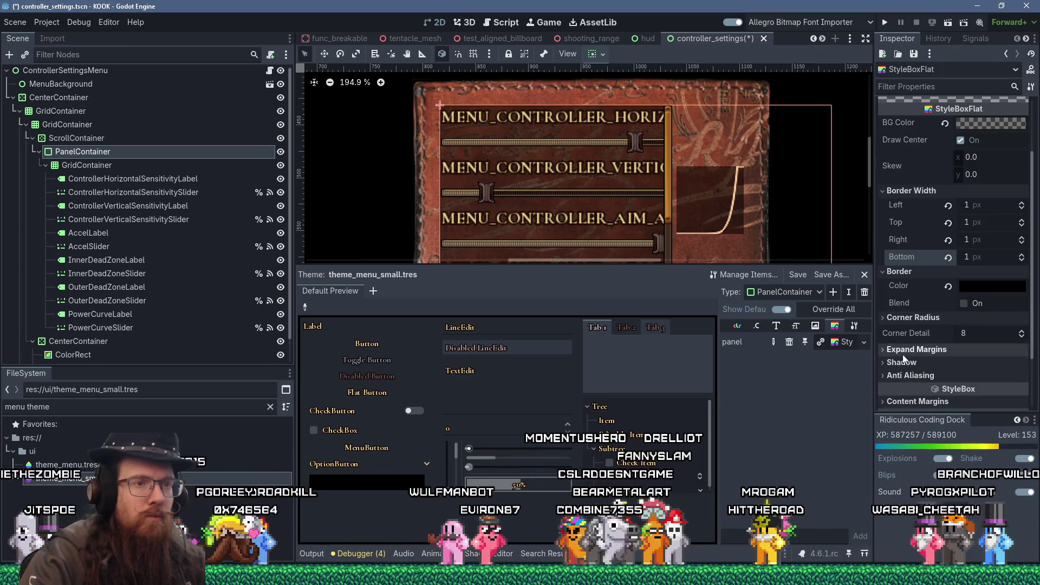
{"action": "left_click", "coordinate": [913, 352]}
{"action": "scroll", "coordinate": [912, 354], "scroll_direction": "down", "scroll_amount": 3}
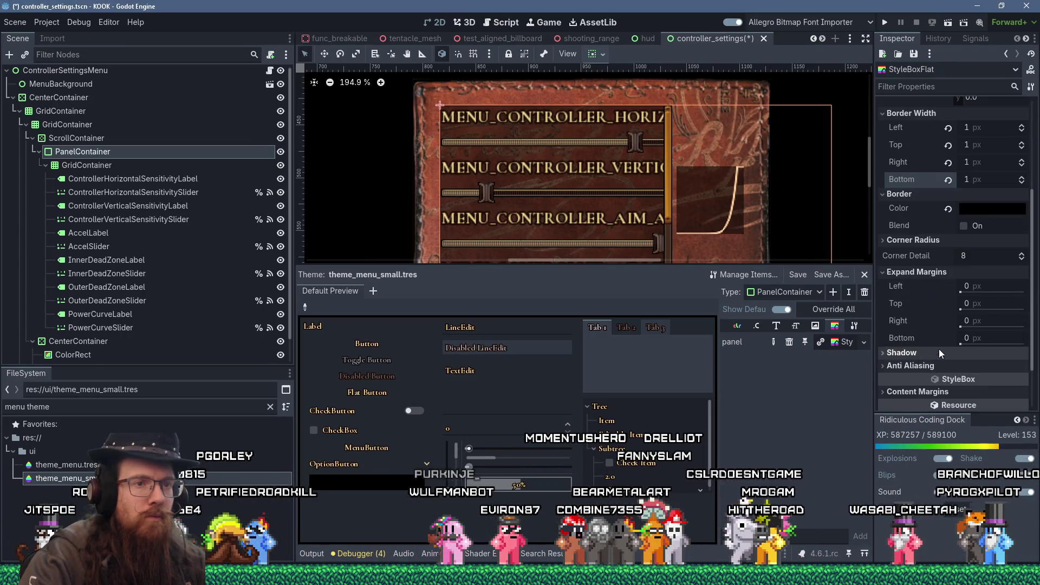
{"action": "left_click", "coordinate": [974, 287]}
{"action": "type", "text": "2"}
{"action": "key", "text": "Tab"}
{"action": "type", "text": "2"}
{"action": "key", "text": "Tab"}
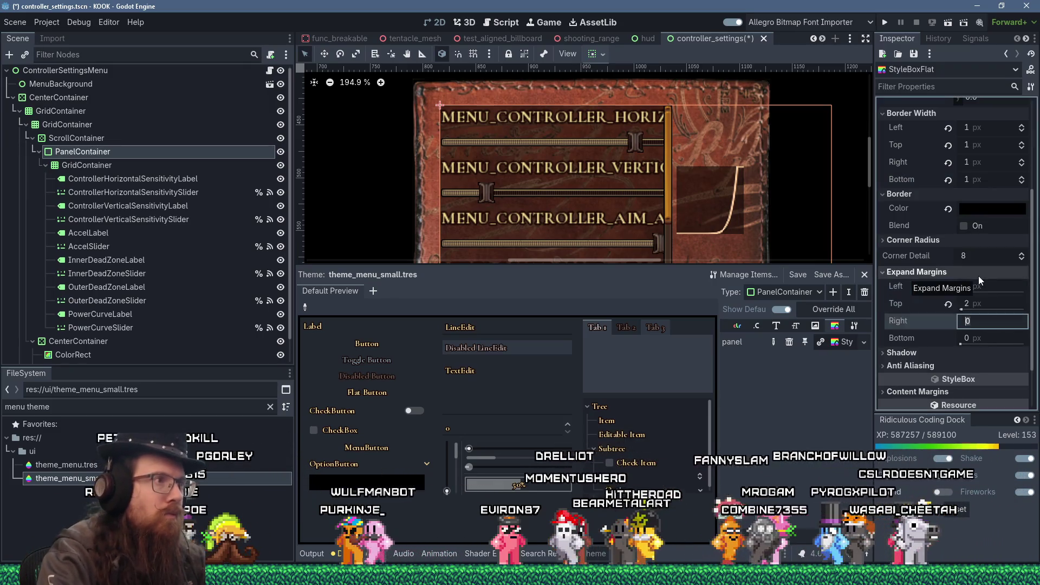
{"action": "type", "text": "2"}
{"action": "key", "text": "Tab"}
{"action": "type", "text": "2"}
{"action": "key", "text": "Tab"}
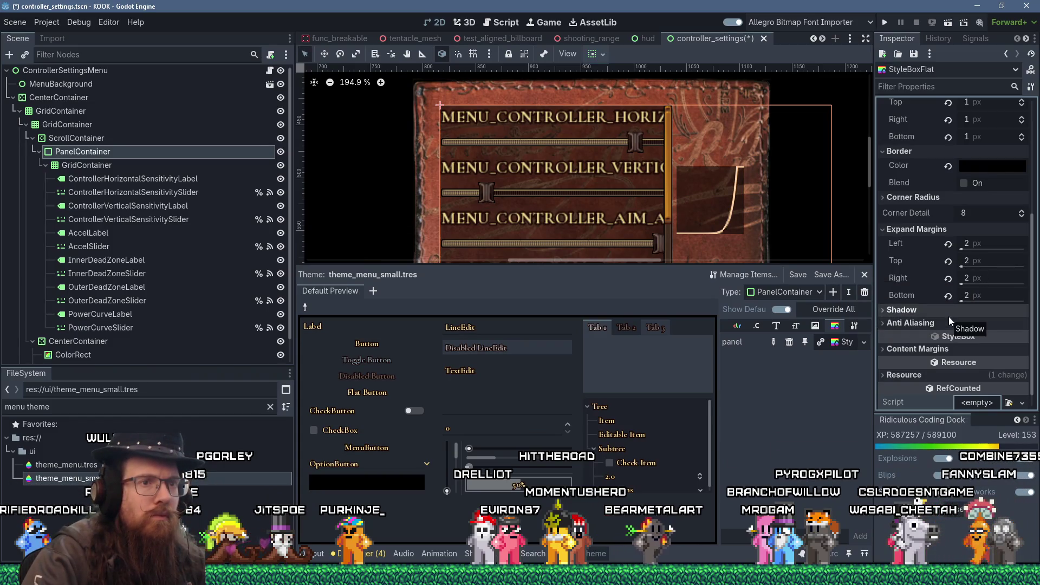
- Set the style's content margins to 2 px on each side
{"action": "left_click", "coordinate": [949, 317]}
{"action": "scroll", "coordinate": [948, 317], "scroll_direction": "down", "scroll_amount": 2}
{"action": "left_click", "coordinate": [948, 305]}
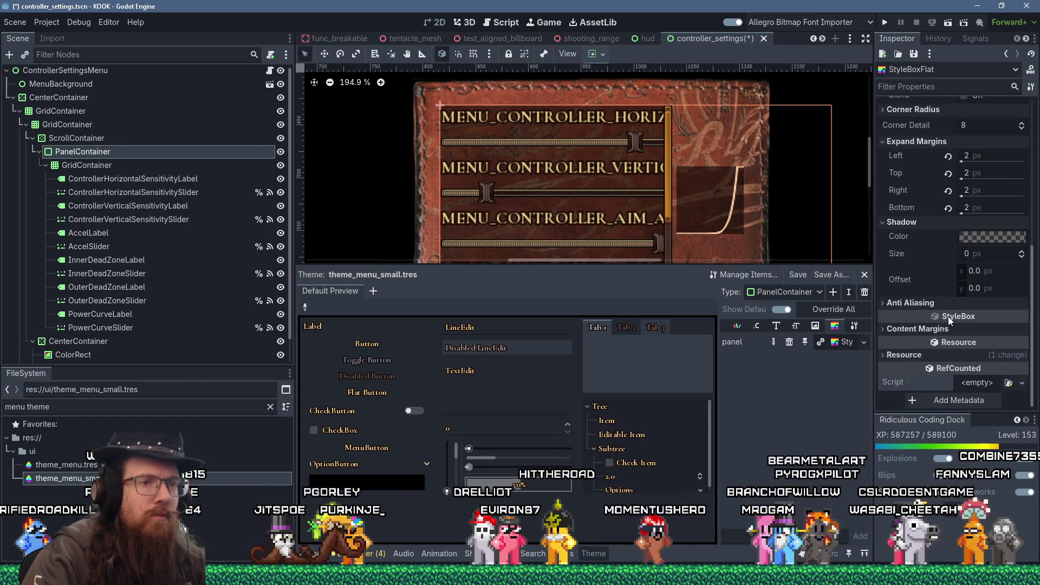
{"action": "scroll", "coordinate": [948, 305], "scroll_direction": "down", "scroll_amount": 1}
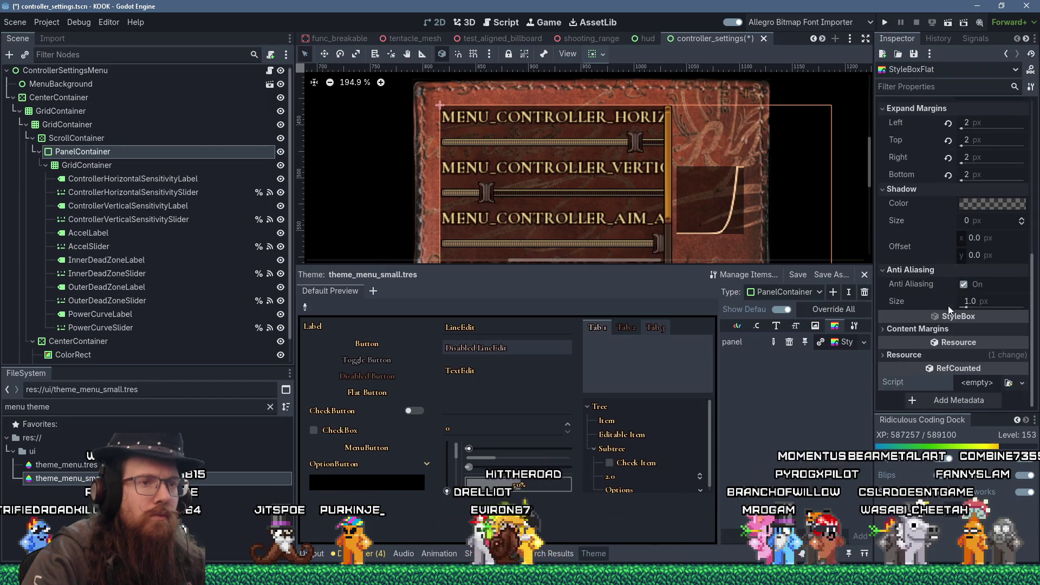
{"action": "left_click", "coordinate": [948, 327]}
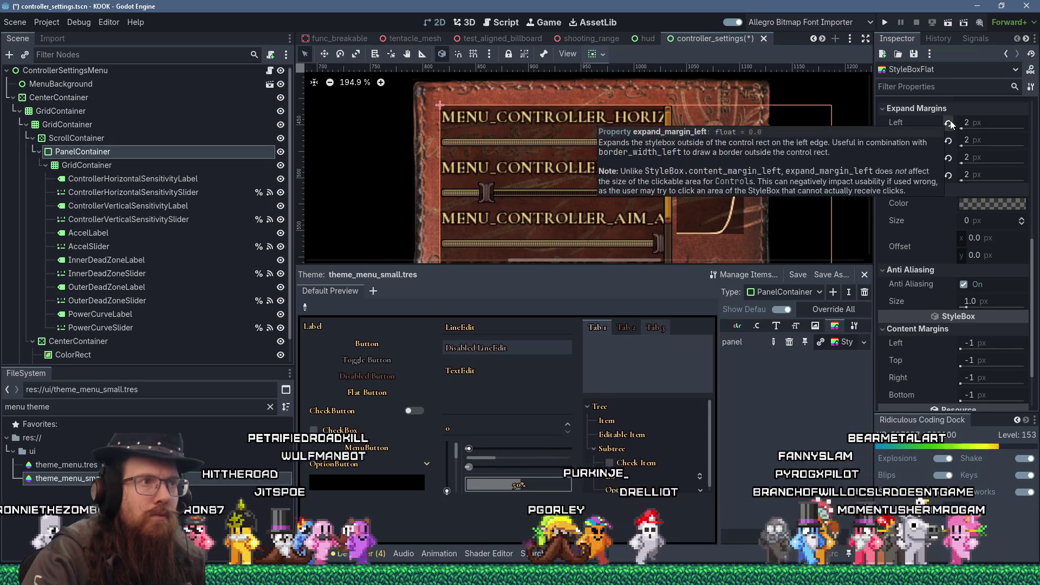
{"action": "left_click", "coordinate": [980, 342]}
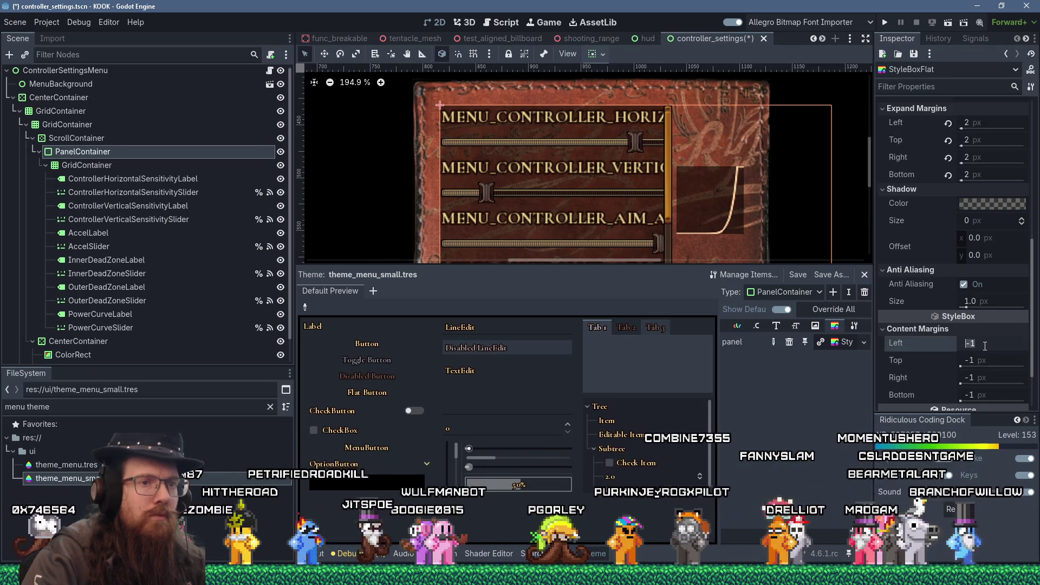
{"action": "type", "text": "2"}
{"action": "key", "text": "Tab"}
{"action": "type", "text": "2"}
{"action": "key", "text": "Tab"}
{"action": "type", "text": "2"}
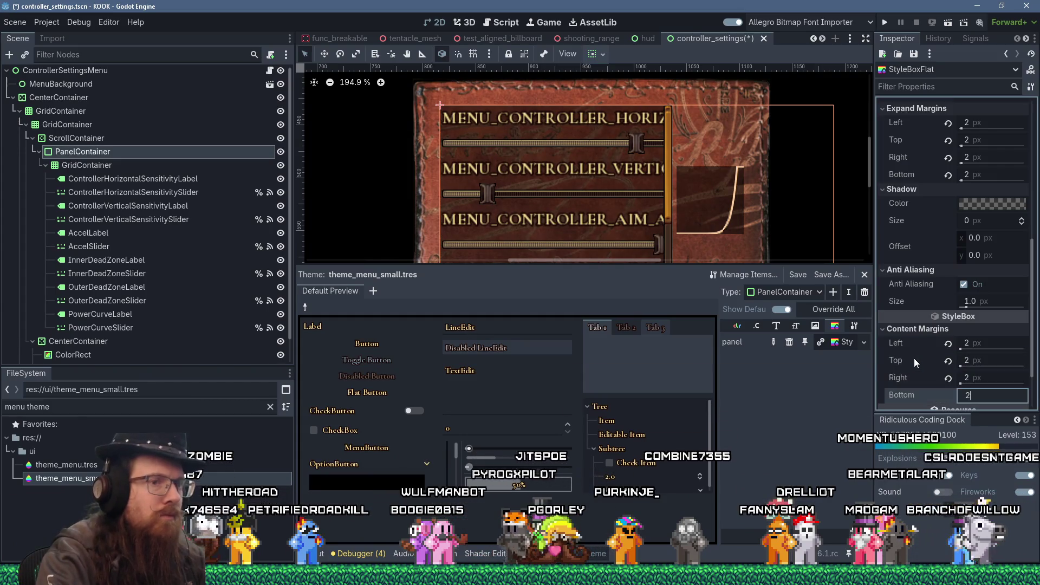
{"action": "key", "text": "Tab"}
{"action": "type", "text": "2"}
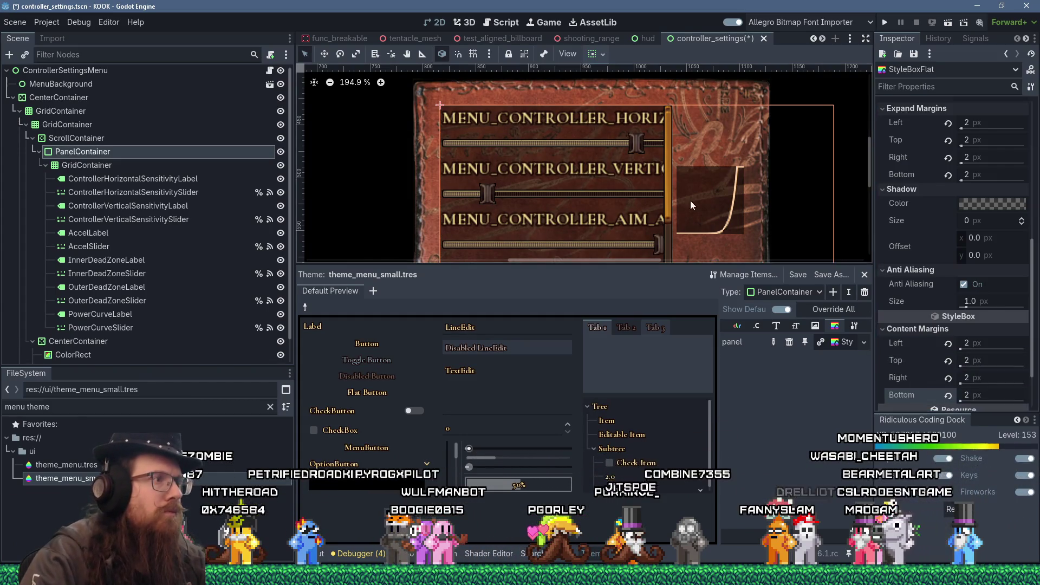
- Change the border width to 2 px for left, top, right and bottom
{"action": "scroll", "coordinate": [581, 184], "scroll_direction": "down", "scroll_amount": 2}
{"action": "scroll", "coordinate": [457, 154], "scroll_direction": "up", "scroll_amount": 6}
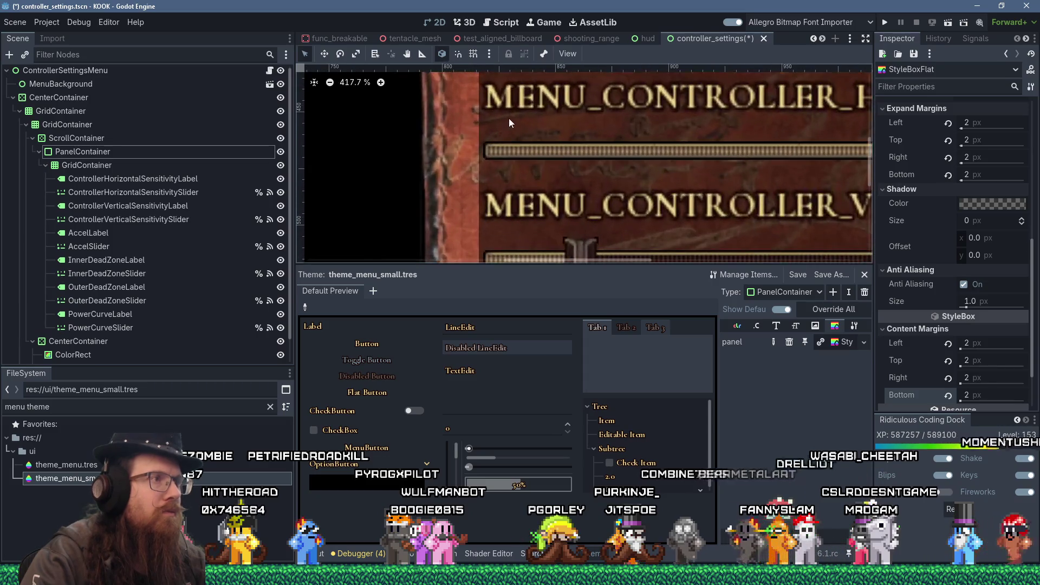
{"action": "scroll", "coordinate": [485, 151], "scroll_direction": "up", "scroll_amount": 3}
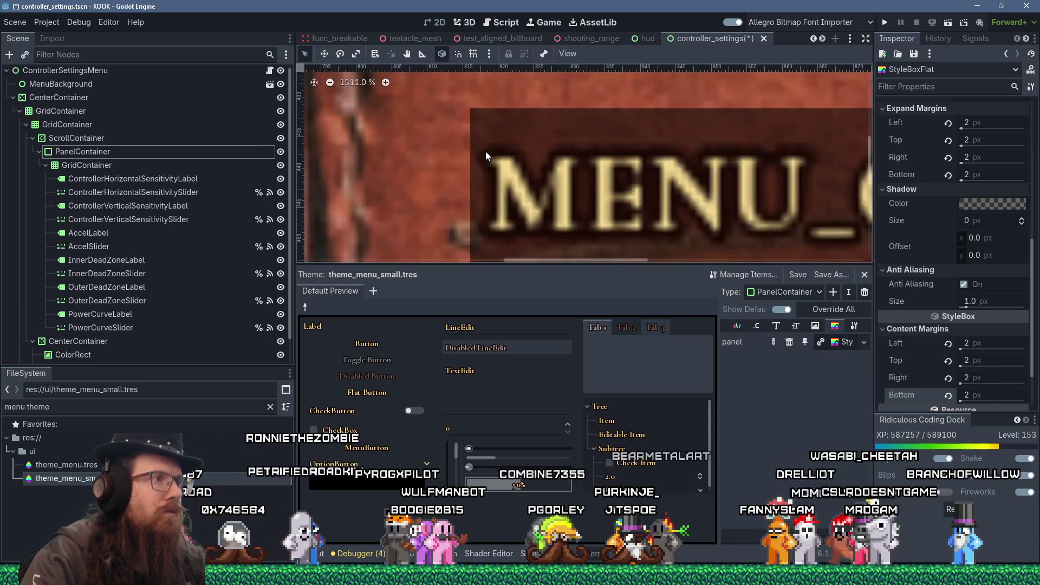
{"action": "scroll", "coordinate": [486, 151], "scroll_direction": "down", "scroll_amount": 6}
{"action": "scroll", "coordinate": [490, 157], "scroll_direction": "down", "scroll_amount": 1}
{"action": "scroll", "coordinate": [555, 164], "scroll_direction": "up", "scroll_amount": 1}
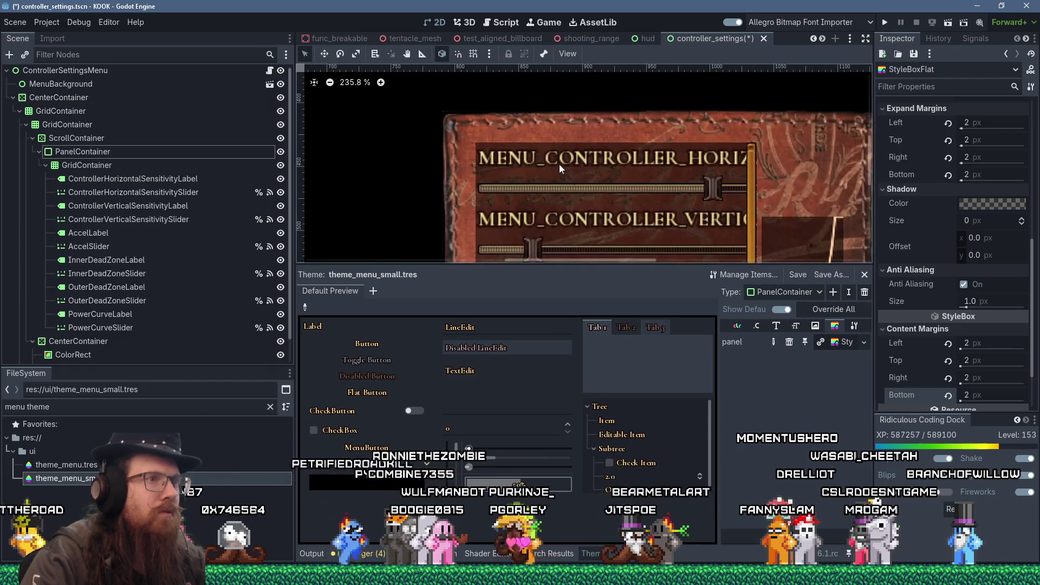
{"action": "scroll", "coordinate": [926, 233], "scroll_direction": "up", "scroll_amount": 5}
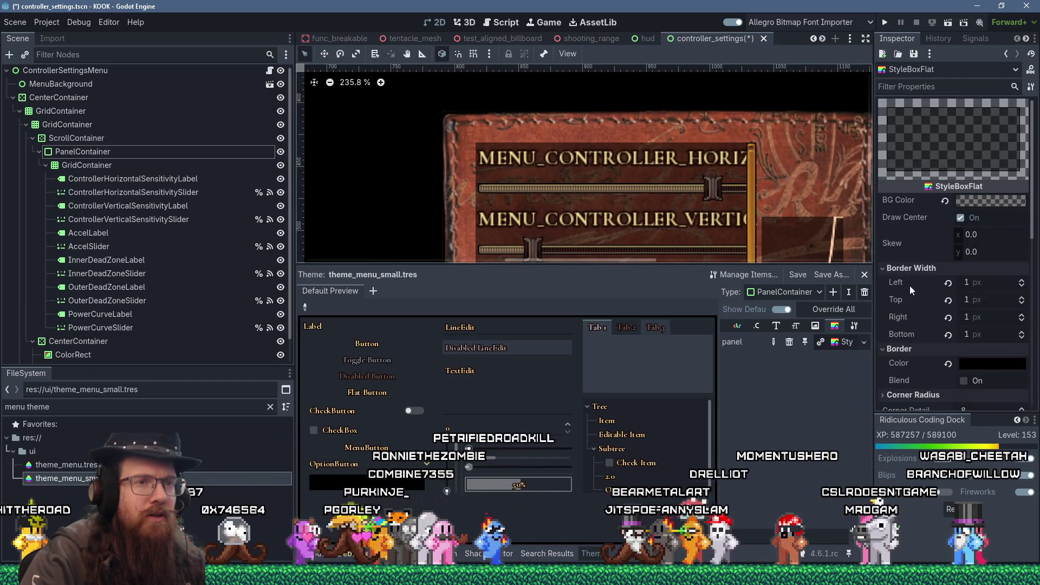
{"action": "left_click", "coordinate": [978, 282]}
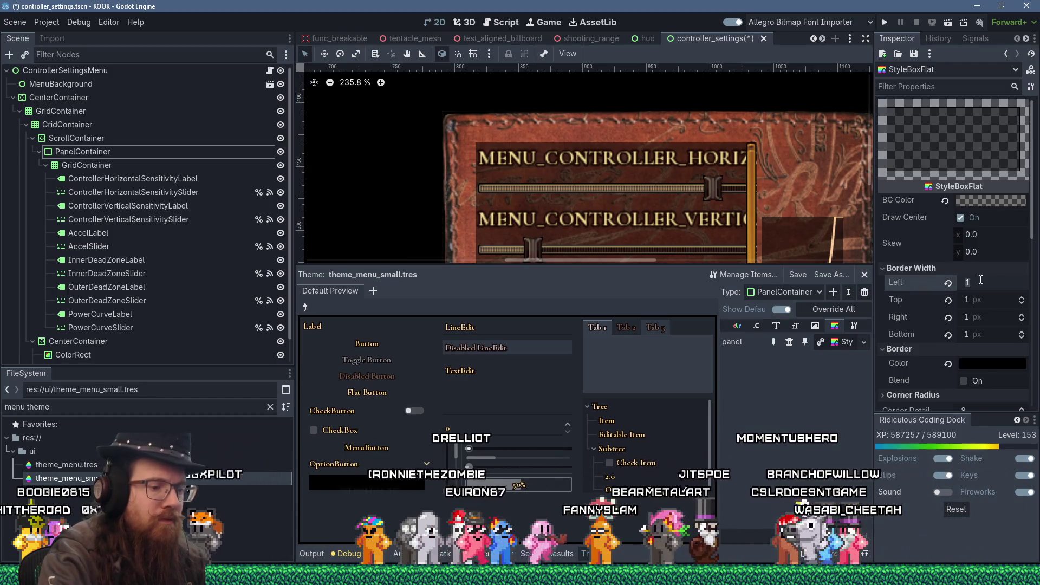
{"action": "type", "text": "2"}
{"action": "key", "text": "Tab"}
{"action": "type", "text": "2"}
{"action": "key", "text": "Tab"}
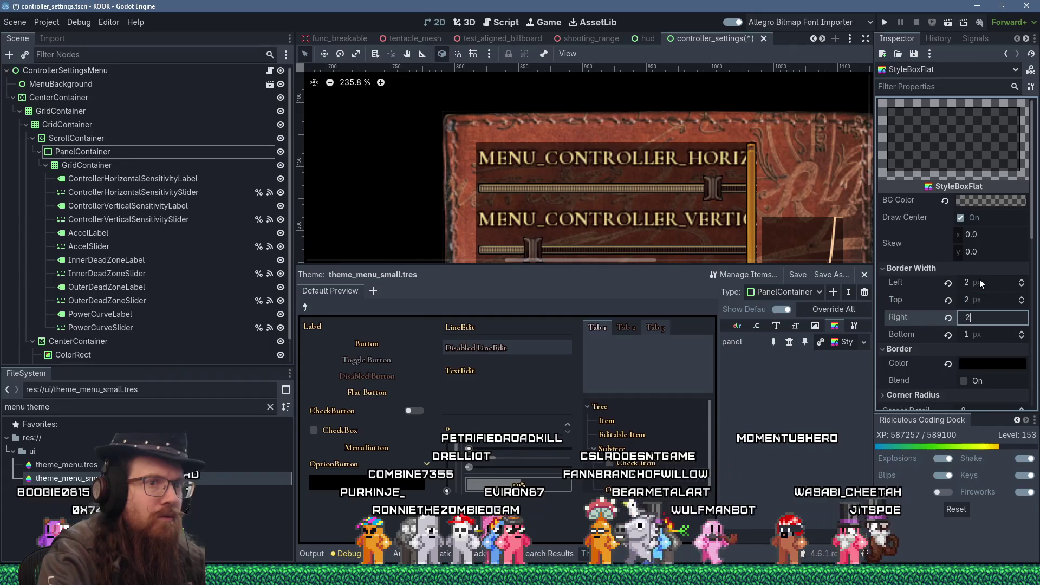
{"action": "type", "text": "2"}
{"action": "key", "text": "Tab"}
{"action": "type", "text": "2"}
{"action": "key", "text": "Return"}
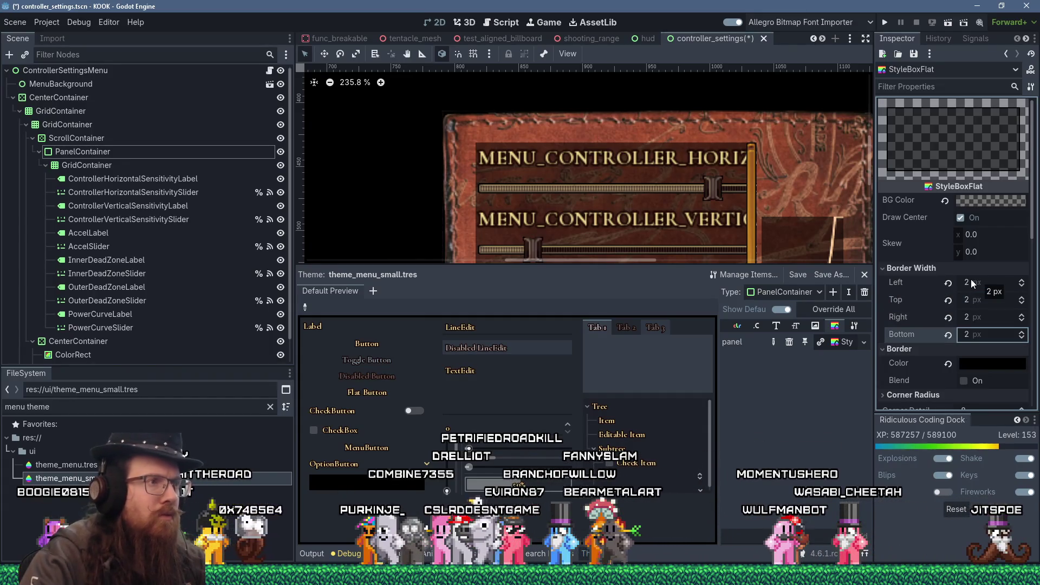
- Confirm the border colour stays black, then save and run the game
{"action": "left_click", "coordinate": [979, 365]}
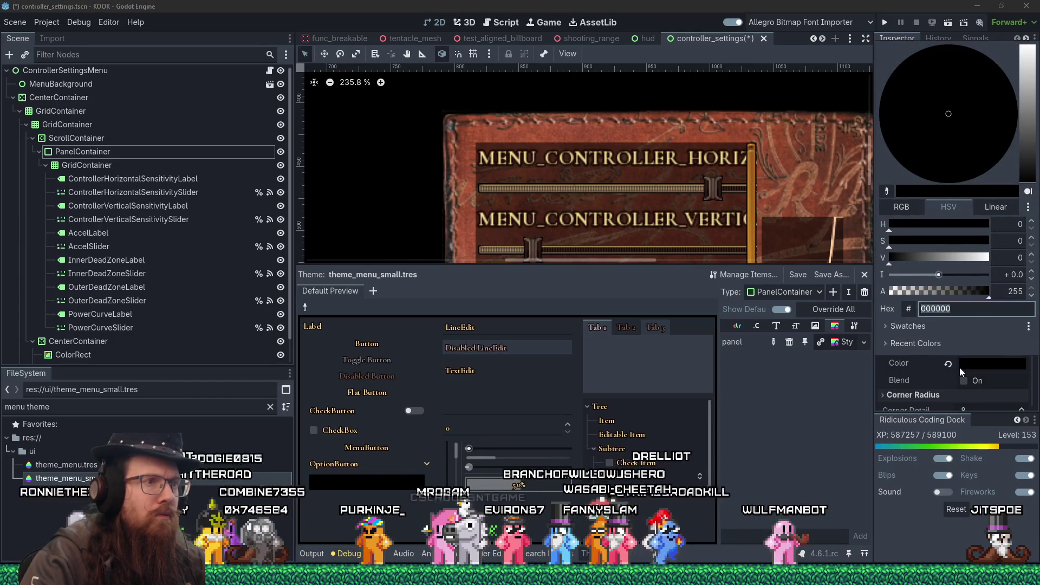
{"action": "left_click", "coordinate": [935, 369]}
{"action": "scroll", "coordinate": [741, 173], "scroll_direction": "up", "scroll_amount": 5}
{"action": "scroll", "coordinate": [742, 177], "scroll_direction": "down", "scroll_amount": 3}
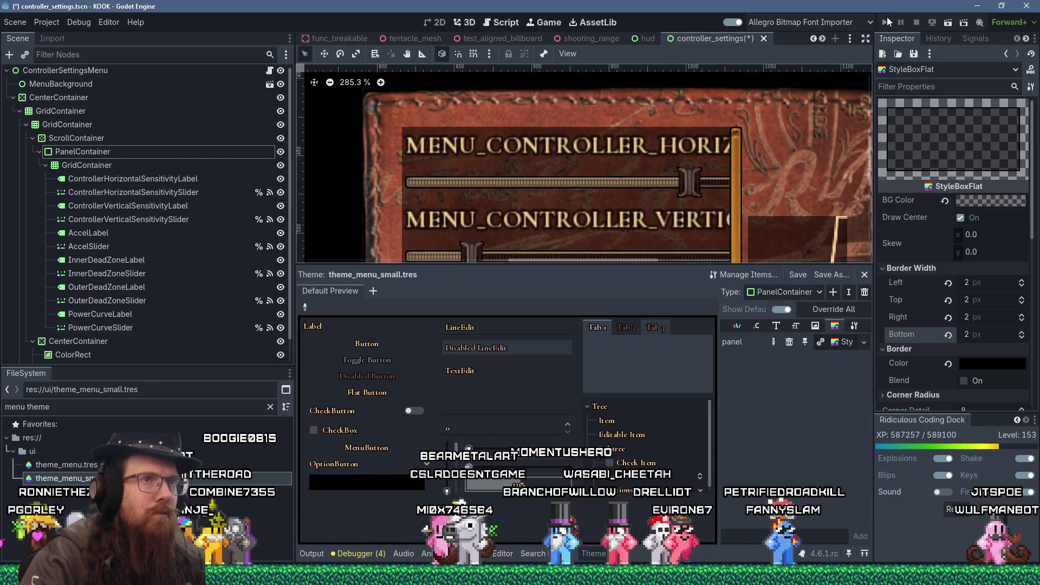
{"action": "left_click", "coordinate": [886, 22]}
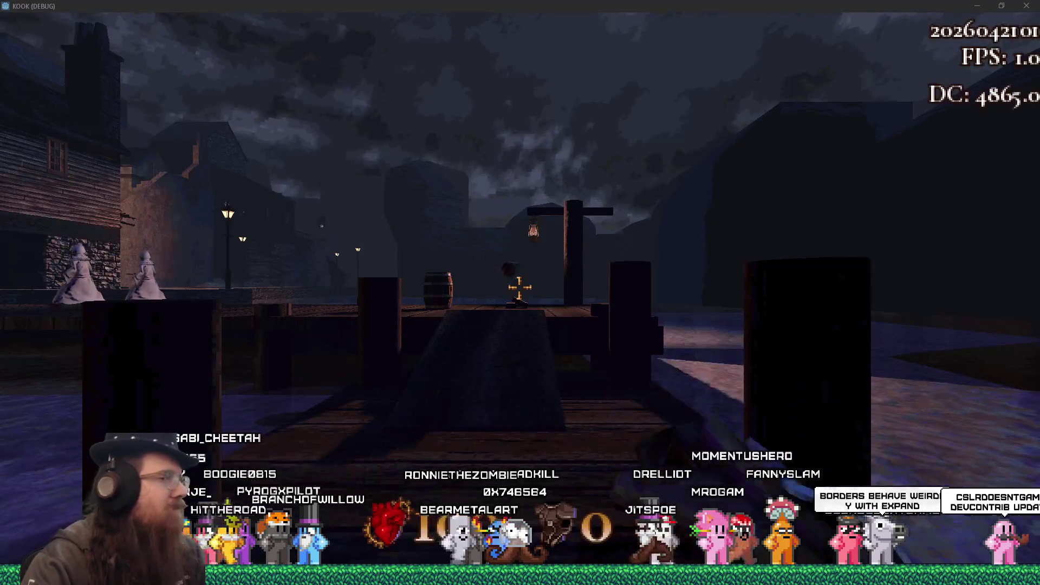
- Pause KOOK and go to Settings > Controls > Controller Settings
{"action": "key", "text": "grave"}
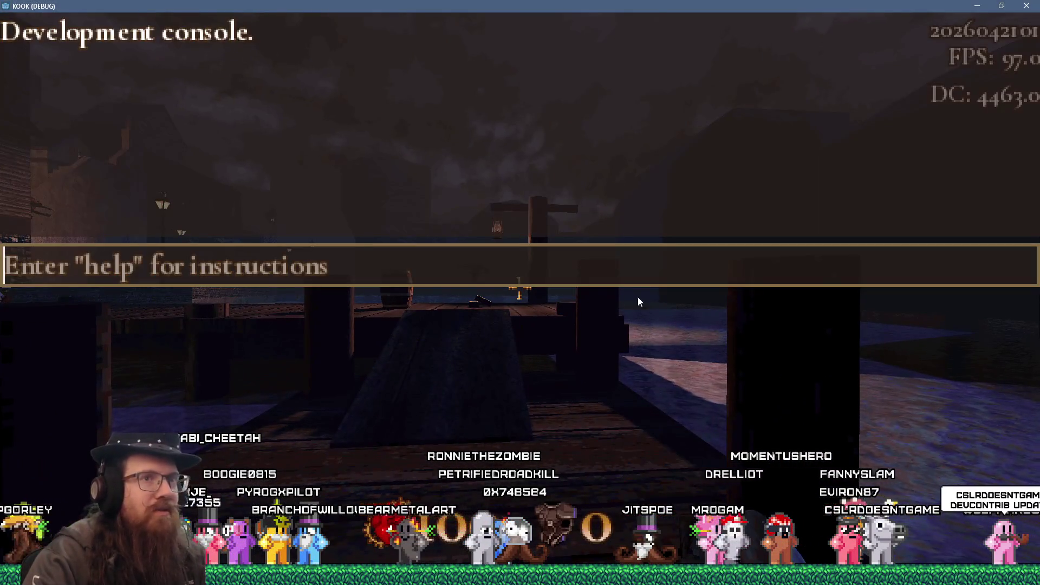
{"action": "key", "text": "Escape"}
{"action": "left_click", "coordinate": [523, 373]}
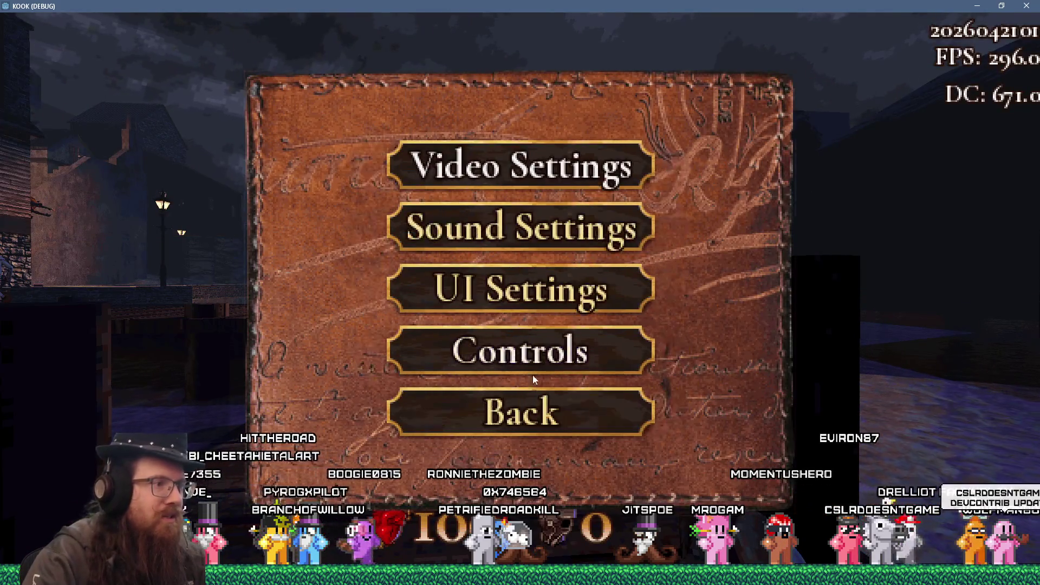
{"action": "left_click", "coordinate": [531, 378]}
{"action": "left_click", "coordinate": [551, 391]}
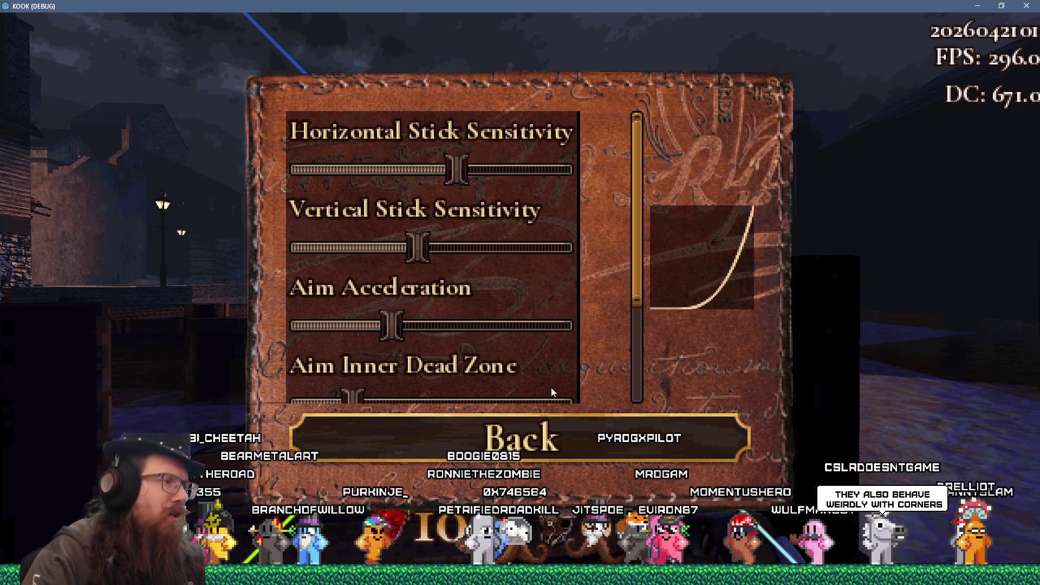
- Raise Aim Inner Dead Zone, lower Aim Exponent, readjust Aim Outer Dead Zone, then resume playing
{"action": "mouse_move", "coordinate": [633, 268]}
{"action": "left_mouse_down"}
{"action": "mouse_move", "coordinate": [633, 378]}
{"action": "mouse_move", "coordinate": [638, 224]}
{"action": "left_mouse_up"}
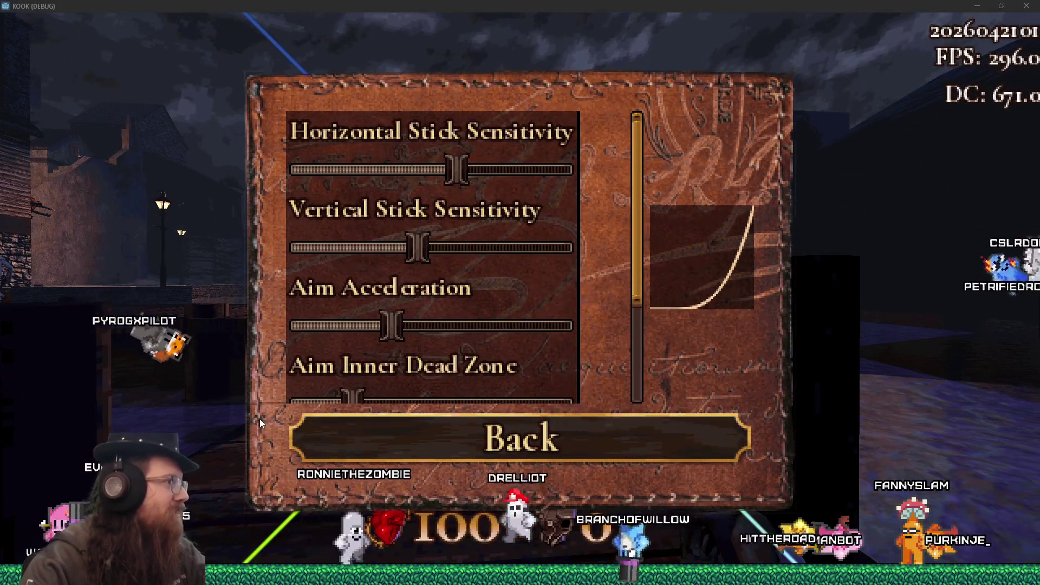
{"action": "mouse_move", "coordinate": [638, 241]}
{"action": "left_mouse_down"}
{"action": "mouse_move", "coordinate": [630, 336]}
{"action": "mouse_move", "coordinate": [637, 172]}
{"action": "mouse_move", "coordinate": [613, 318]}
{"action": "mouse_move", "coordinate": [611, 210]}
{"action": "mouse_move", "coordinate": [607, 352]}
{"action": "mouse_move", "coordinate": [629, 202]}
{"action": "mouse_move", "coordinate": [626, 311]}
{"action": "left_mouse_up"}
{"action": "mouse_move", "coordinate": [558, 315]}
{"action": "left_mouse_down"}
{"action": "mouse_move", "coordinate": [453, 314]}
{"action": "mouse_move", "coordinate": [560, 317]}
{"action": "left_mouse_up"}
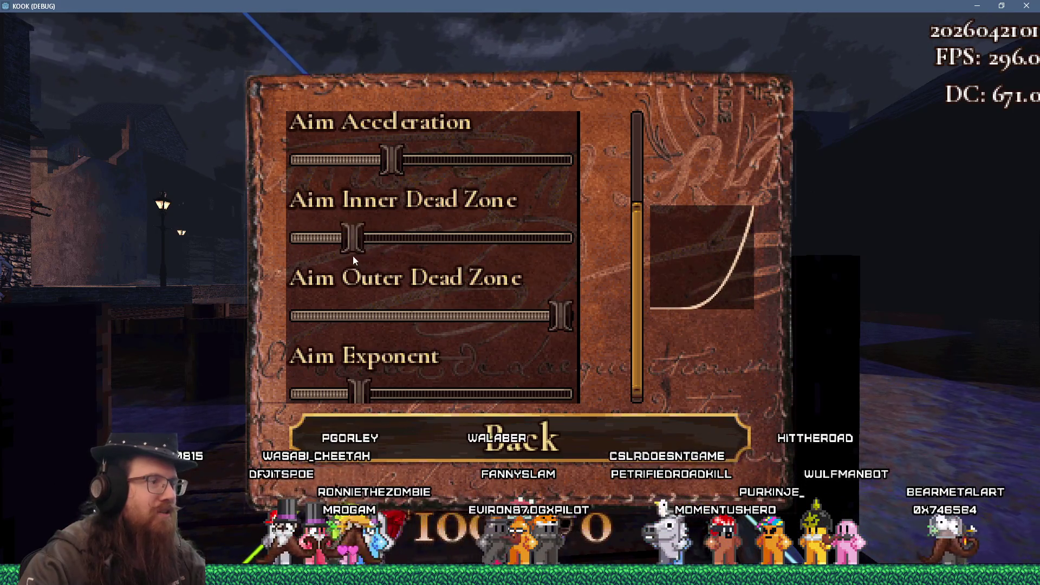
{"action": "left_click_drag", "start_coordinate": [353, 256], "coordinate": [378, 255]}
{"action": "left_click_drag", "start_coordinate": [362, 397], "coordinate": [288, 394]}
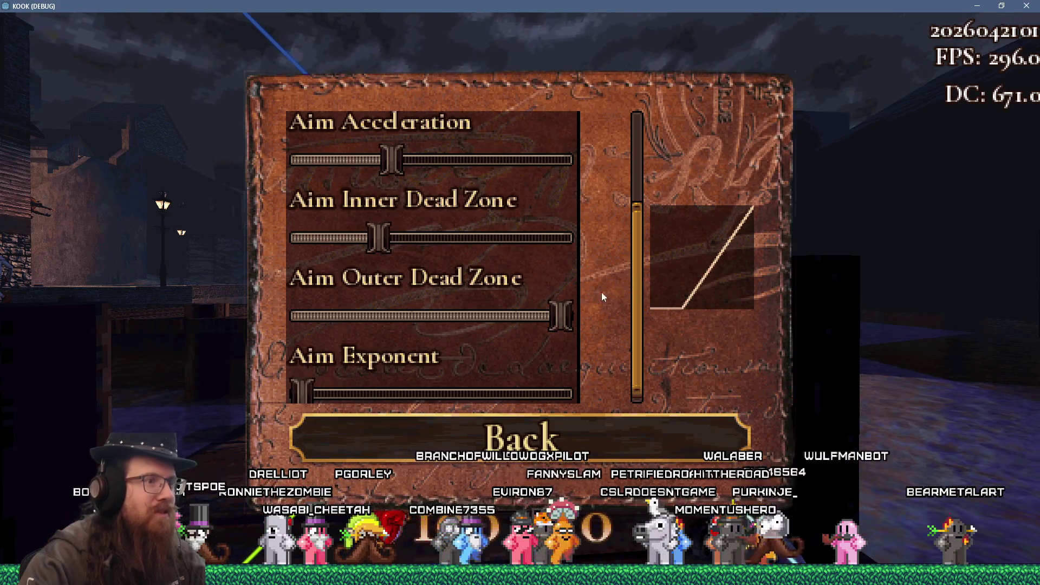
{"action": "left_click_drag", "start_coordinate": [561, 317], "coordinate": [486, 317]}
{"action": "scroll", "coordinate": [633, 295], "scroll_direction": "down", "scroll_amount": 1}
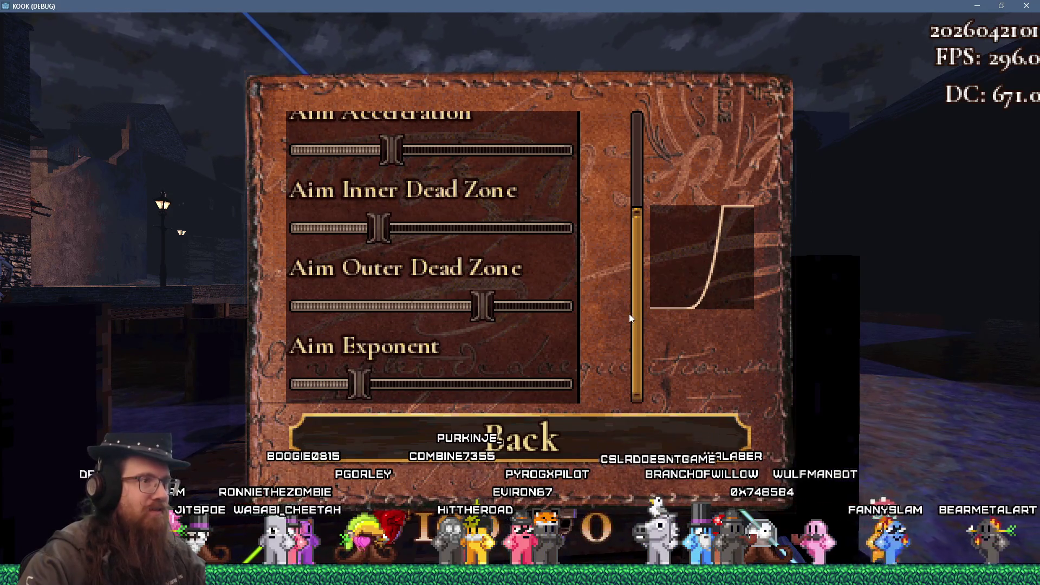
{"action": "scroll", "coordinate": [633, 303], "scroll_direction": "up", "scroll_amount": 2}
{"action": "scroll", "coordinate": [635, 265], "scroll_direction": "down", "scroll_amount": 2}
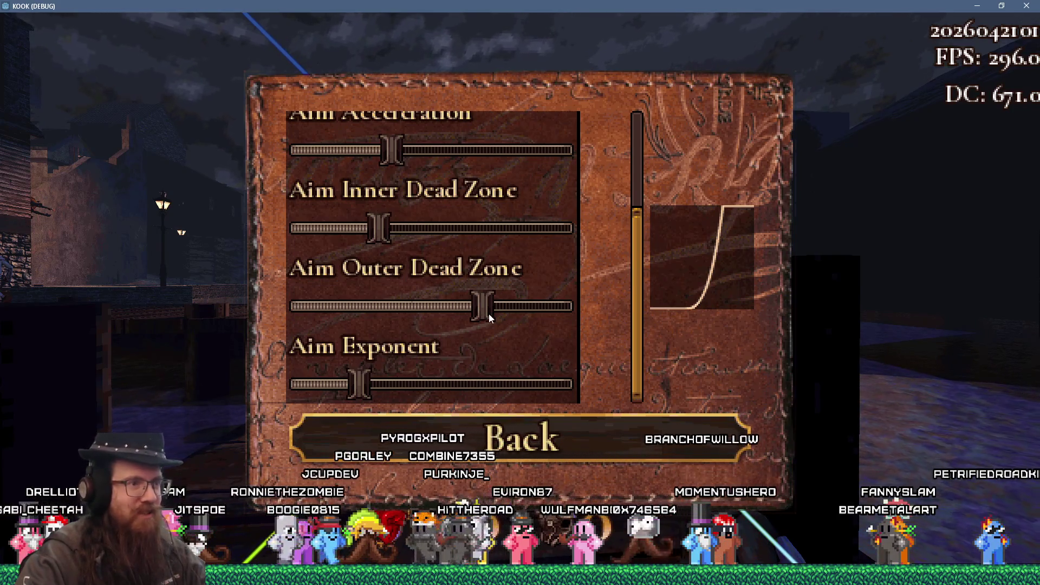
{"action": "mouse_move", "coordinate": [489, 308]}
{"action": "left_mouse_down"}
{"action": "mouse_move", "coordinate": [568, 313]}
{"action": "mouse_move", "coordinate": [542, 319]}
{"action": "left_mouse_up"}
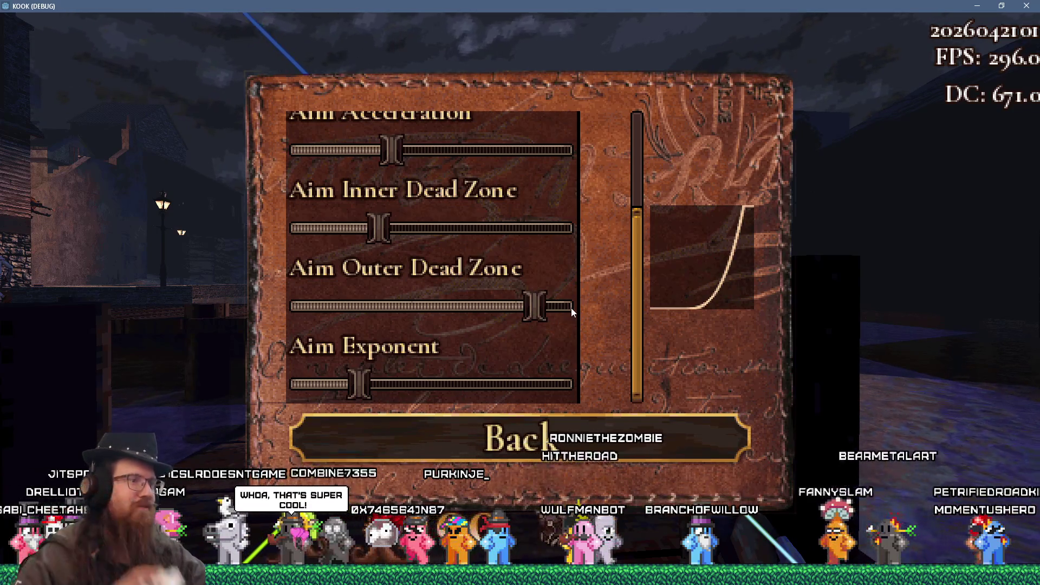
{"action": "key", "text": "Escape"}
{"action": "key", "text": "Escape"}
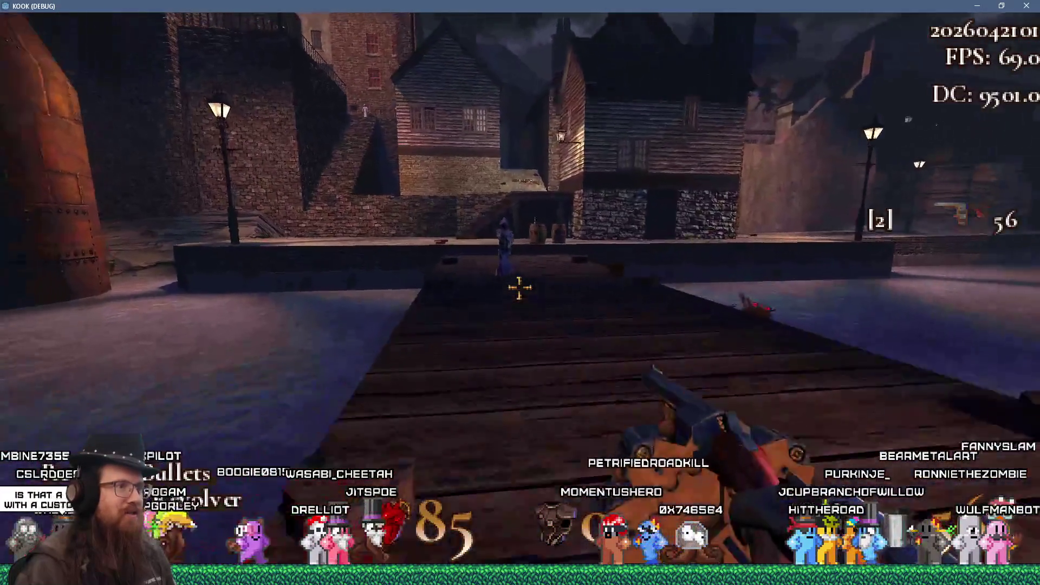
- Shoot the robed figure and cultists through the courtyard and alley until killed by a cultist
{"action": "left_click", "coordinate": [520, 288]}
{"action": "left_click", "coordinate": [520, 287]}
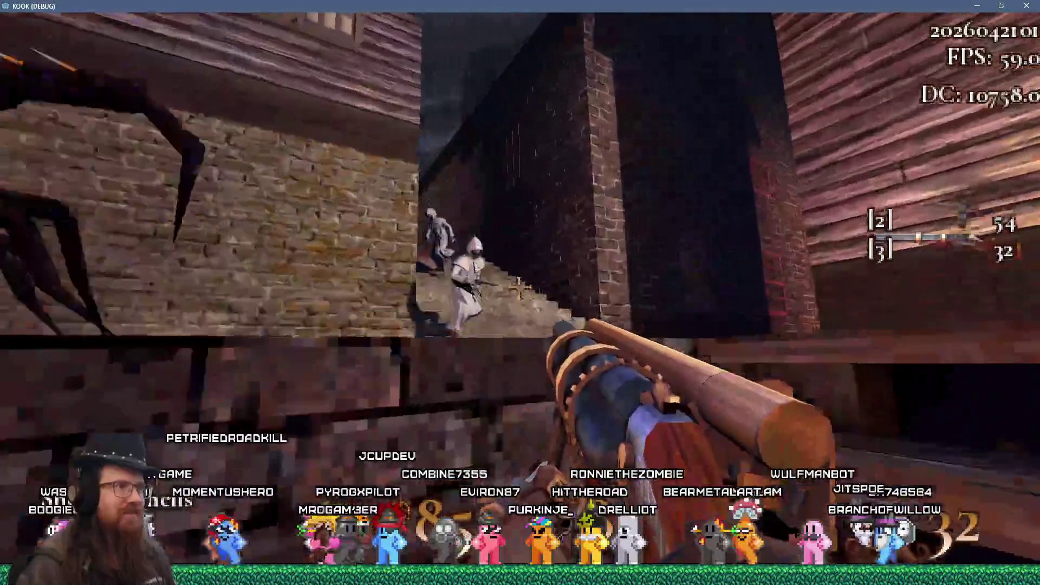
{"action": "left_click", "coordinate": [519, 288]}
{"action": "left_click", "coordinate": [519, 288]}
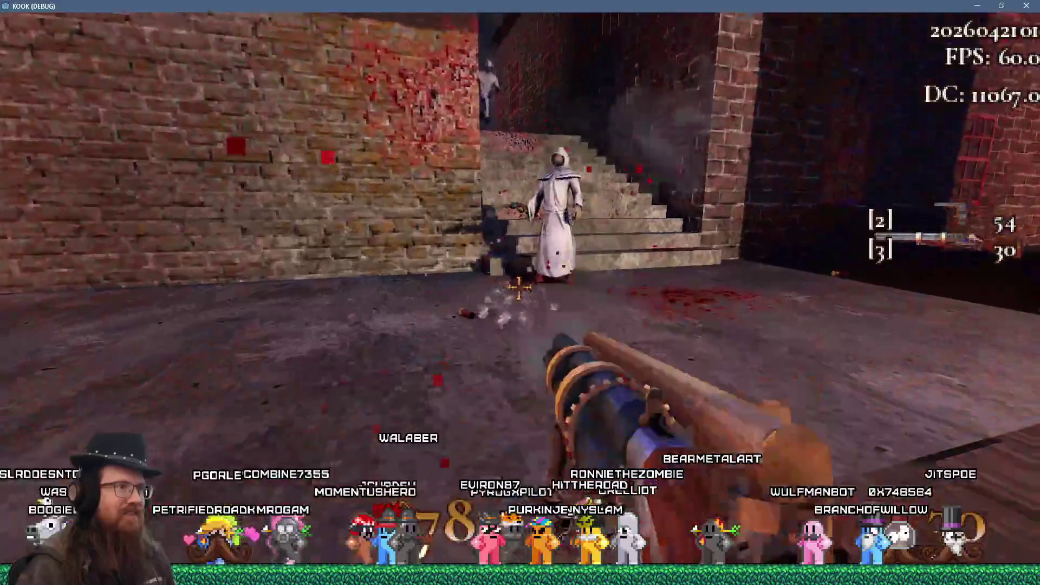
{"action": "left_click", "coordinate": [519, 288]}
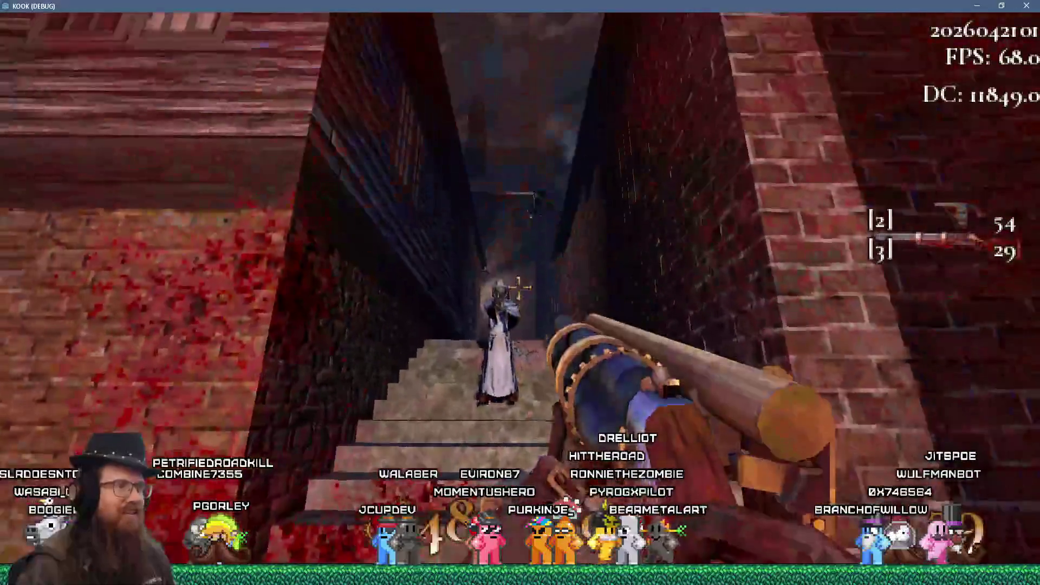
{"action": "left_click", "coordinate": [519, 288]}
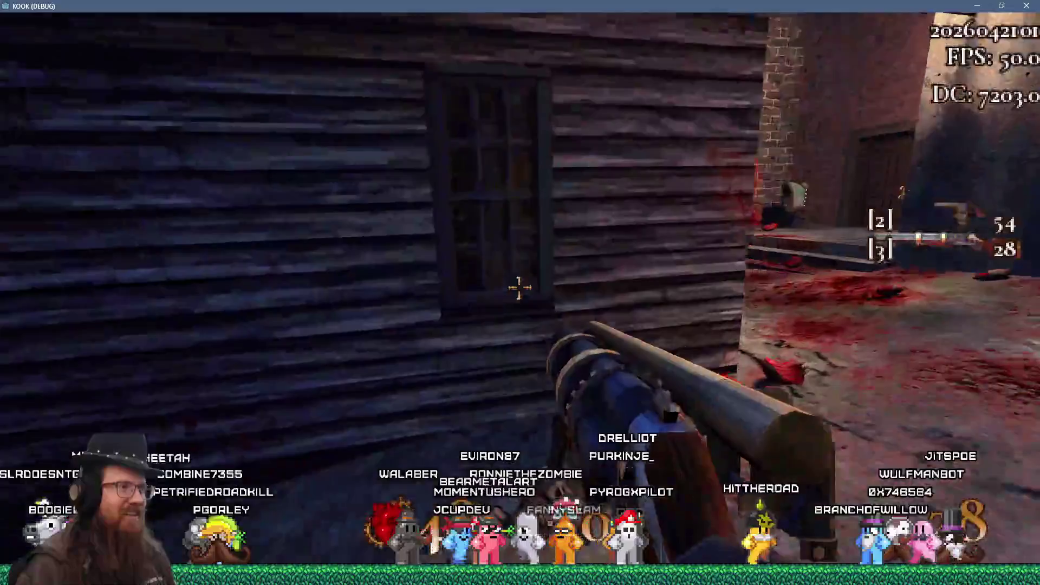
{"action": "key", "text": "w"}
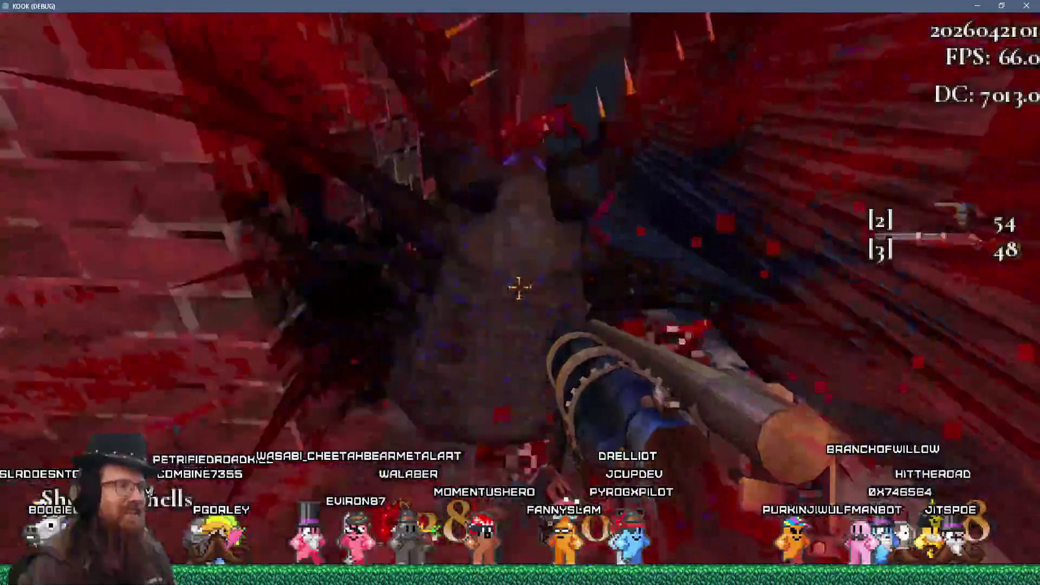
{"action": "left_click", "coordinate": [519, 288]}
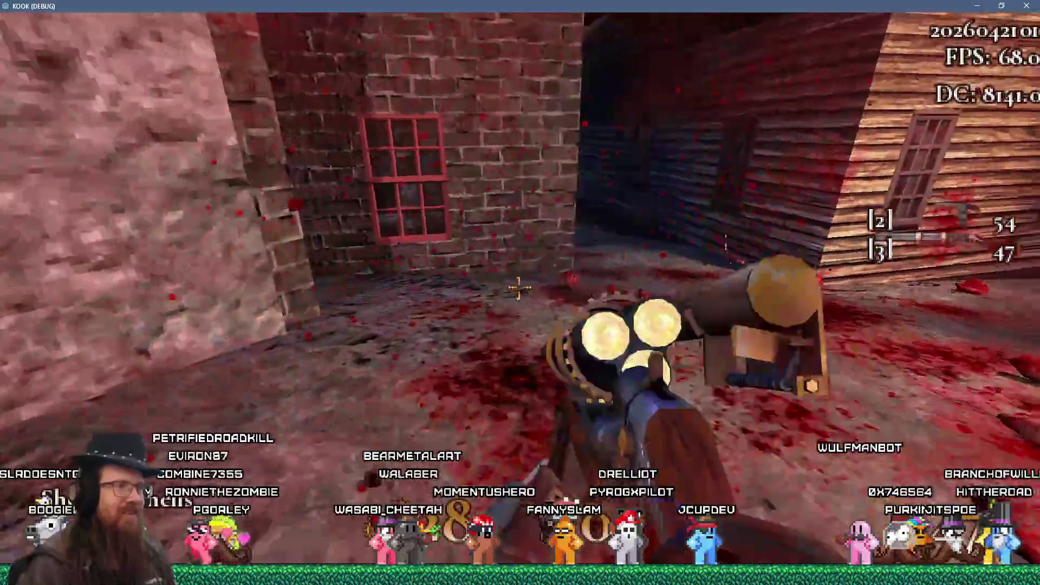
{"action": "left_click", "coordinate": [519, 288]}
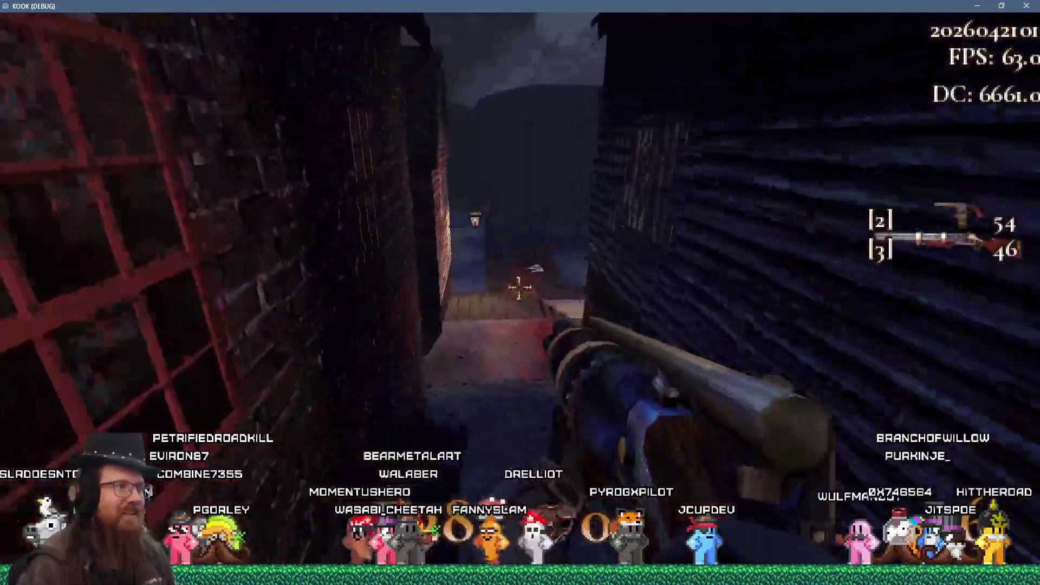
{"action": "key", "text": "ctrl"}
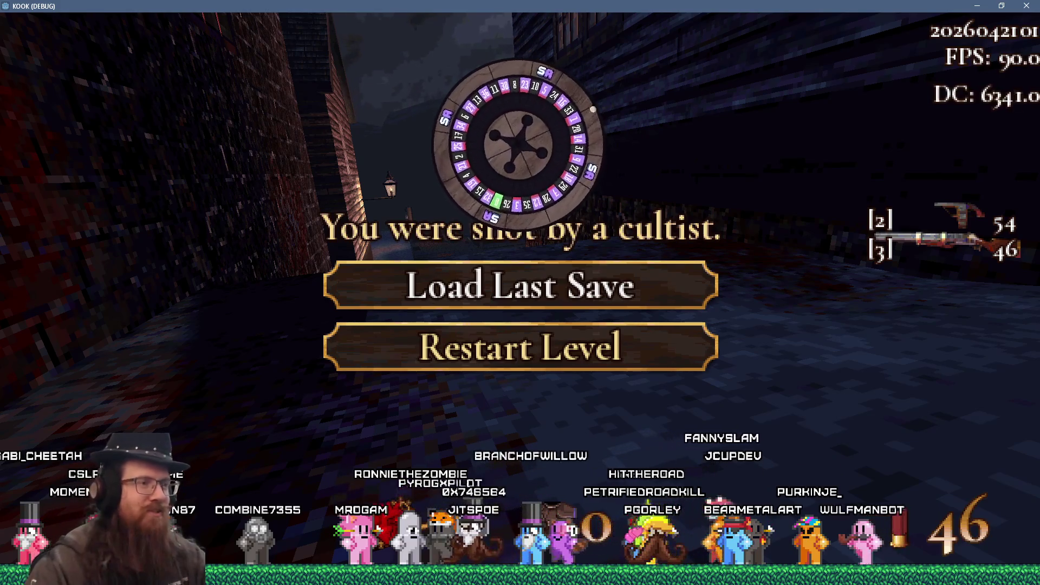
- From the death screen, reach Settings > Controls > Controller Settings and scroll the slider list
{"action": "key", "text": "Escape"}
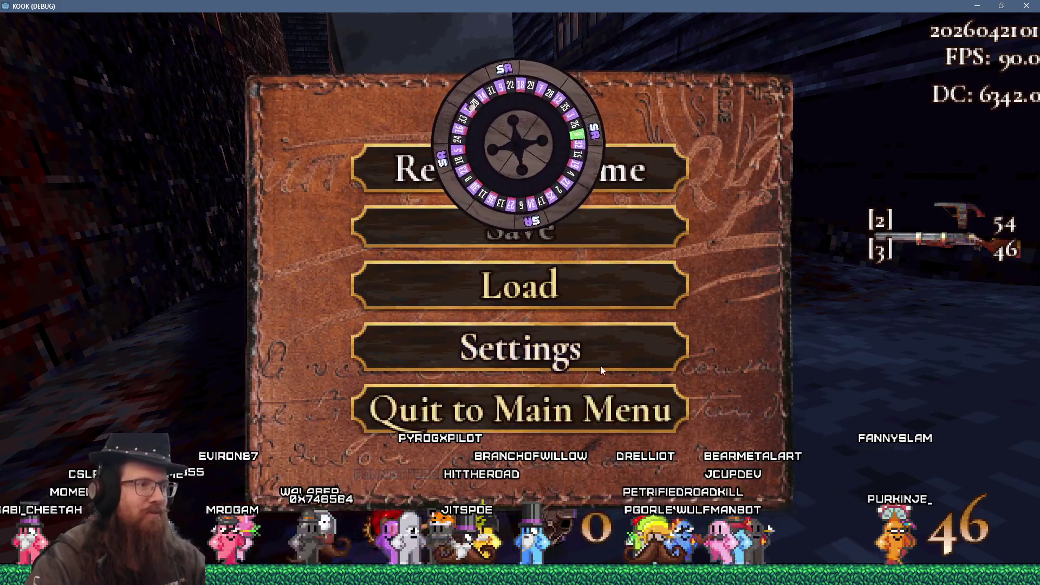
{"action": "left_click", "coordinate": [581, 340]}
{"action": "left_click", "coordinate": [580, 341]}
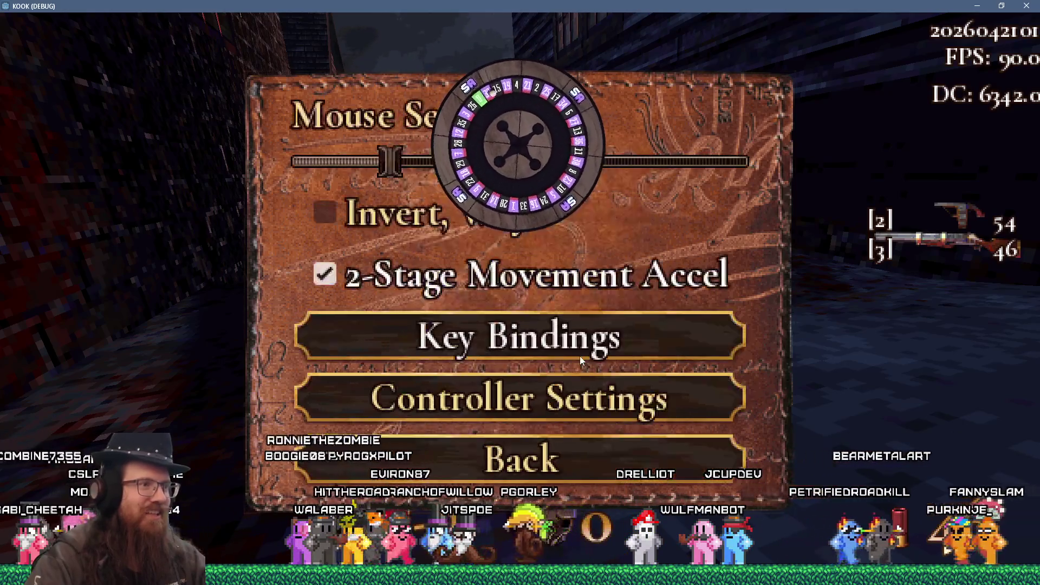
{"action": "left_click", "coordinate": [573, 404]}
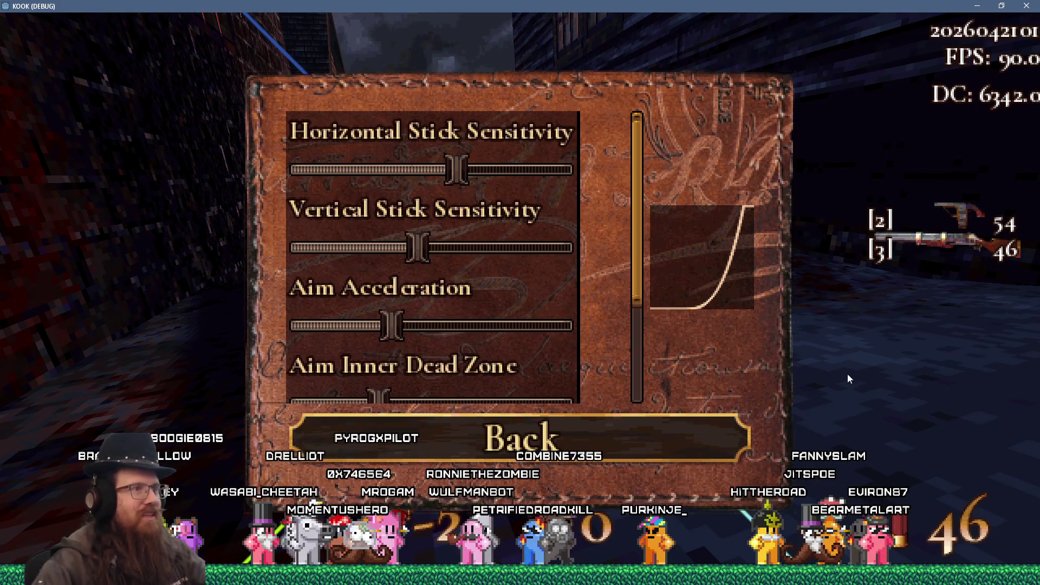
{"action": "mouse_move", "coordinate": [634, 217]}
{"action": "left_mouse_down"}
{"action": "mouse_move", "coordinate": [651, 314]}
{"action": "mouse_move", "coordinate": [639, 338]}
{"action": "mouse_move", "coordinate": [632, 165]}
{"action": "left_mouse_up"}
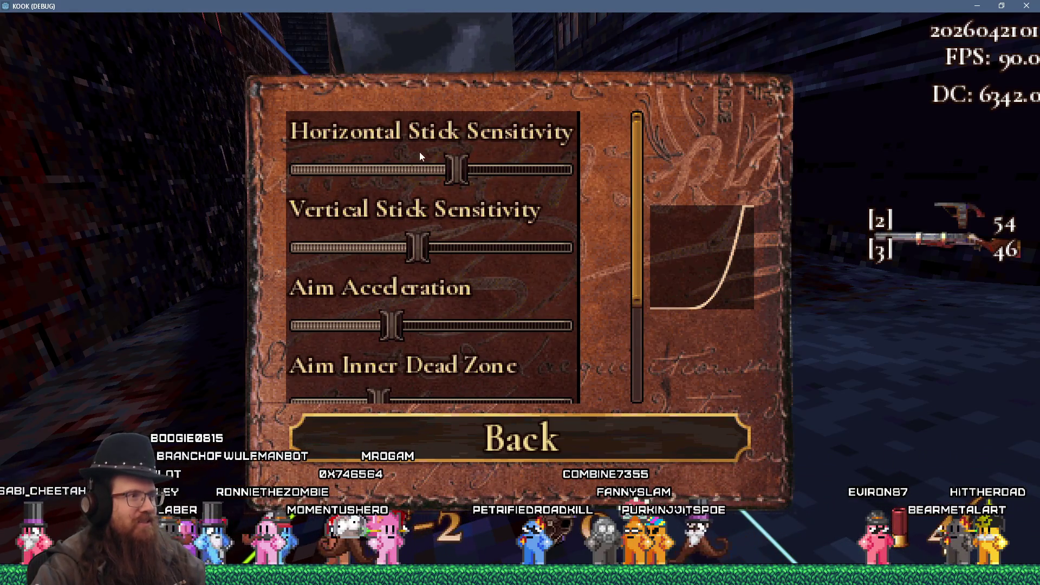
{"action": "mouse_move", "coordinate": [636, 213]}
{"action": "left_mouse_down"}
{"action": "mouse_move", "coordinate": [638, 320]}
{"action": "mouse_move", "coordinate": [636, 172]}
{"action": "left_mouse_up"}
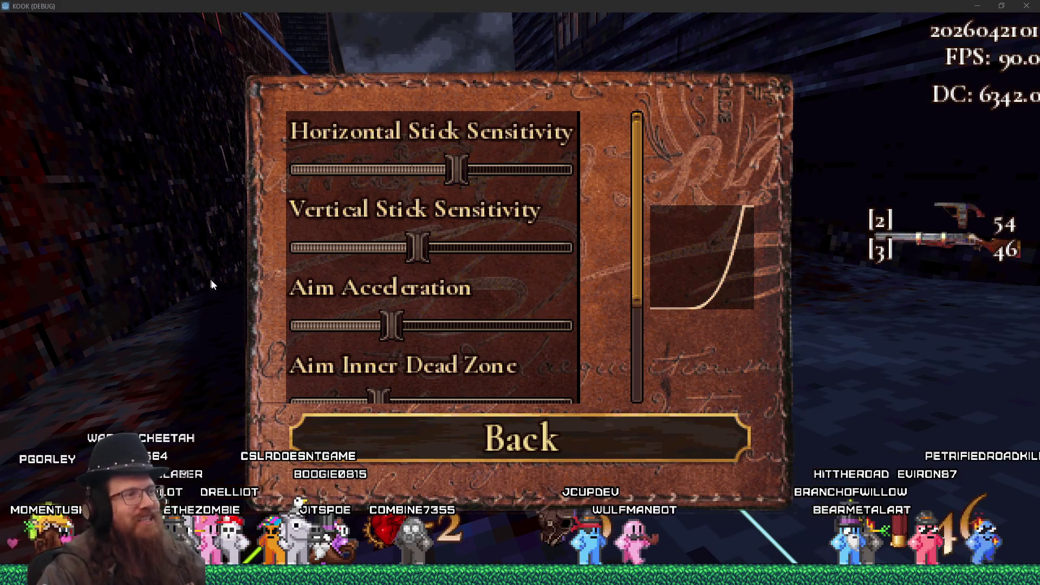
- Load the graveyard_credits map from the development console with 'map graveyard_credits'
{"action": "key", "text": "grave"}
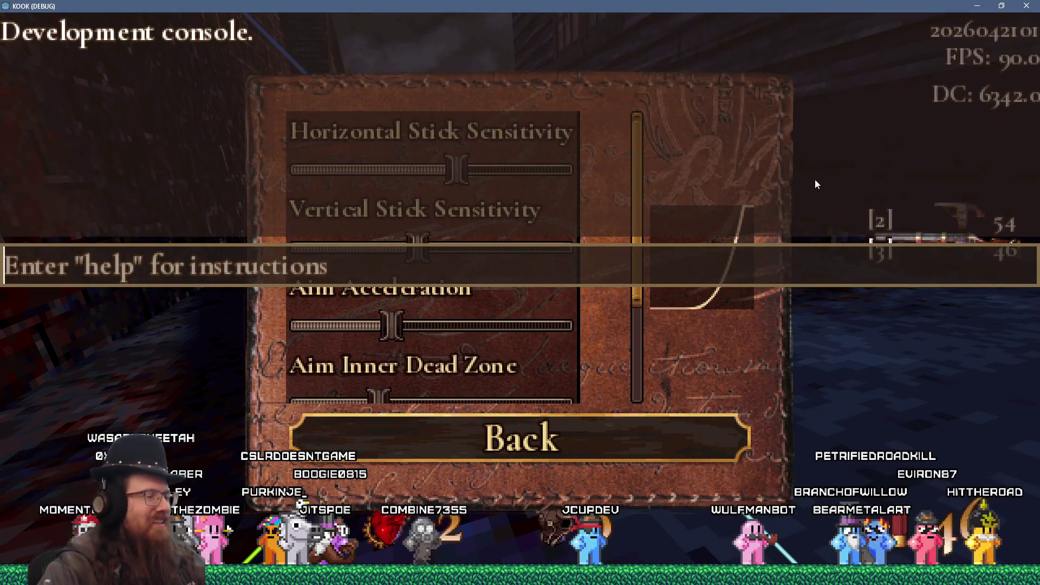
{"action": "type", "text": "map graveyard_credits"}
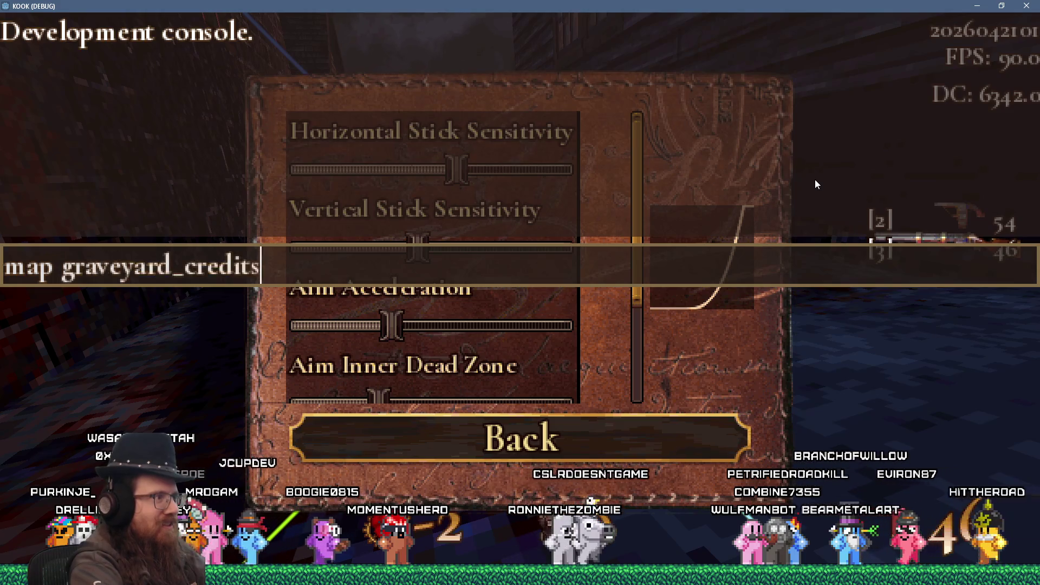
{"action": "key", "text": "Return"}
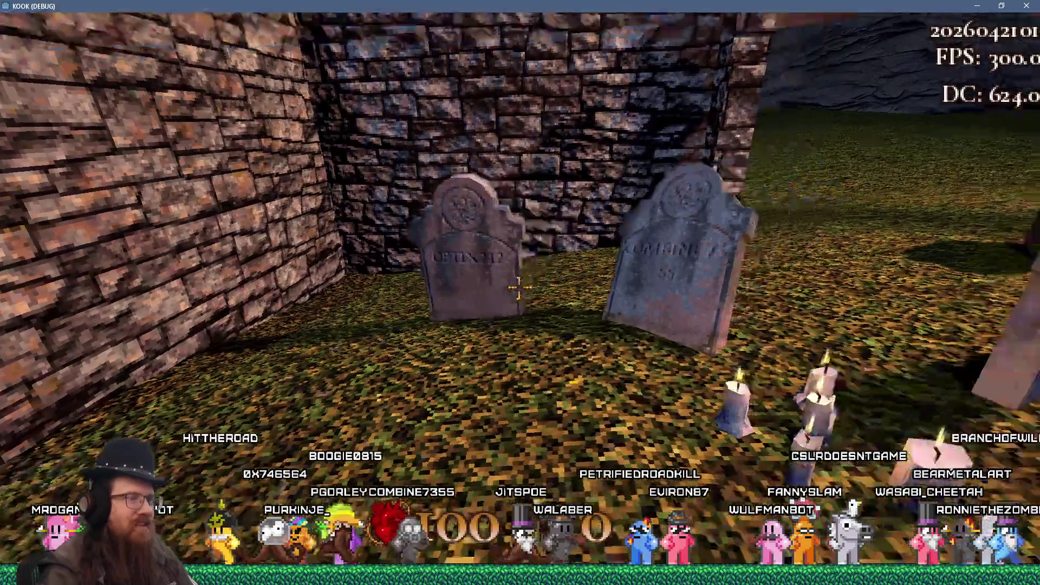
- Walk through the stone gate past the engraved tombstones out onto the open field
{"action": "key", "text": "w"}
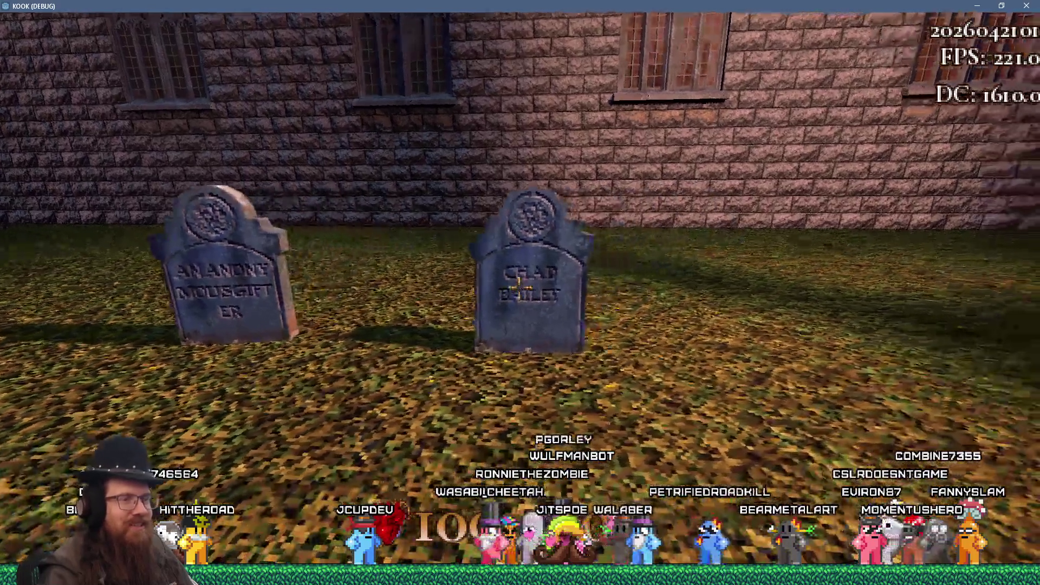
{"action": "mouse_move", "coordinate": [520, 292]}
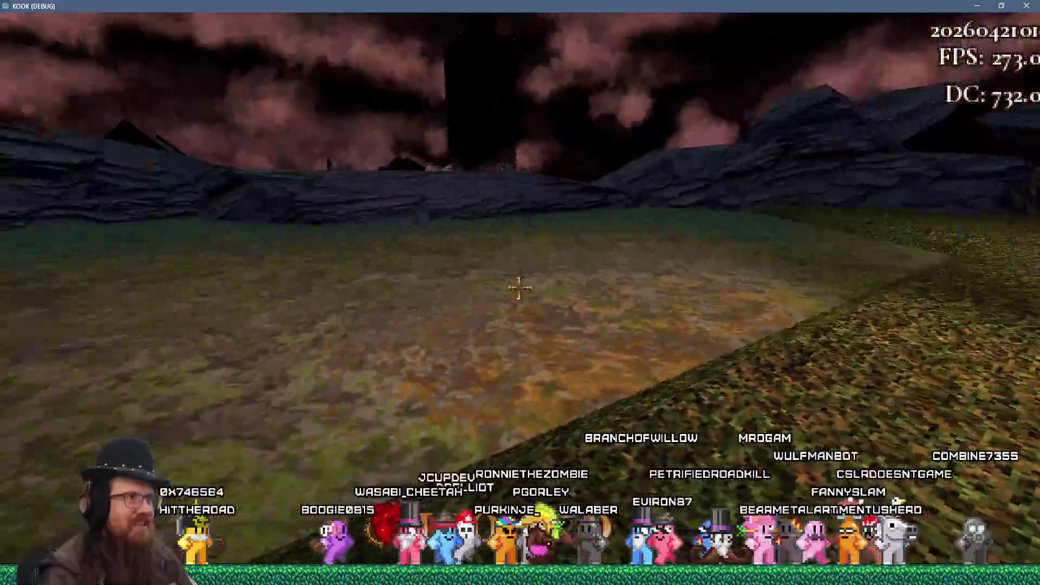
- Walk from the wooden dock past the colourful kiosk and climb the mausoleum stairs
{"action": "key", "text": "w"}
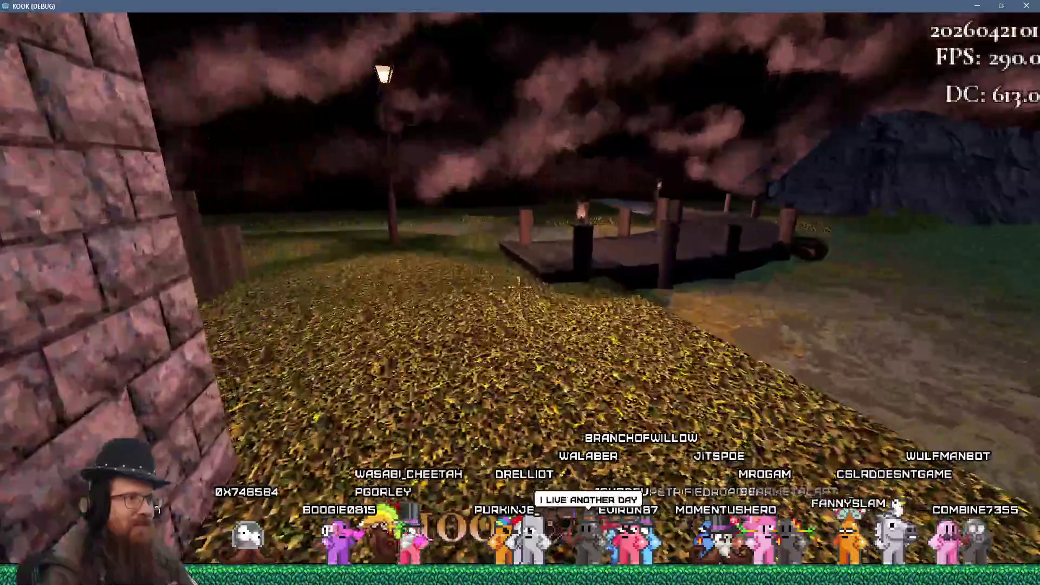
{"action": "key", "text": "w"}
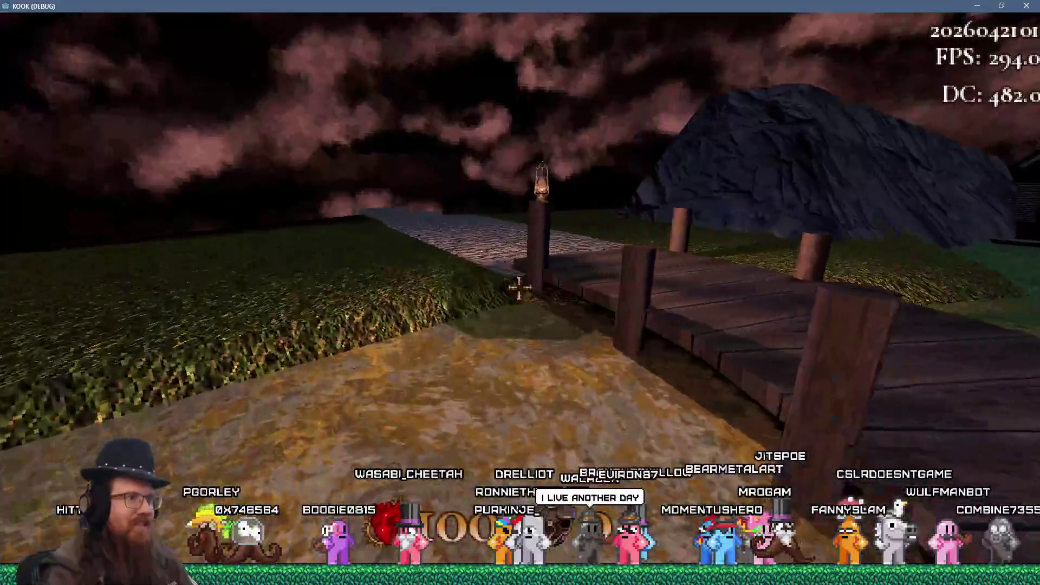
{"action": "key", "text": "w"}
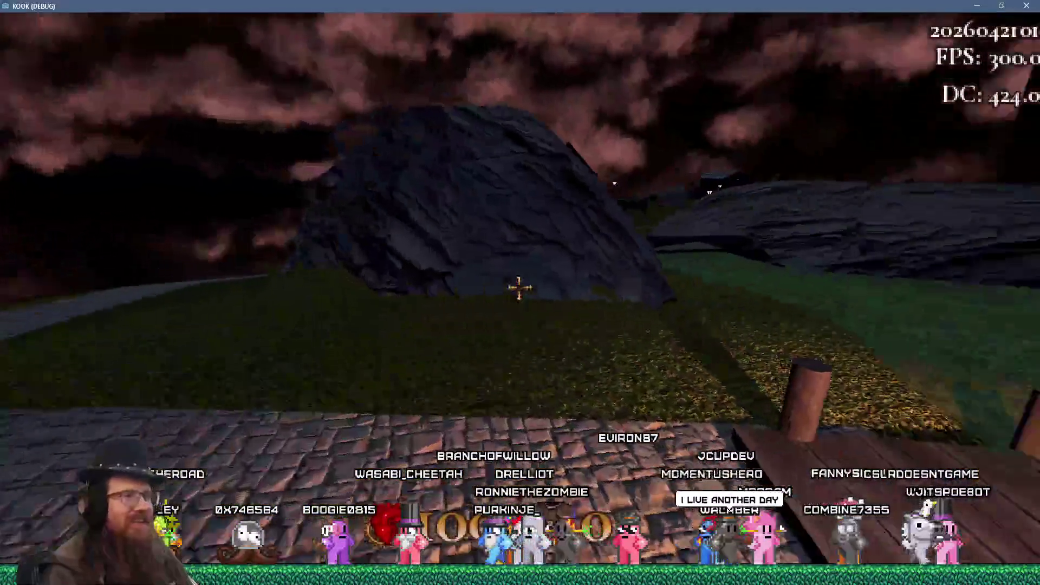
{"action": "key", "text": "w"}
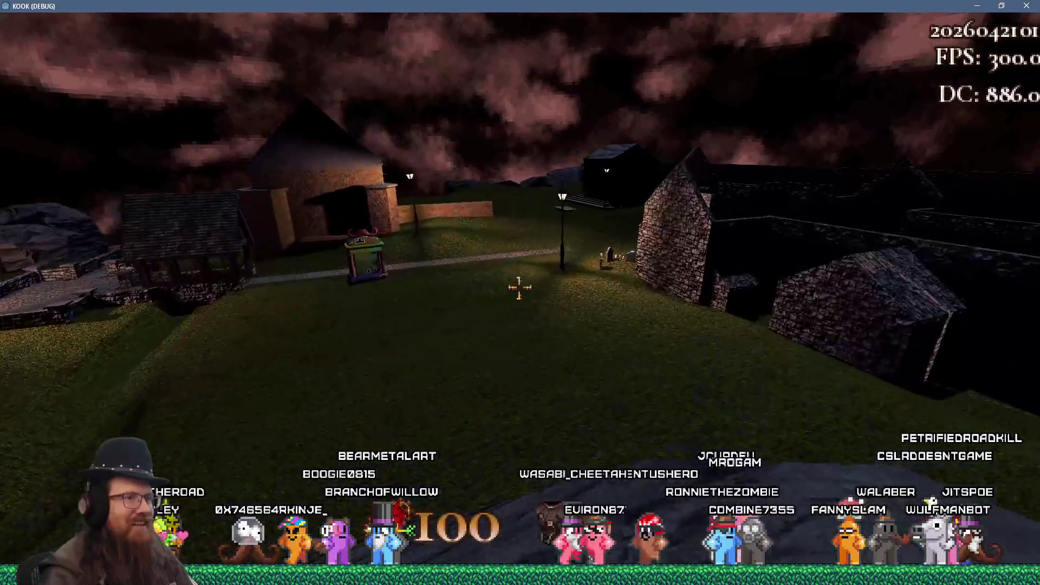
{"action": "key", "text": "w"}
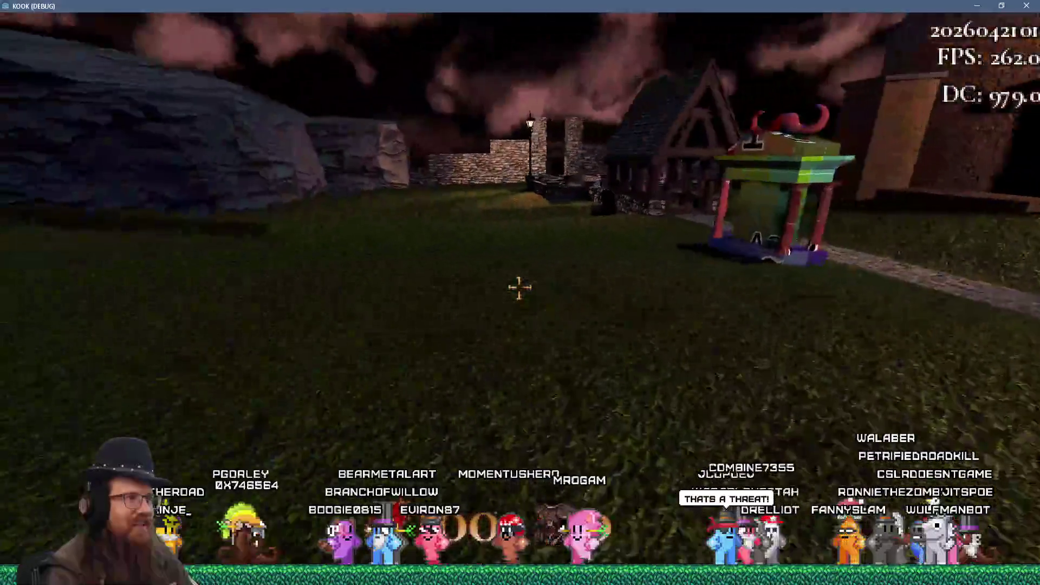
{"action": "key", "text": "w"}
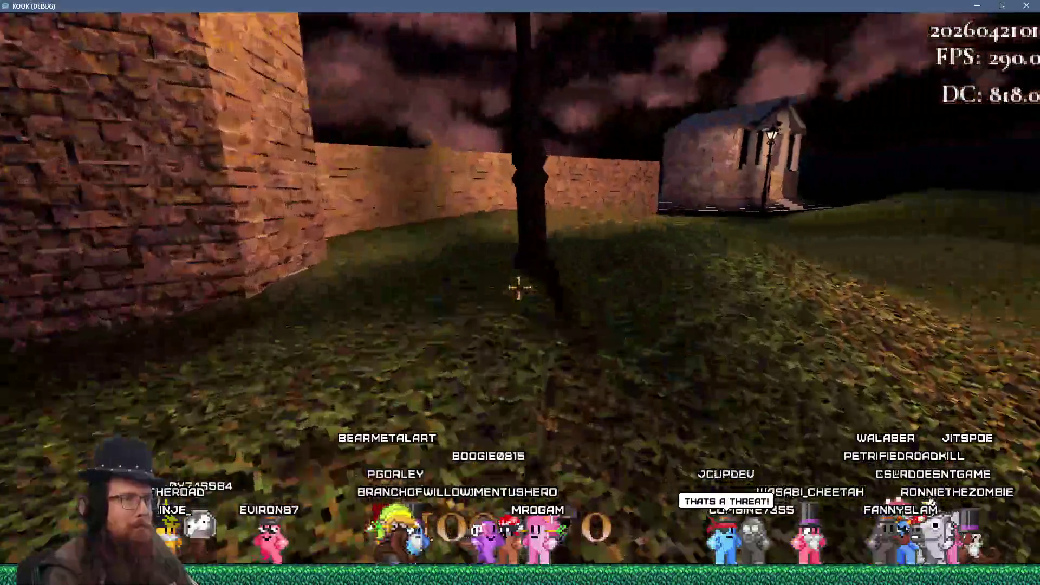
{"action": "key", "text": "w"}
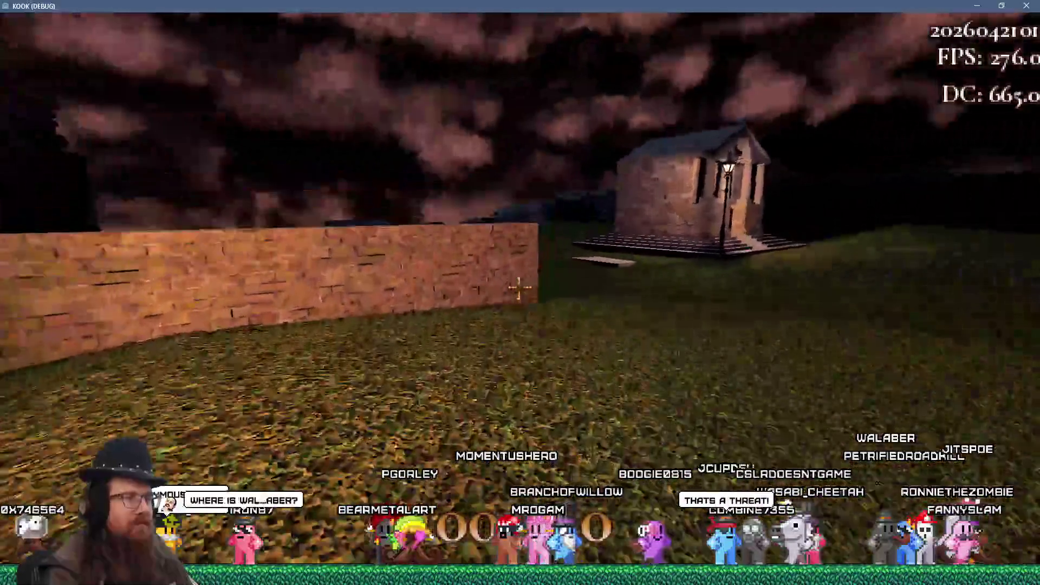
{"action": "key", "text": "w"}
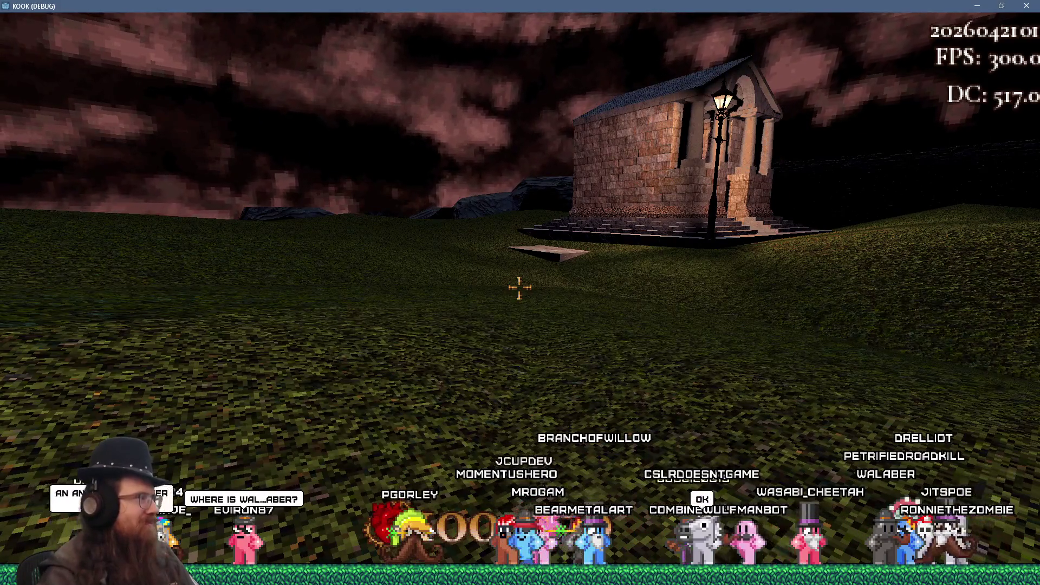
{"action": "key", "text": "w"}
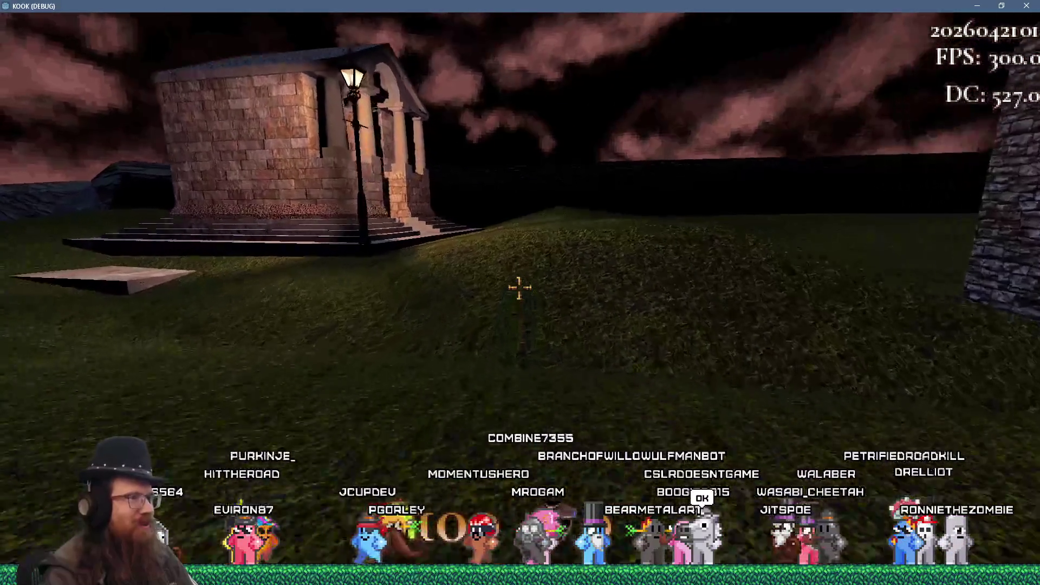
{"action": "key", "text": "w"}
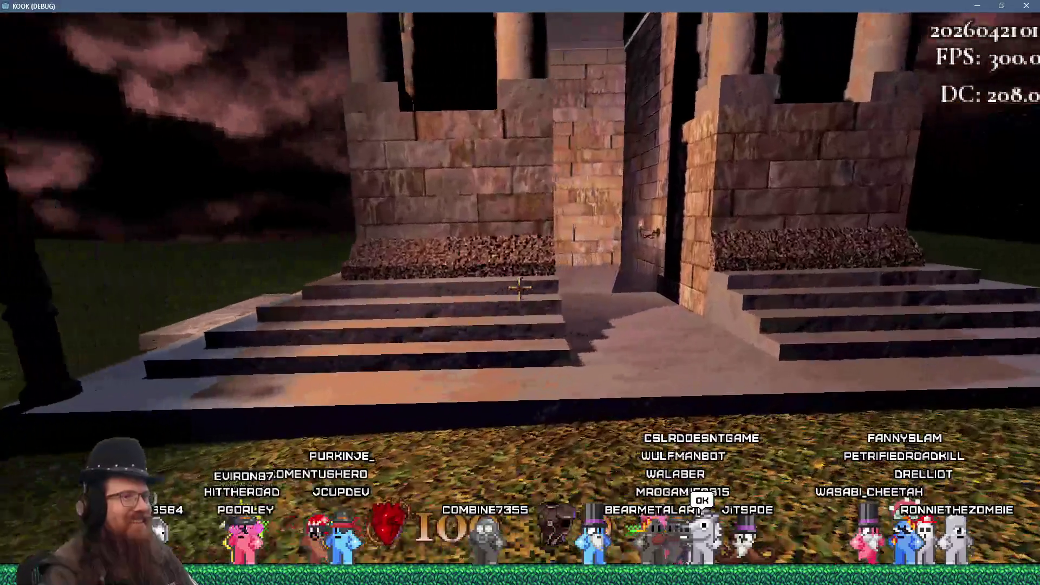
{"action": "key", "text": "w"}
{"action": "key", "text": "w"}
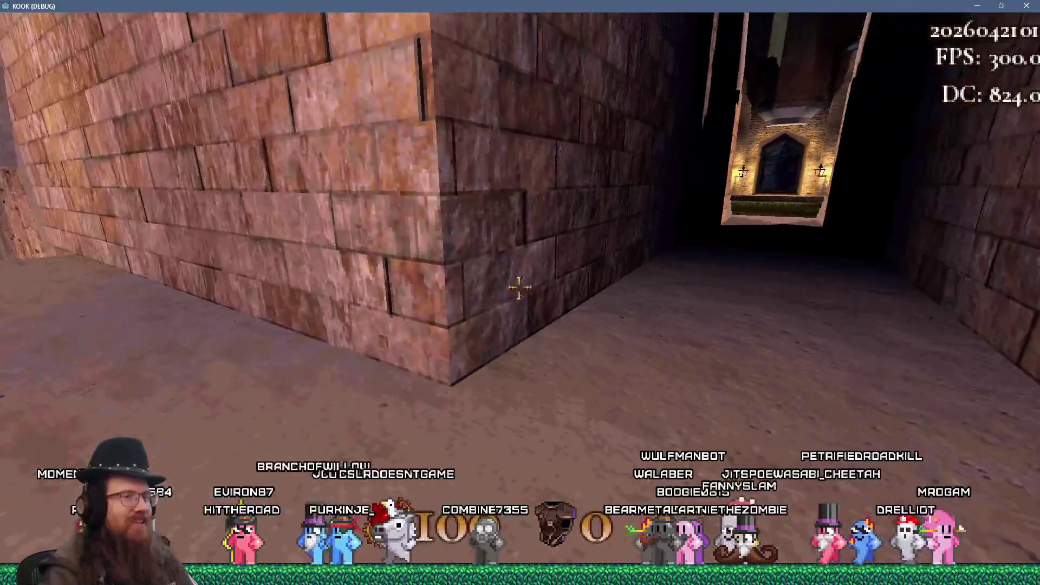
- Go through the dark corridor and courtyard, then the narrow brick corridor out to the vortex
{"action": "key", "text": "w"}
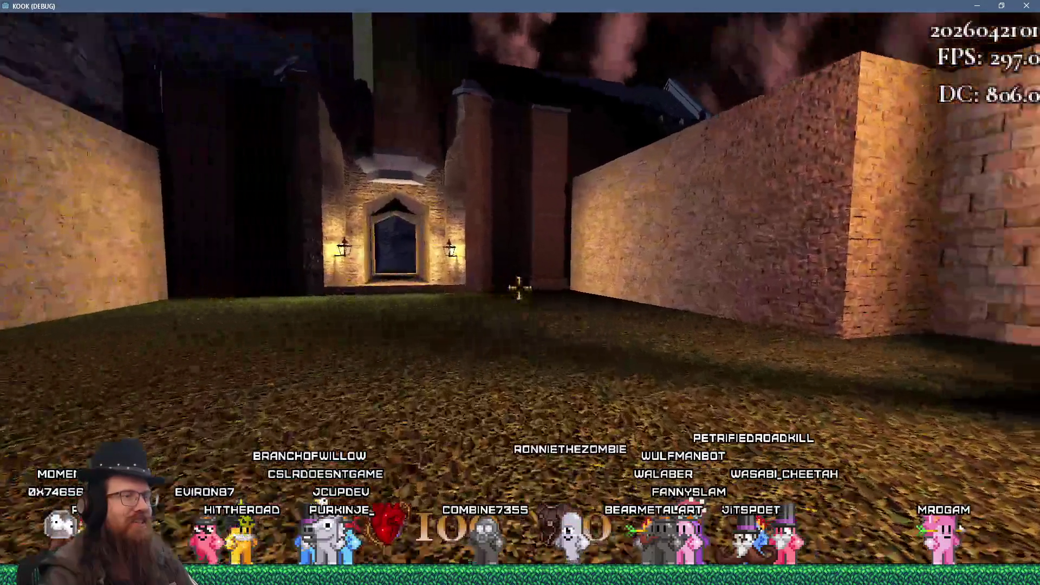
{"action": "key", "text": "w"}
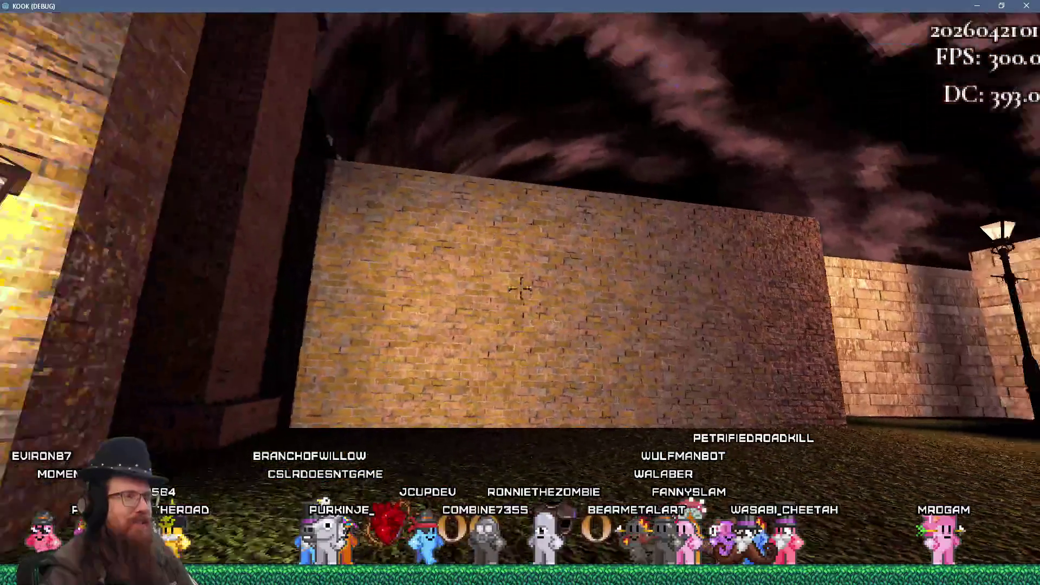
{"action": "key", "text": "w"}
{"action": "key", "text": "w"}
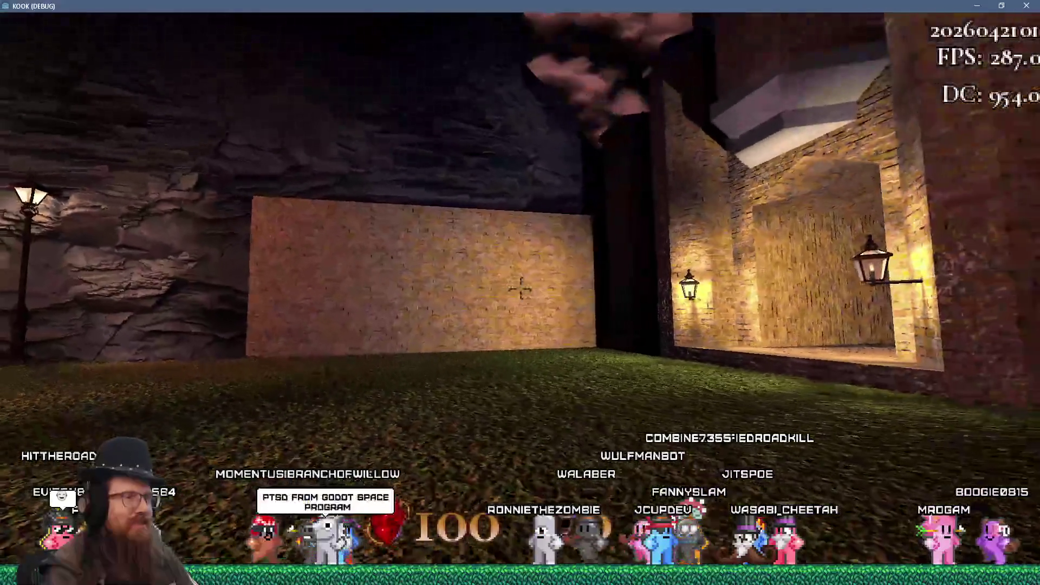
{"action": "key", "text": "w"}
{"action": "key", "text": "s"}
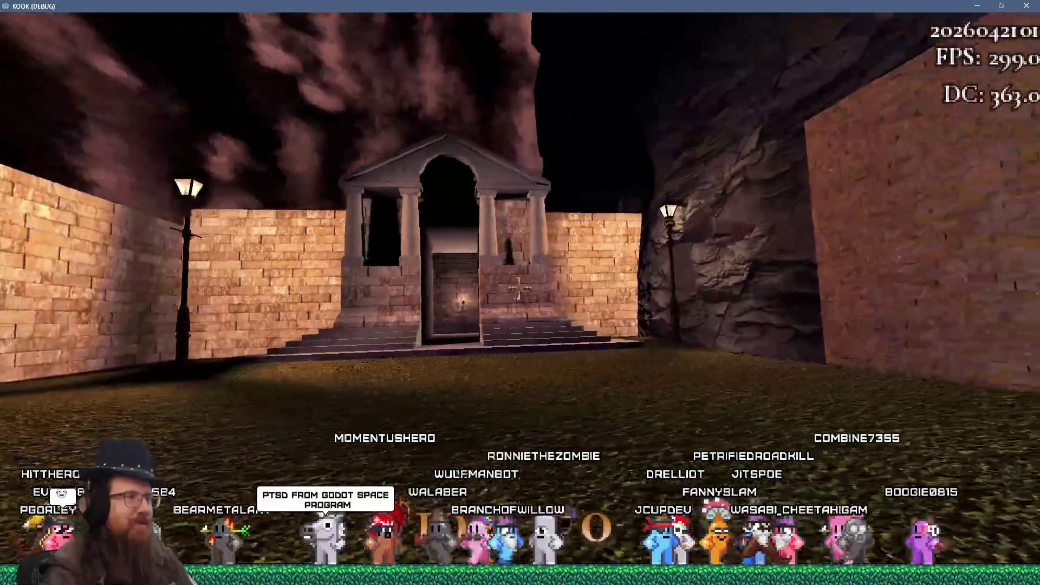
{"action": "key", "text": "w"}
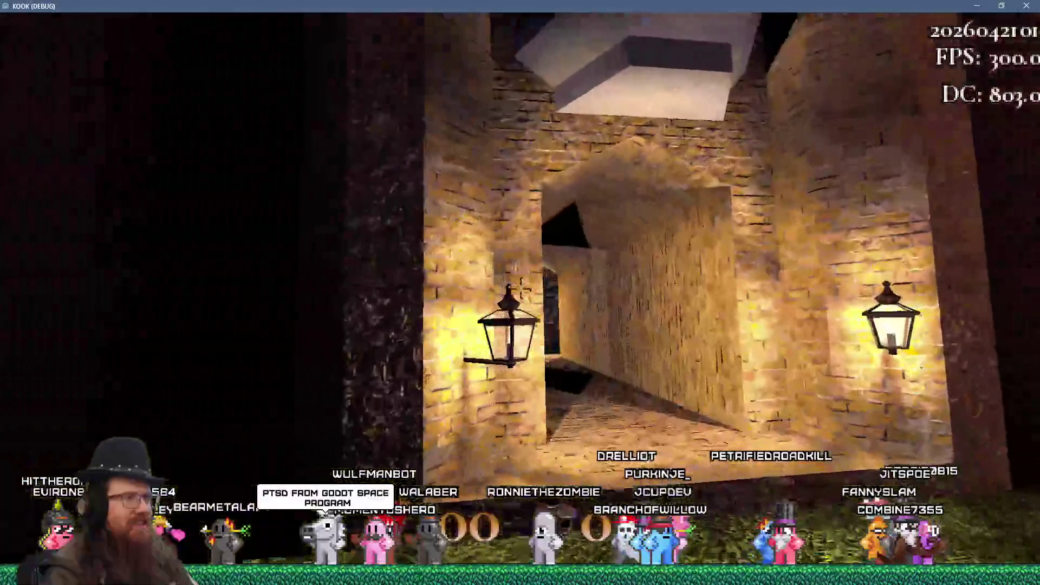
{"action": "key", "text": "w"}
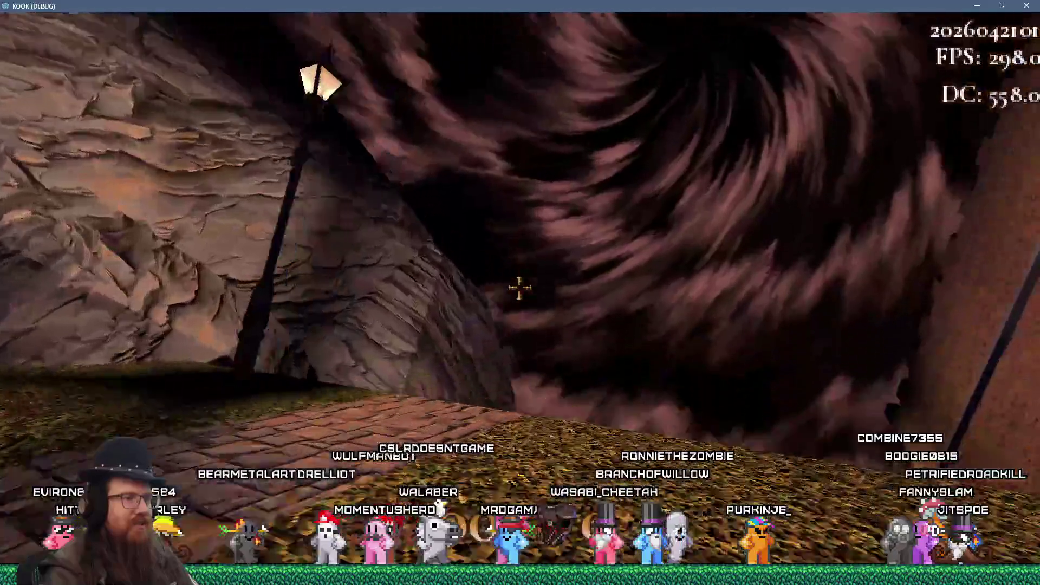
- Cross the grass and stone bridge past the wooden building to stand facing the green booth
{"action": "key", "text": "w"}
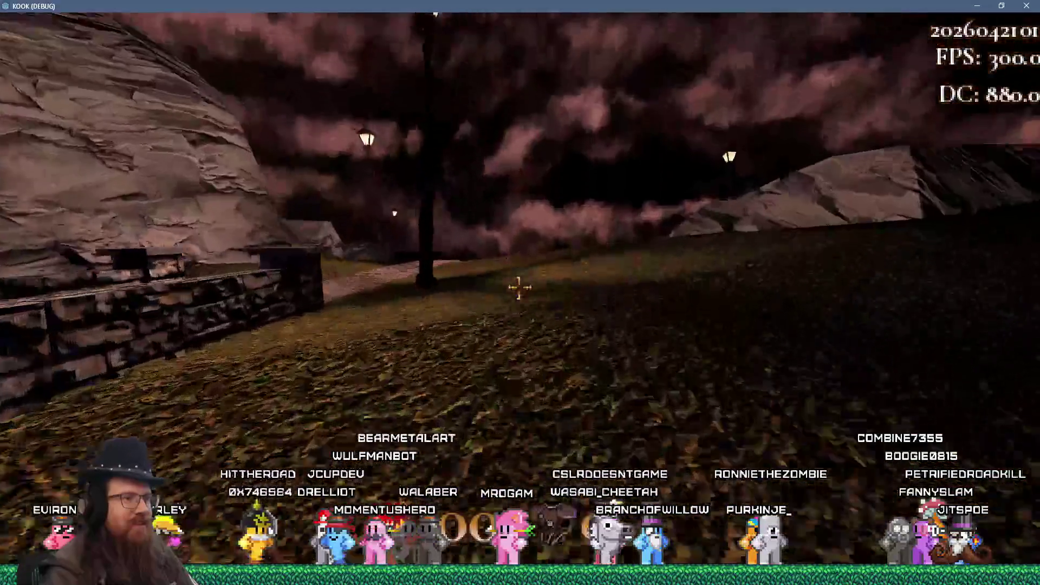
{"action": "key", "text": "w"}
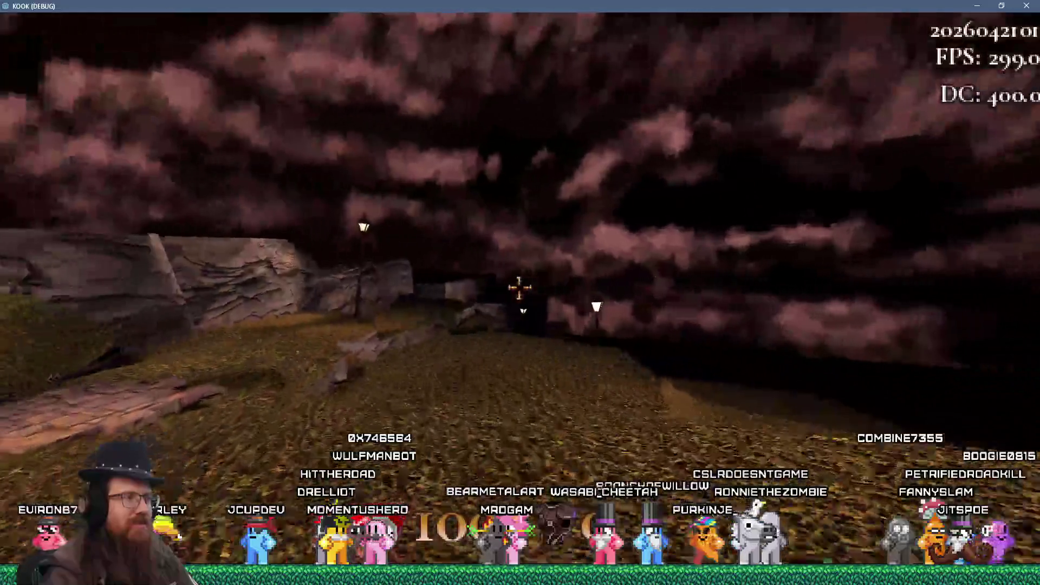
{"action": "key", "text": "w"}
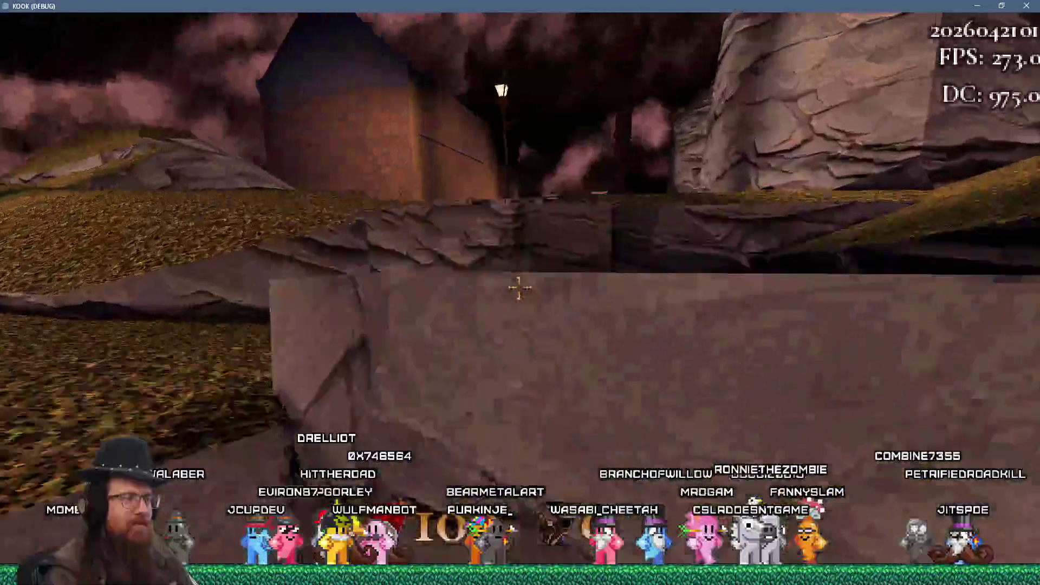
{"action": "key", "text": "w"}
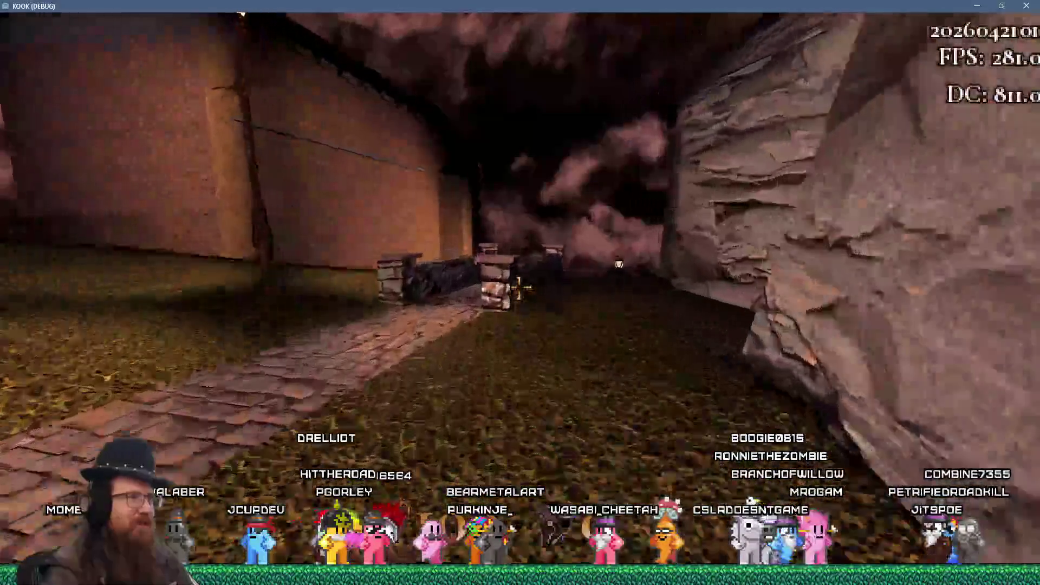
{"action": "key", "text": "w"}
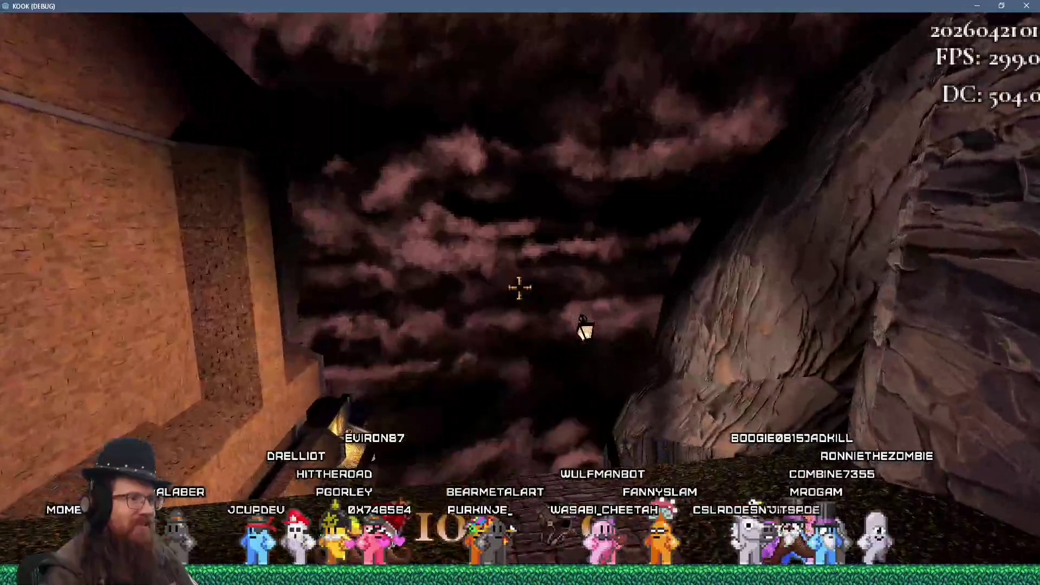
{"action": "key", "text": "w"}
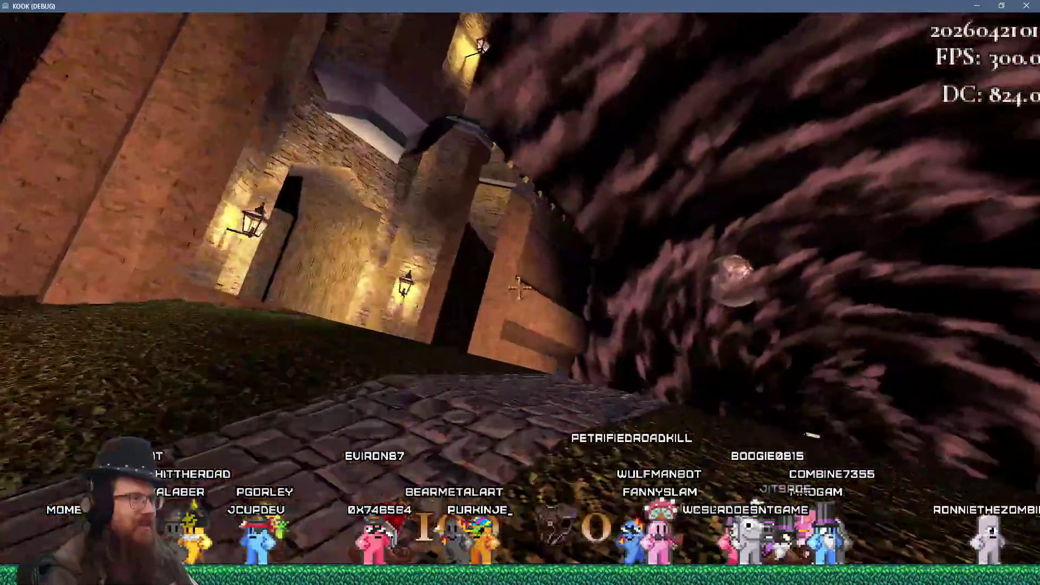
{"action": "key", "text": "w"}
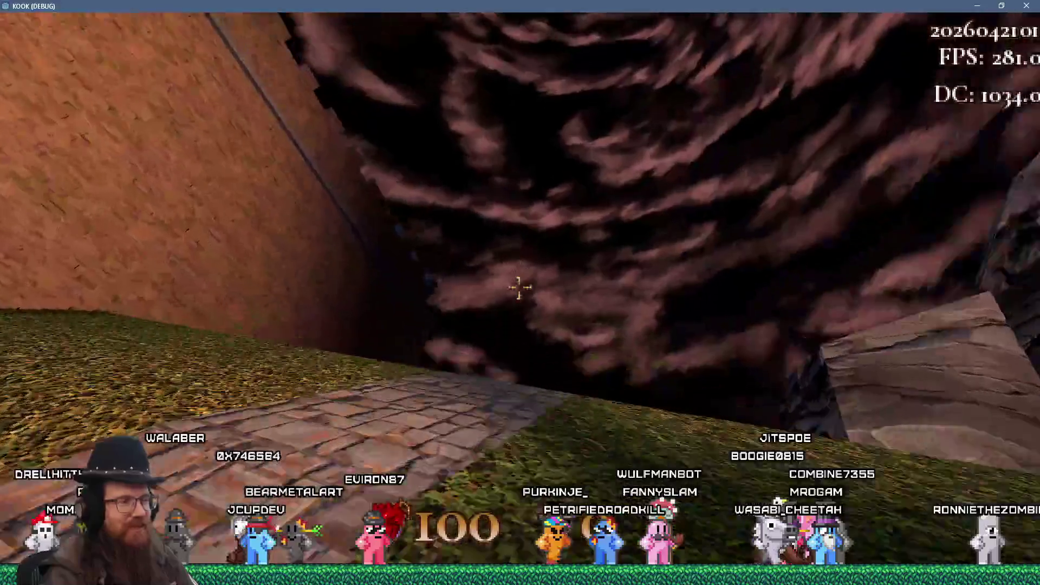
{"action": "key", "text": "w"}
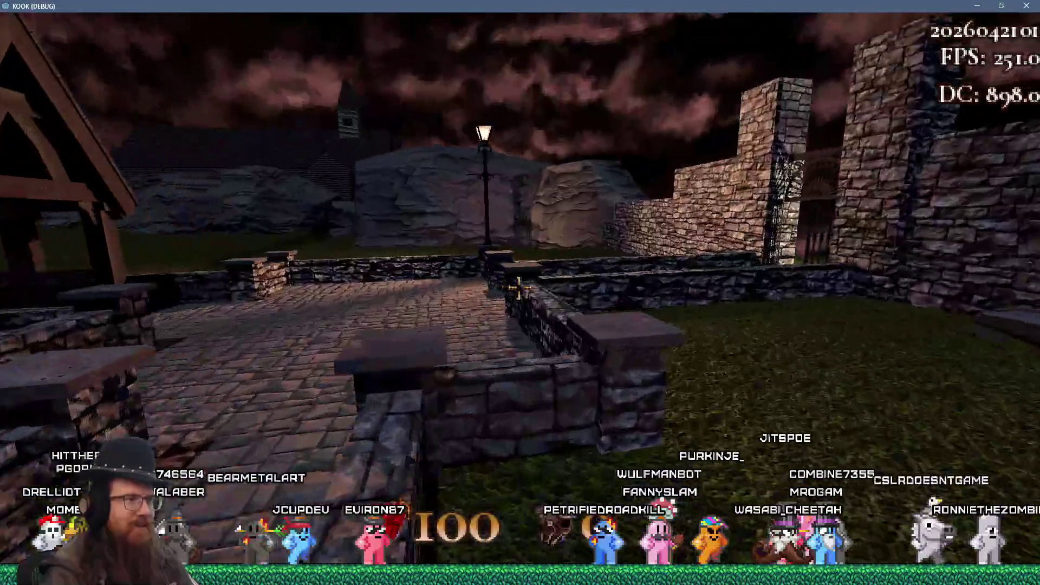
{"action": "key", "text": "w"}
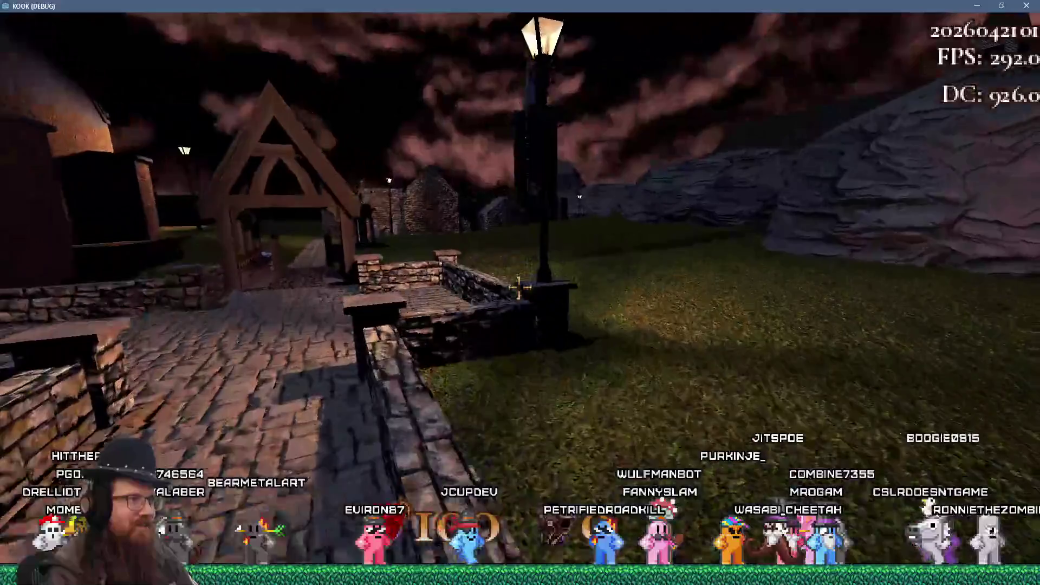
{"action": "key", "text": "w"}
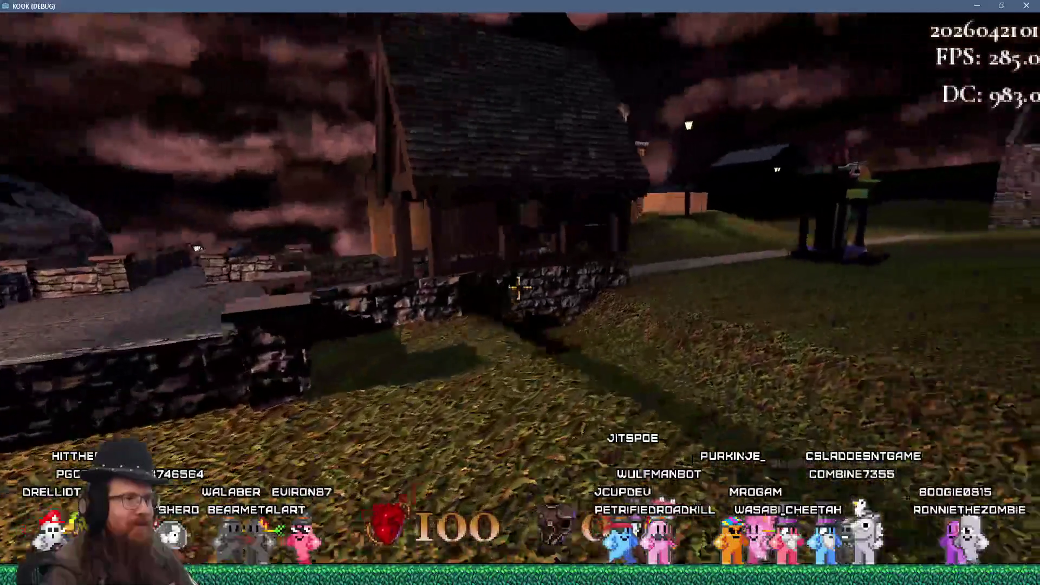
{"action": "key", "text": "w"}
{"action": "key", "text": "w"}
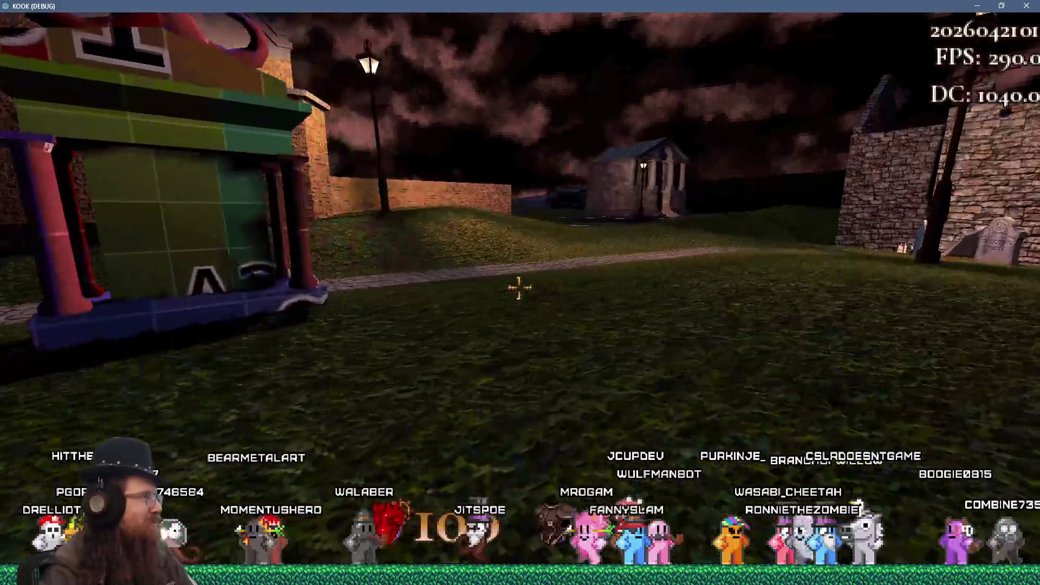
{"action": "key", "text": "s"}
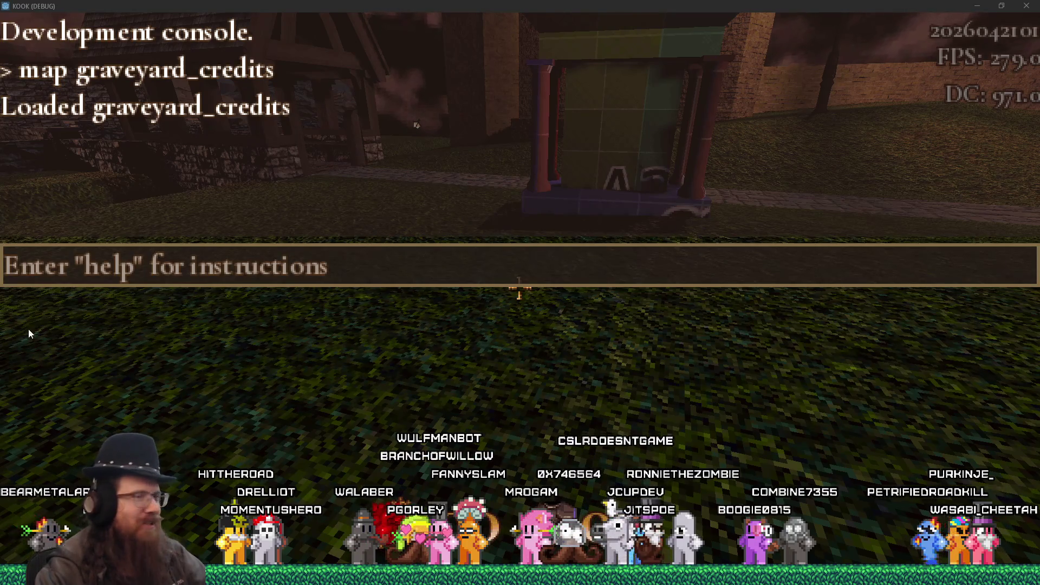
- Check the 'Loaded graveyard_credits' line in the console, then close it to resume play
{"action": "left_click", "coordinate": [443, 303]}
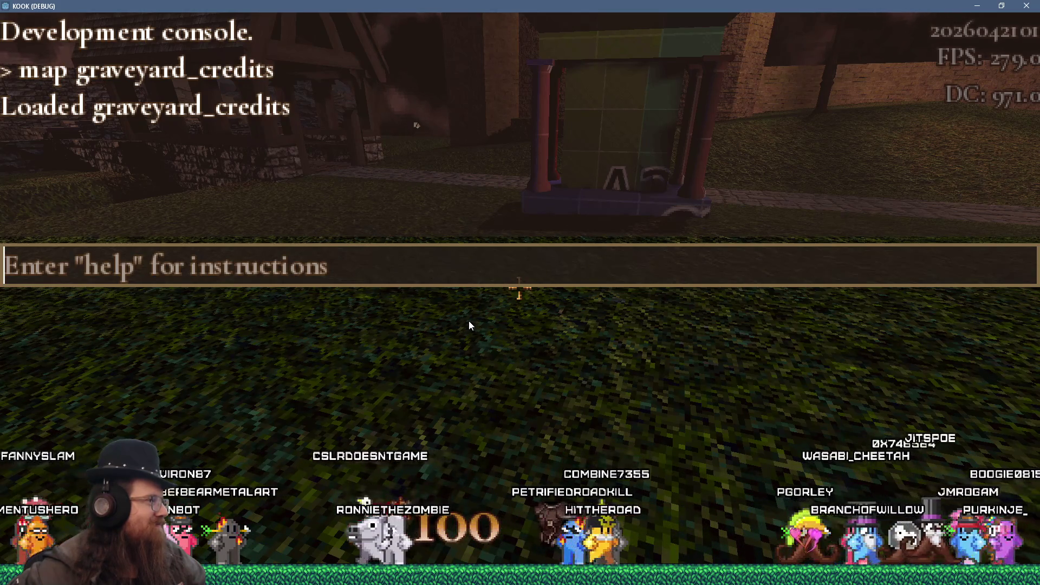
{"action": "key", "text": "grave"}
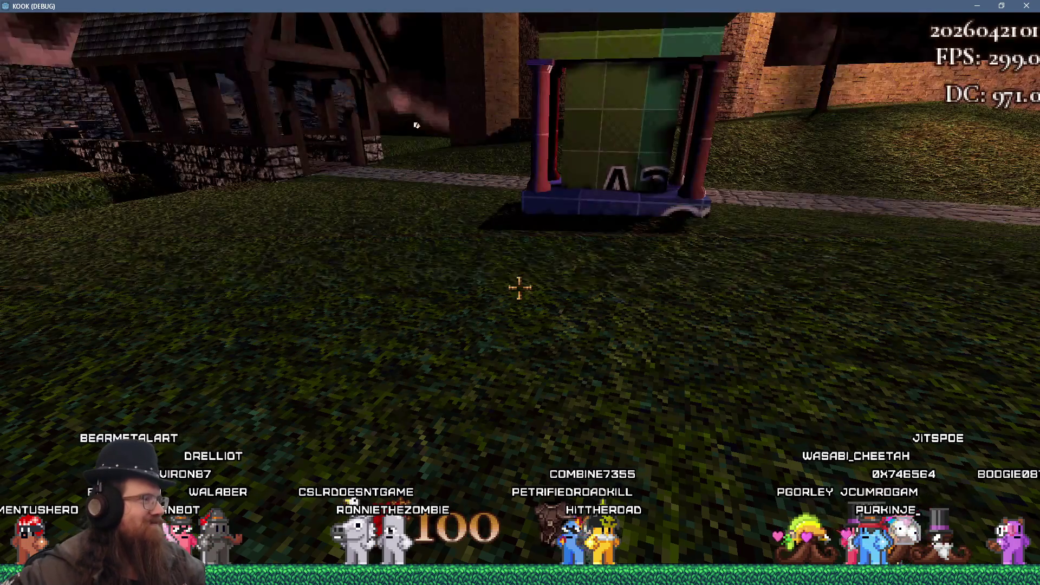
- Walk from the booth past the timber house and cave toward the rock slabs and tower
{"action": "key", "text": "w"}
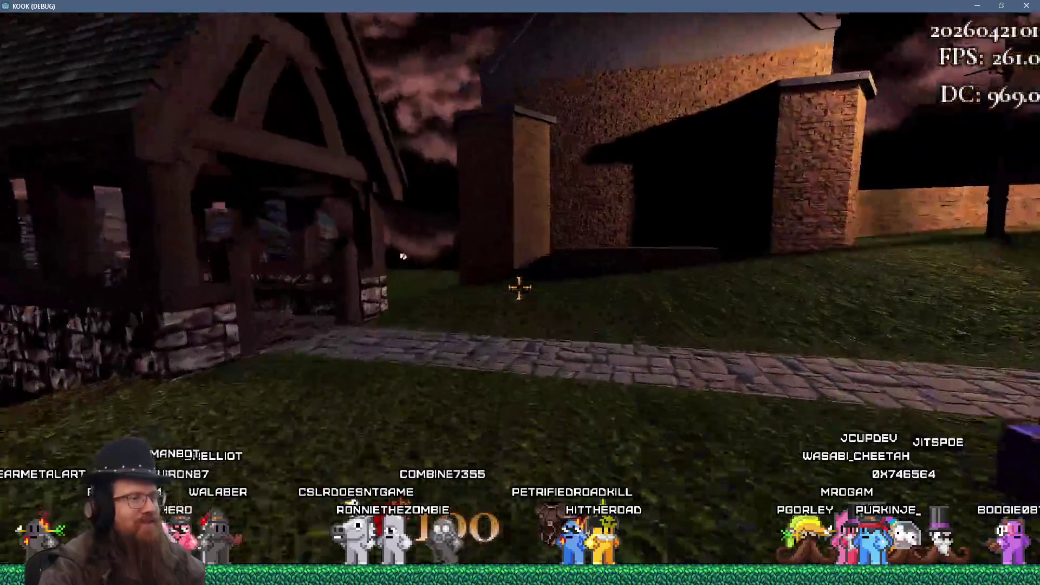
{"action": "key", "text": "w"}
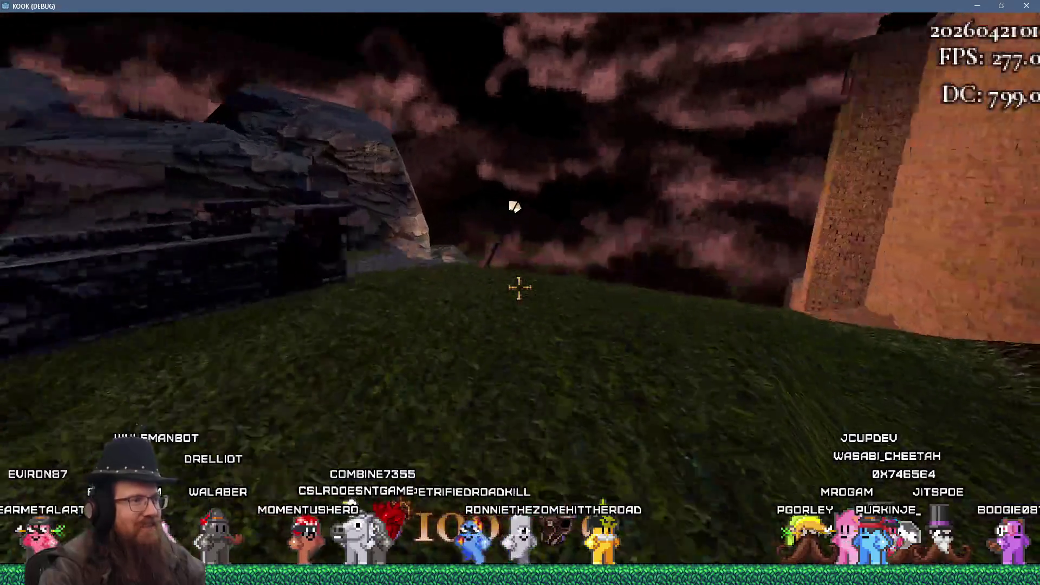
{"action": "key", "text": "w"}
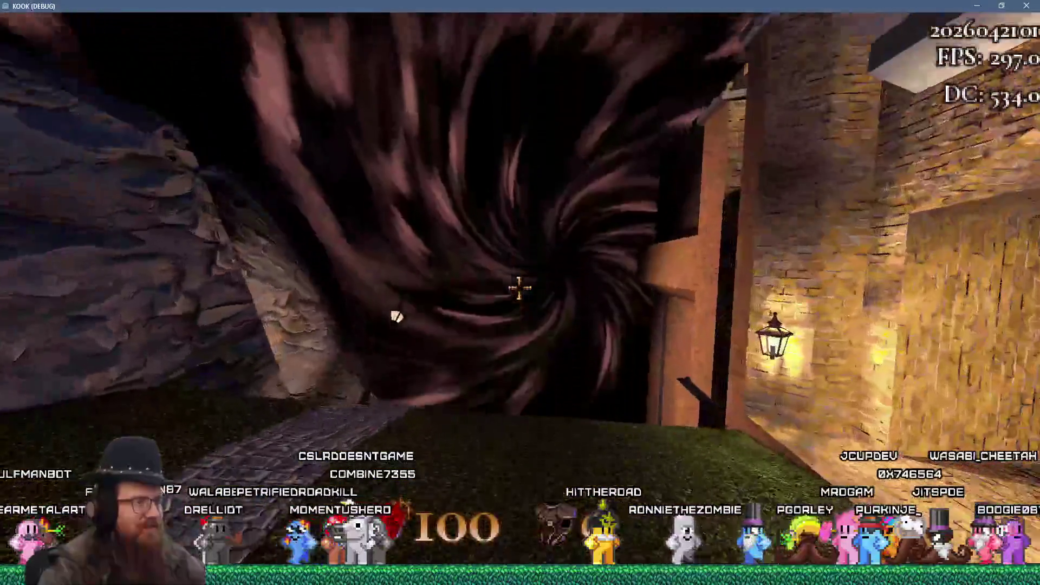
{"action": "key", "text": "w"}
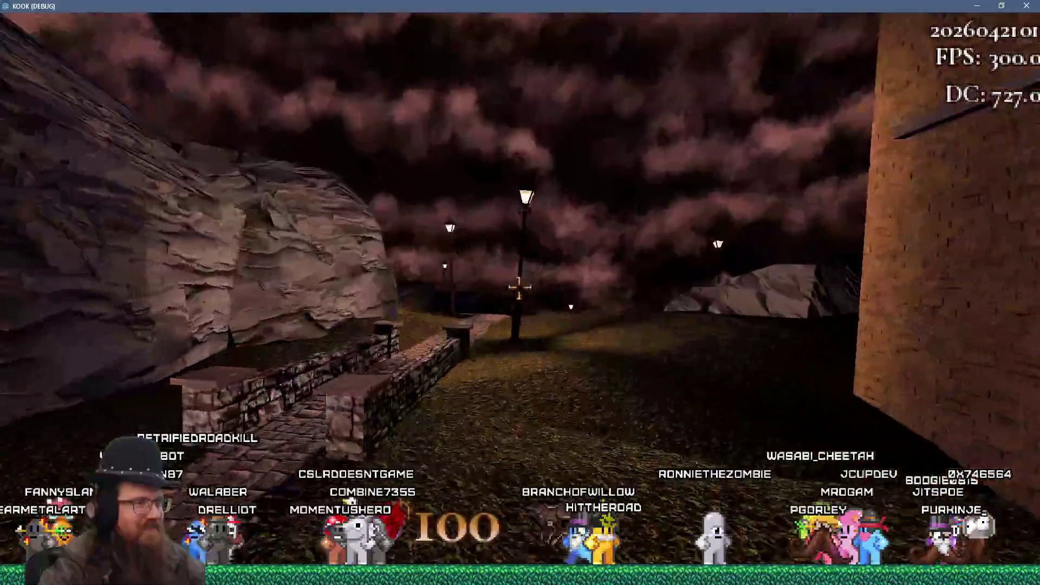
{"action": "key", "text": "w"}
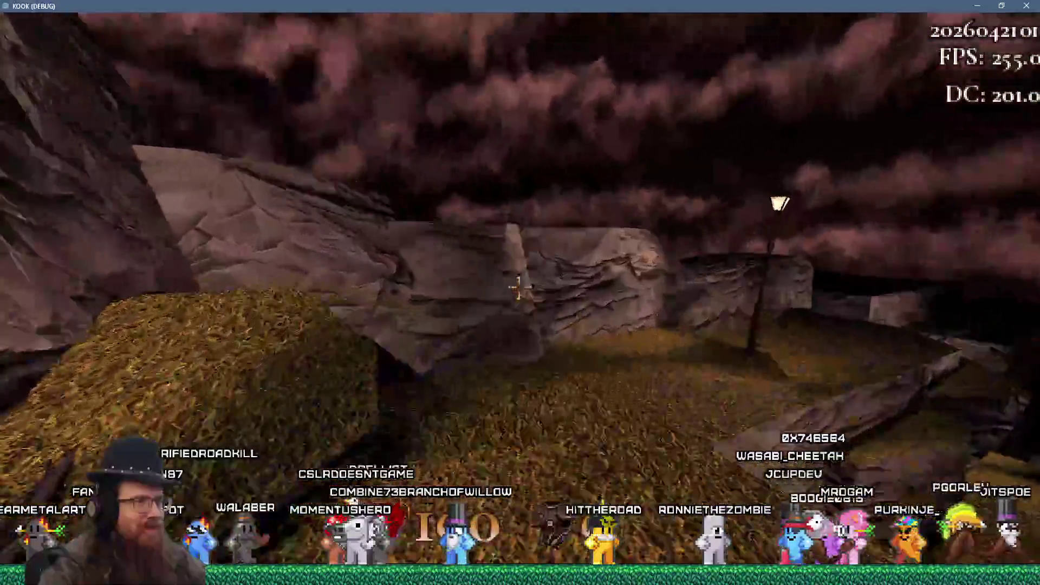
{"action": "key", "text": "w"}
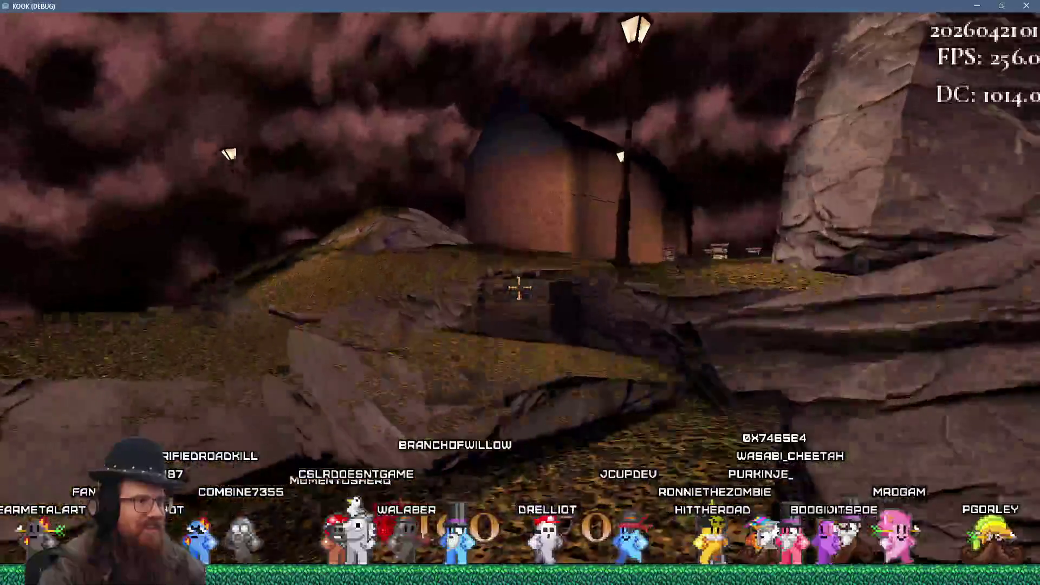
- Turn along the rock wall, follow the stone path to the field, and open the console
{"action": "key", "text": "w"}
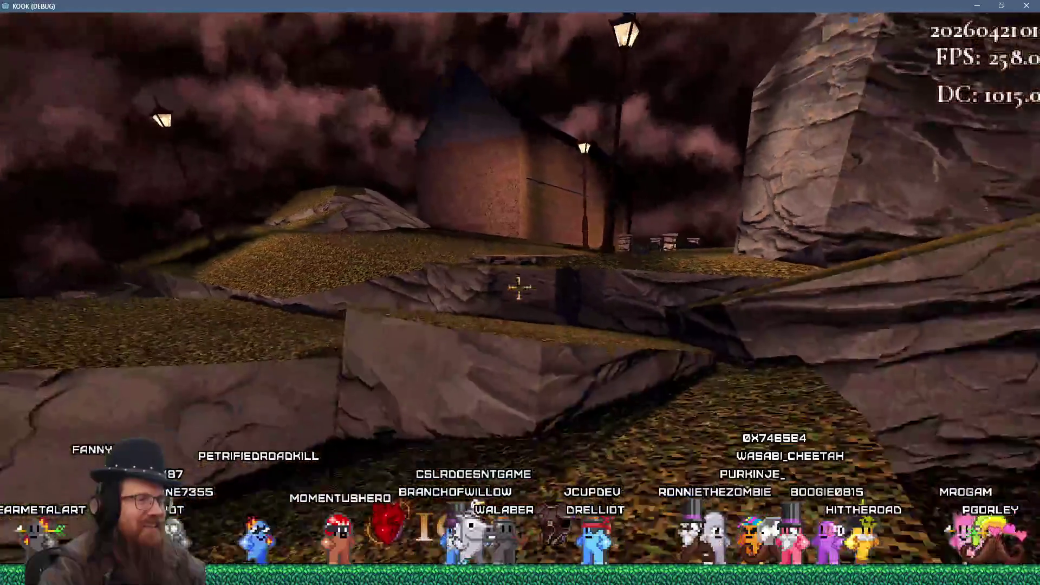
{"action": "key", "text": "w"}
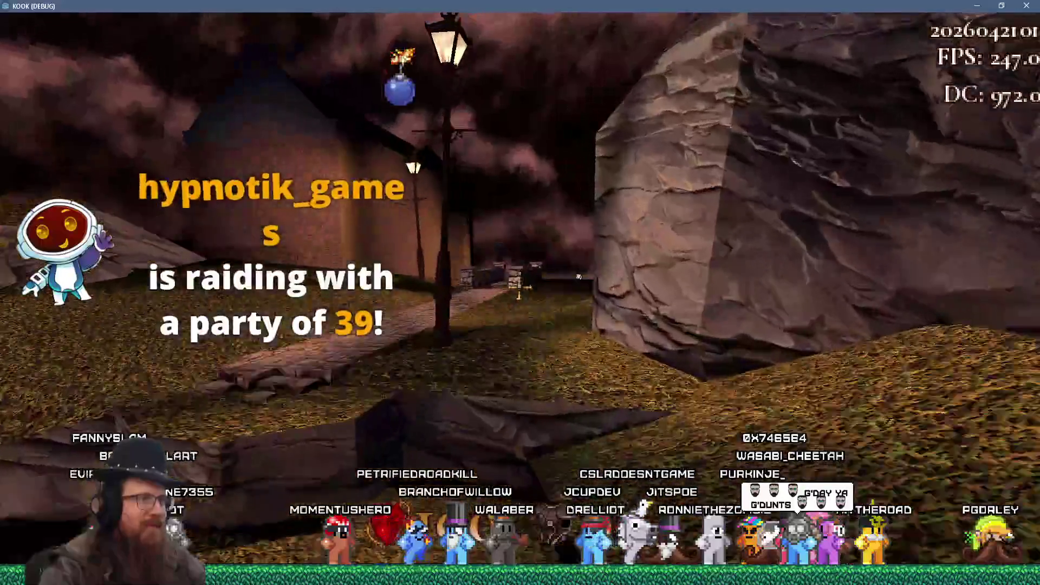
{"action": "key", "text": "w"}
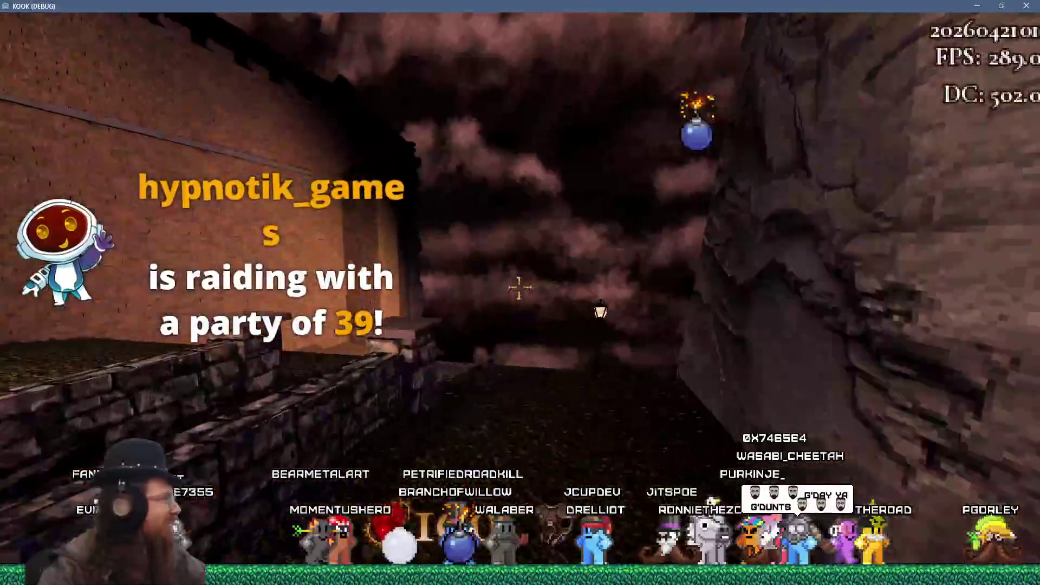
{"action": "key", "text": "w"}
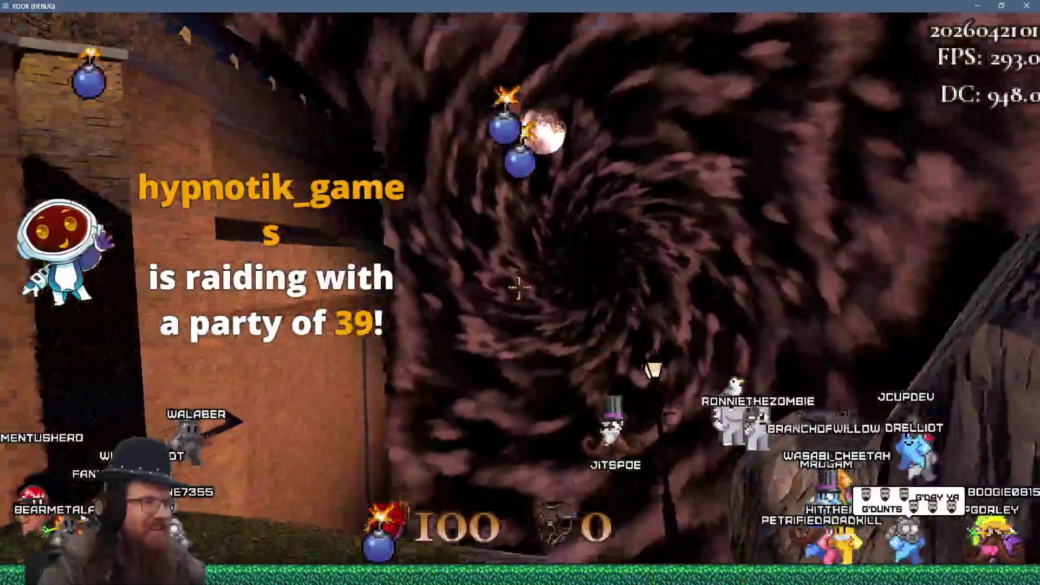
{"action": "key", "text": "w"}
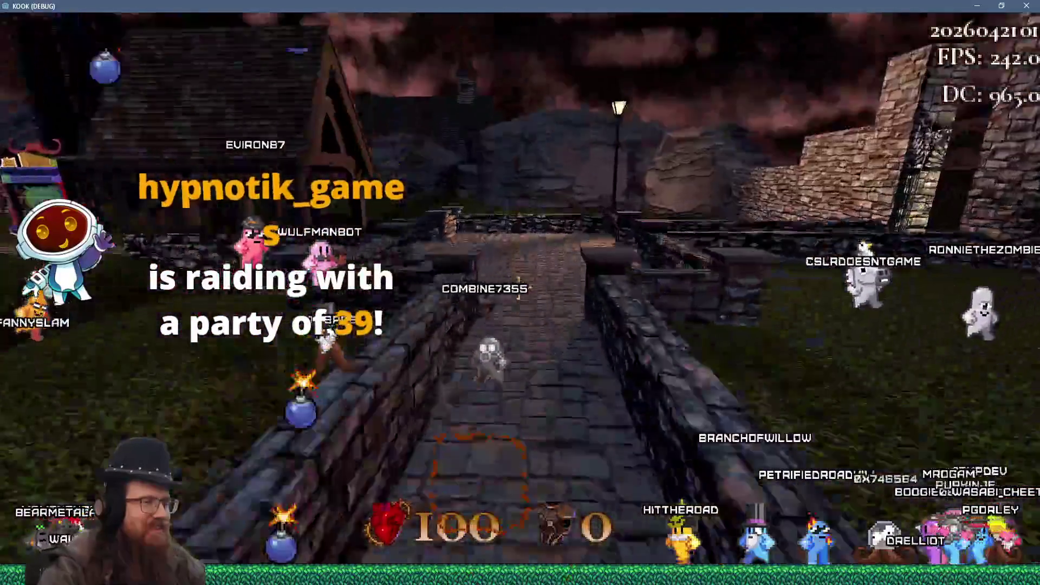
{"action": "key", "text": "grave"}
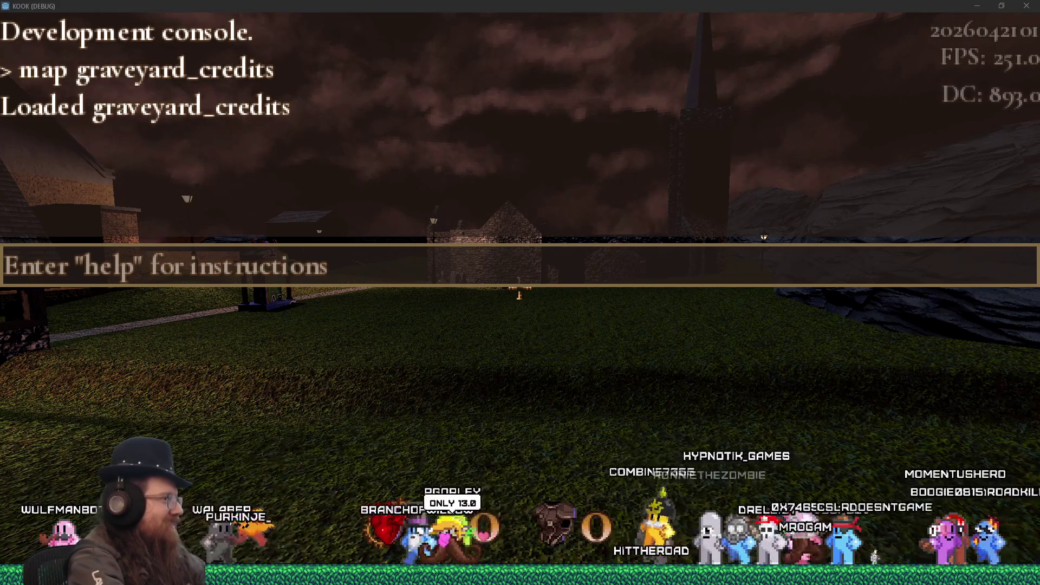
- Cross the courtyard and bridge, follow the lamp-lit path past the castle to the lamp post
{"action": "key", "text": "w"}
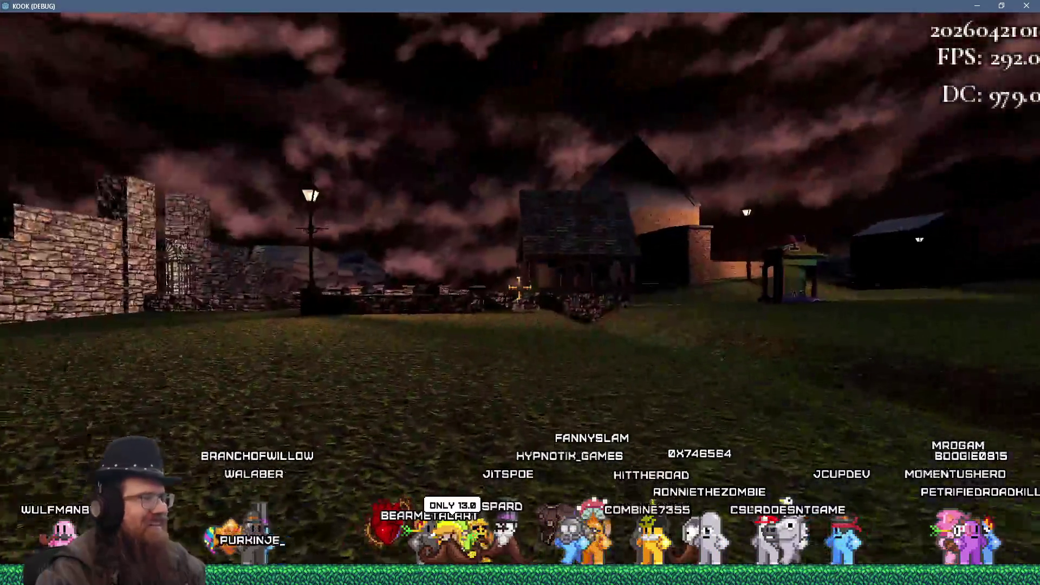
{"action": "key", "text": "w"}
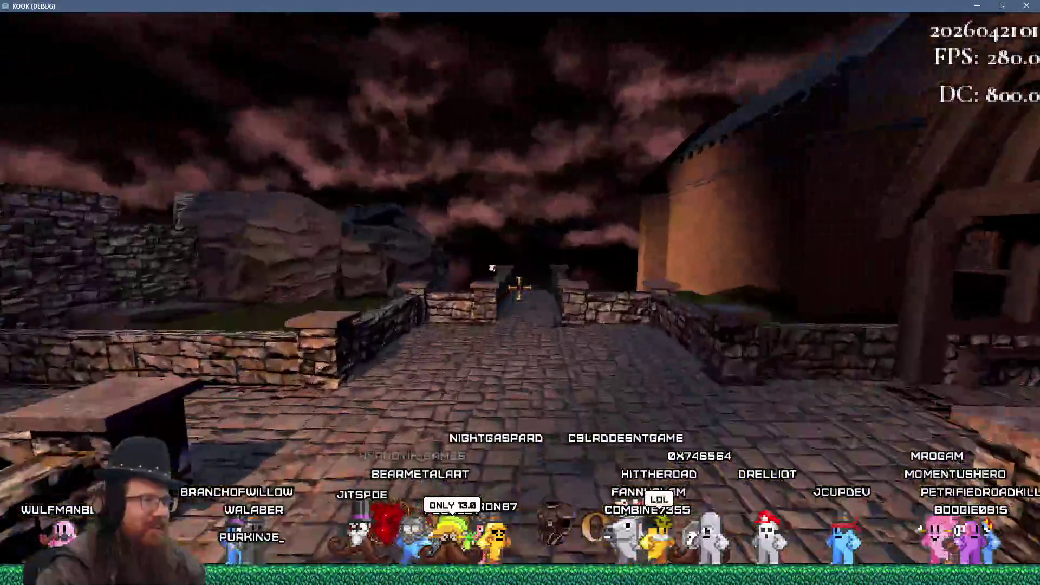
{"action": "key", "text": "w"}
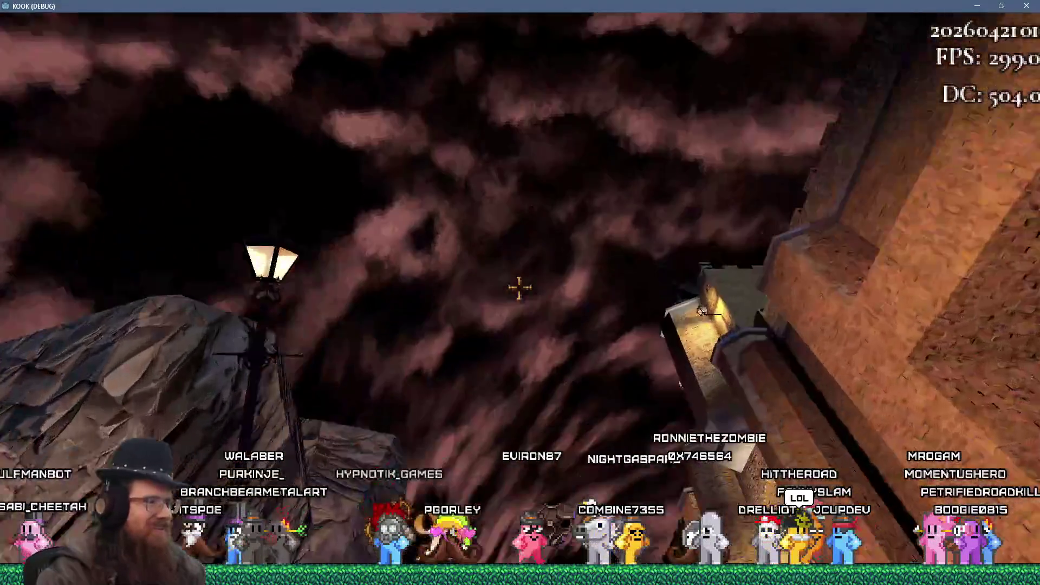
{"action": "key", "text": "w"}
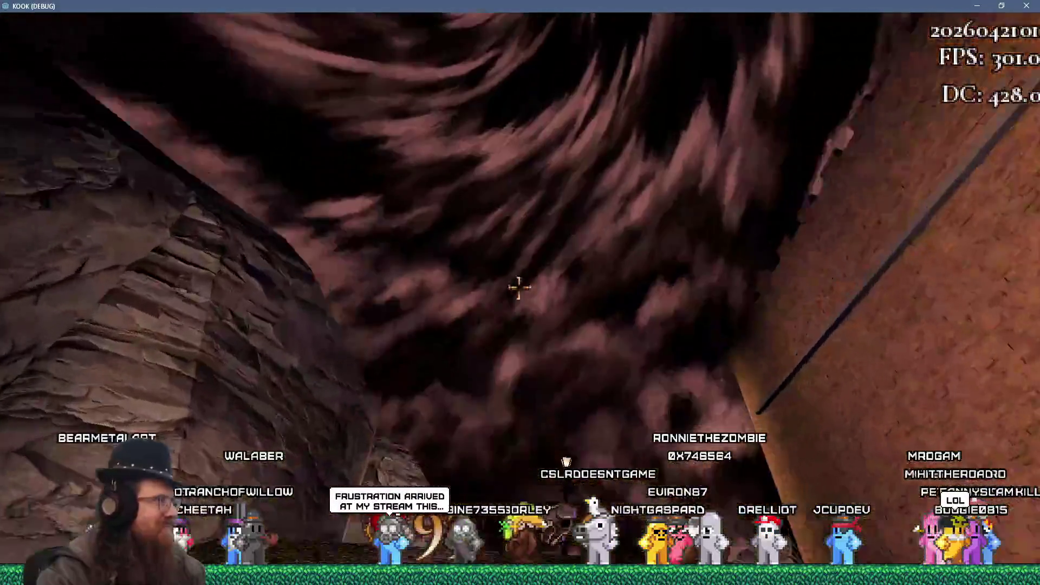
{"action": "key", "text": "w"}
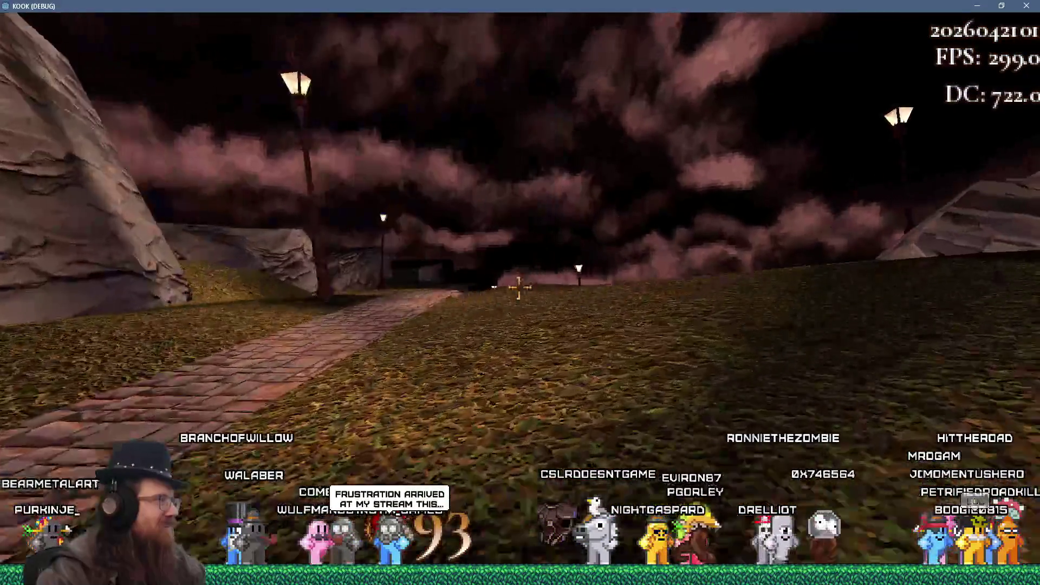
{"action": "key", "text": "w"}
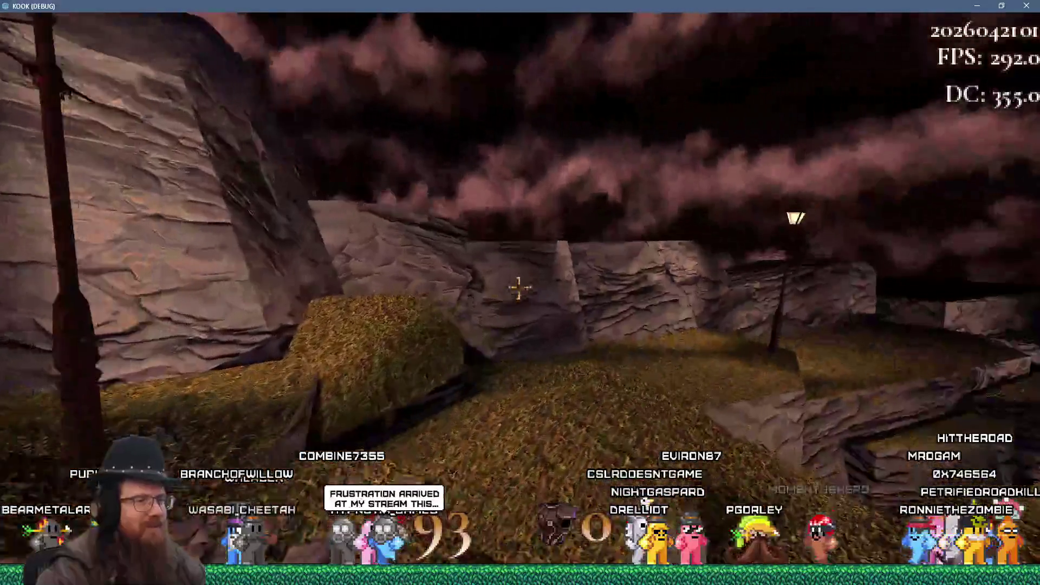
{"action": "key", "text": "w"}
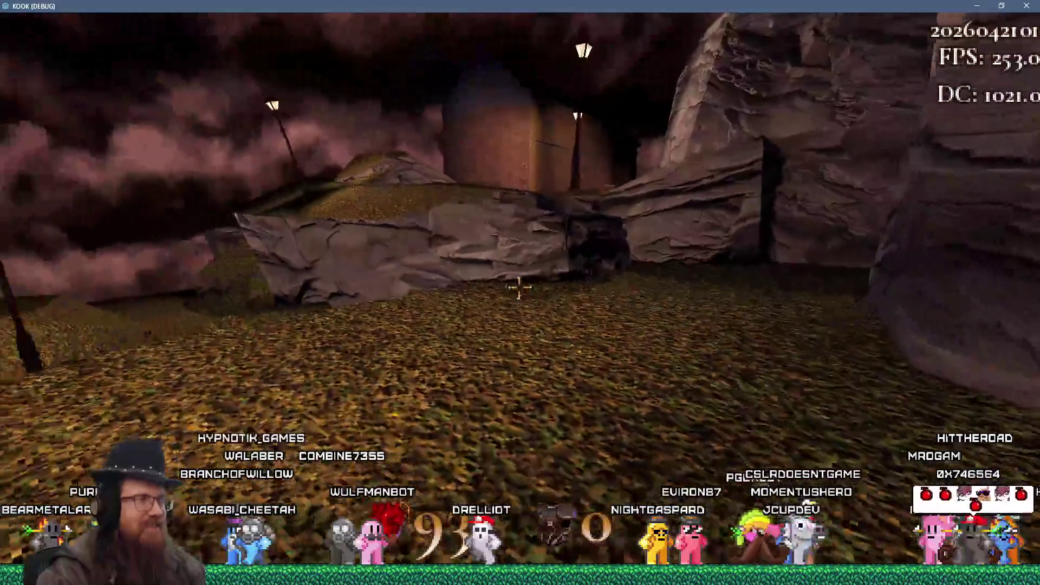
{"action": "key", "text": "w"}
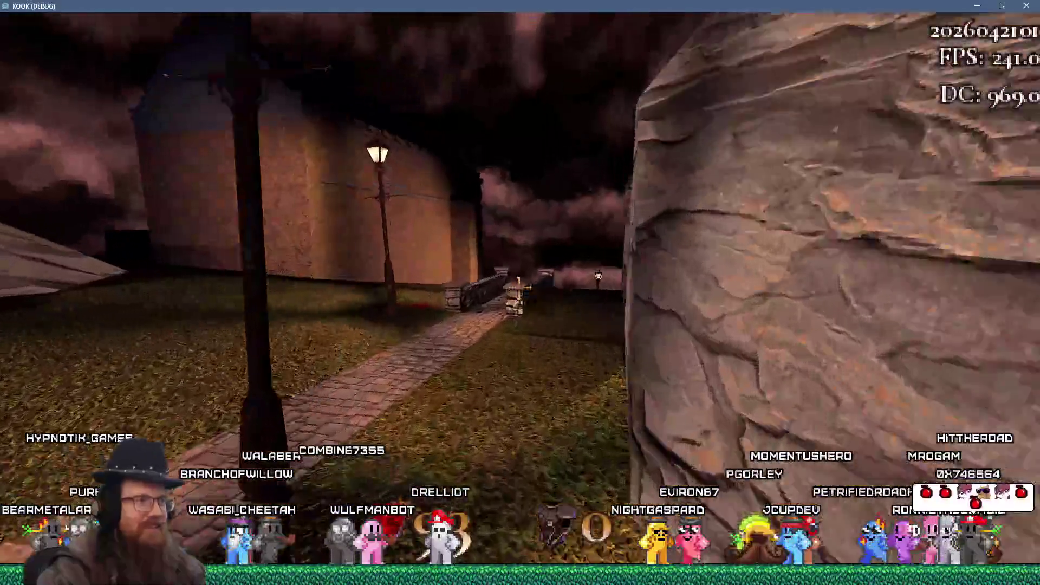
{"action": "key", "text": "w"}
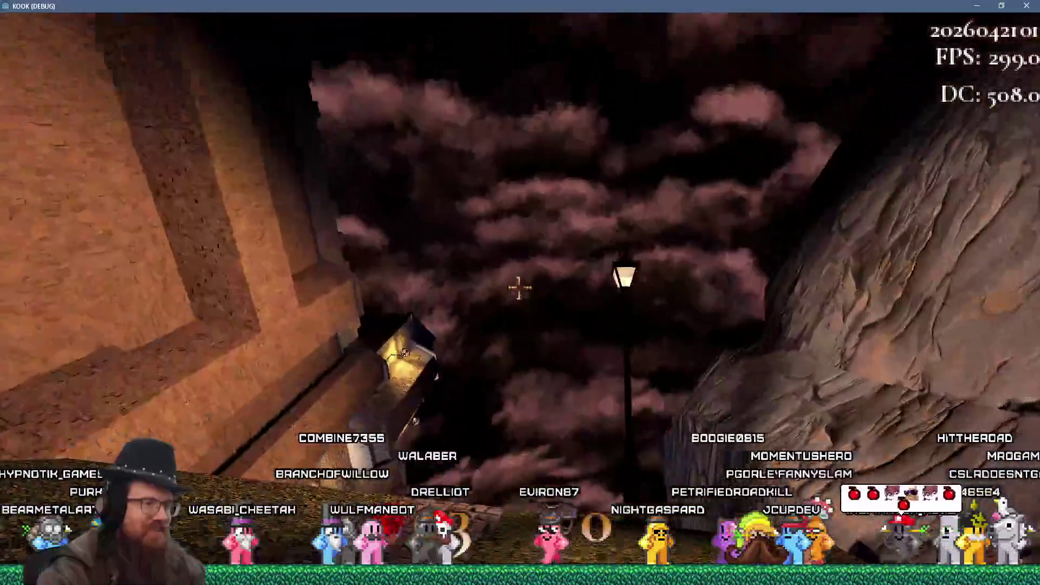
{"action": "key", "text": "w"}
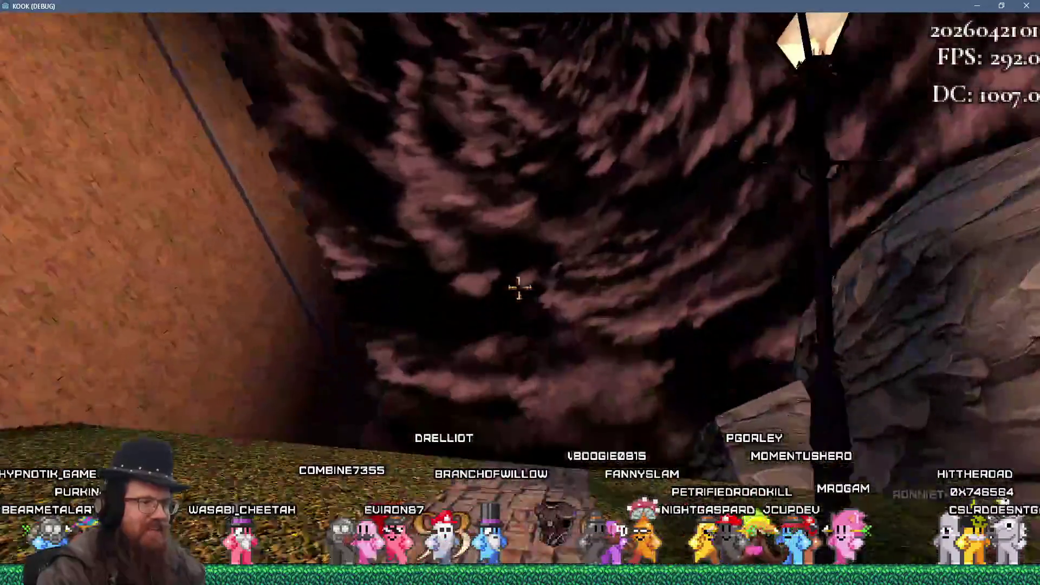
{"action": "key", "text": "w"}
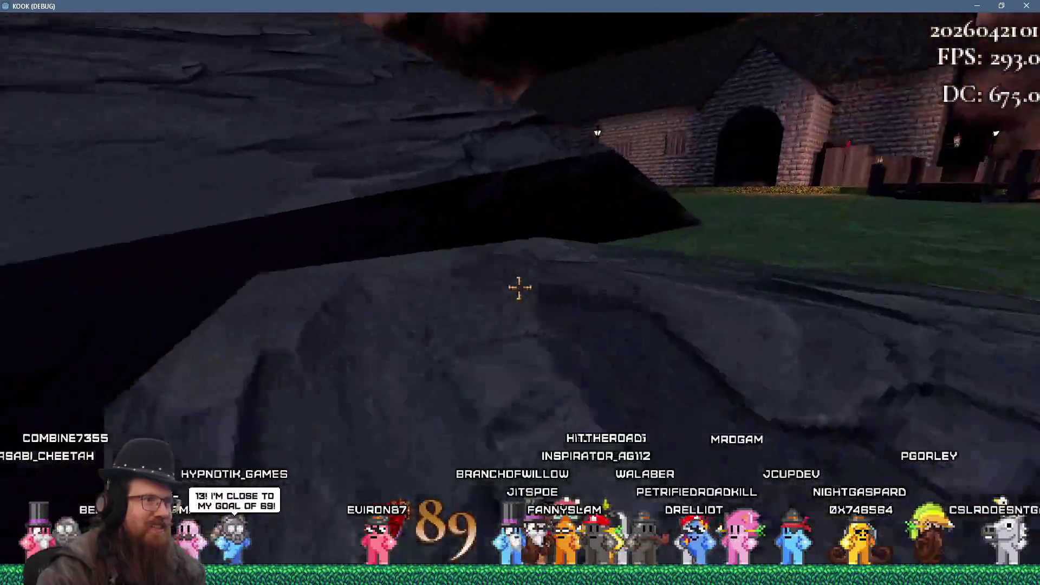
- Climb over the rock and follow the stone walkway toward the village houses
{"action": "key", "text": "w"}
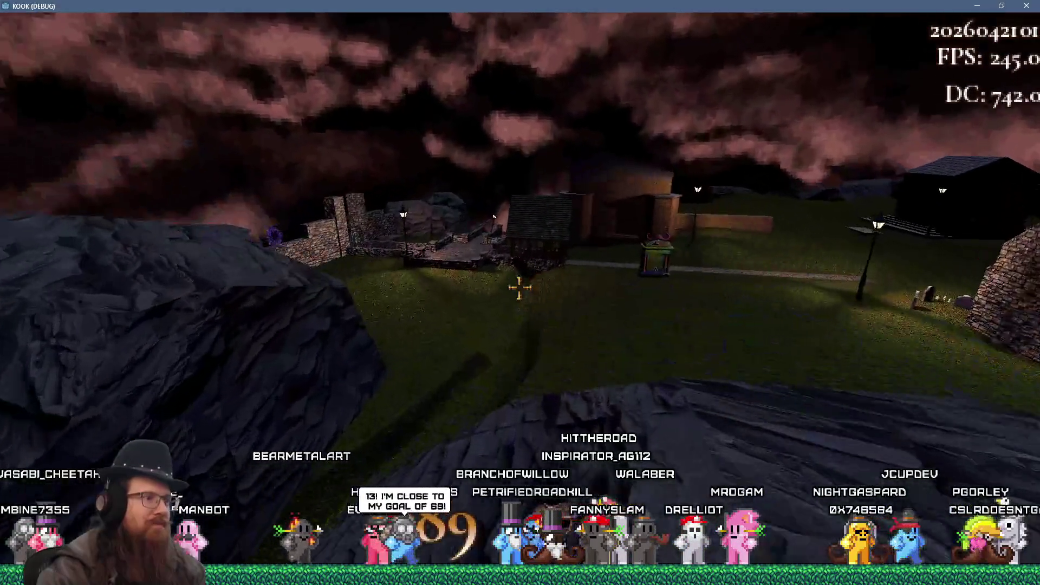
{"action": "key", "text": "w"}
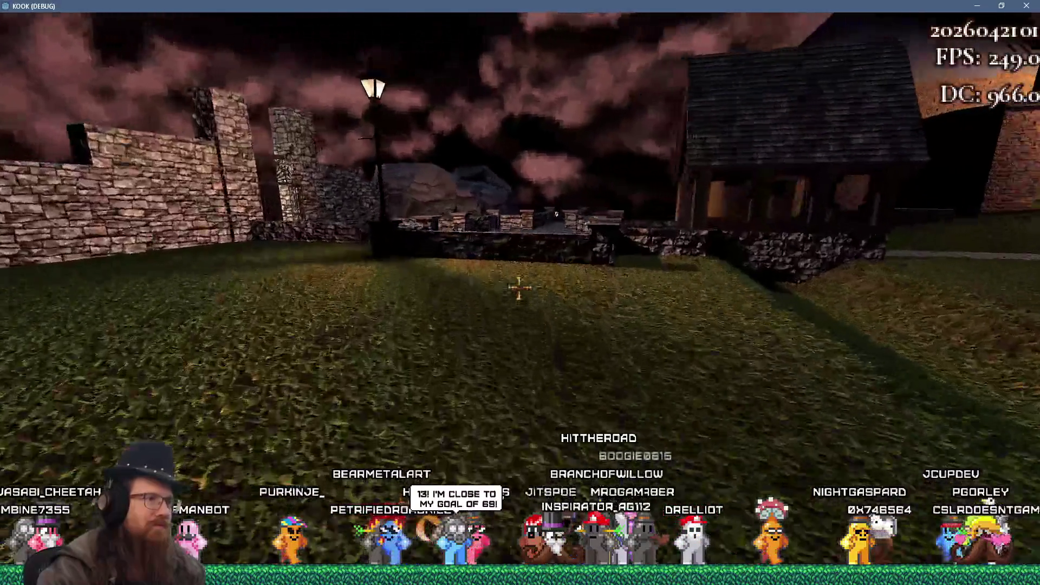
{"action": "key", "text": "w"}
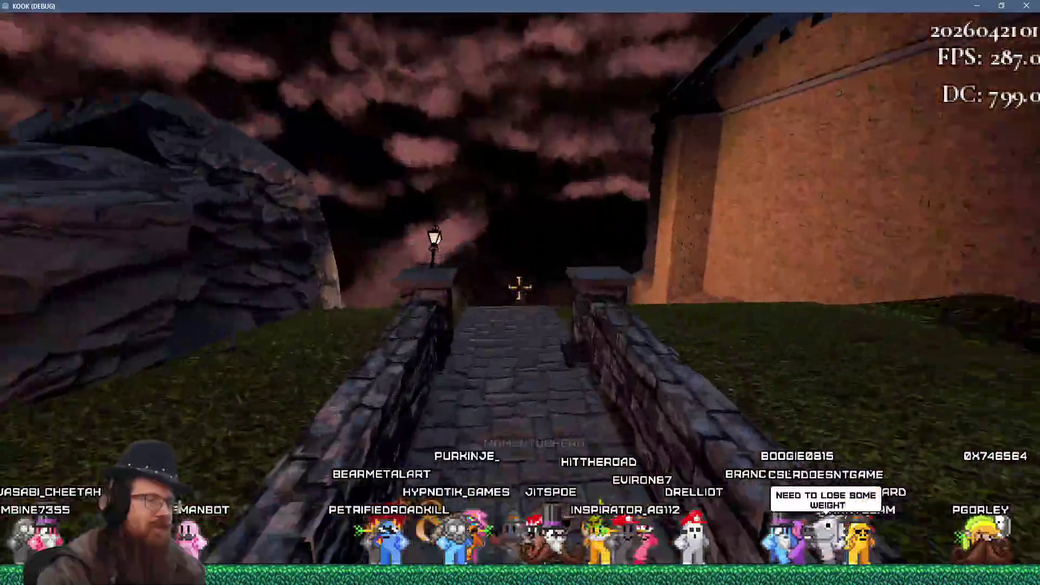
{"action": "key", "text": "w"}
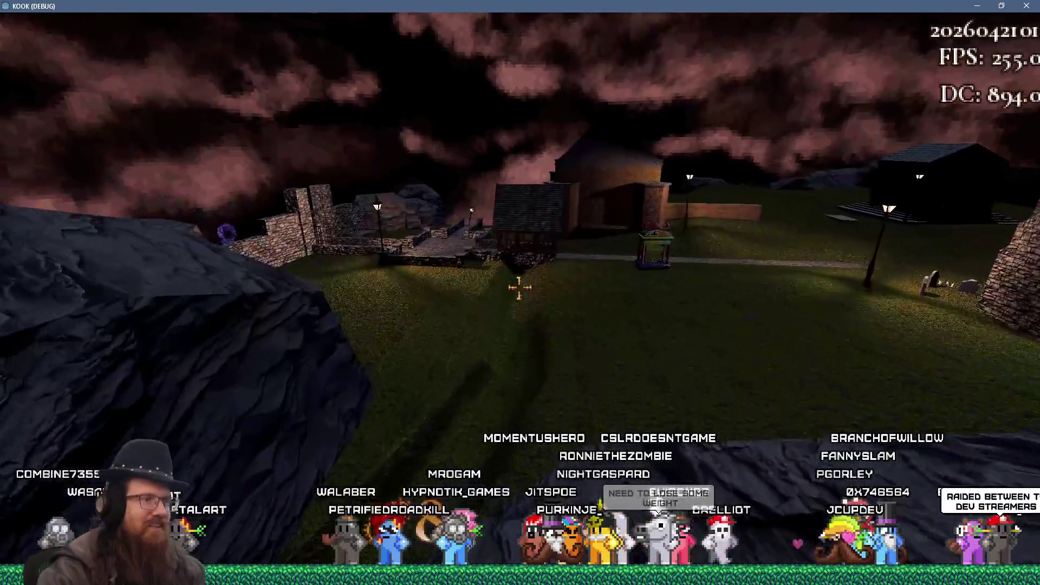
{"action": "key", "text": "w"}
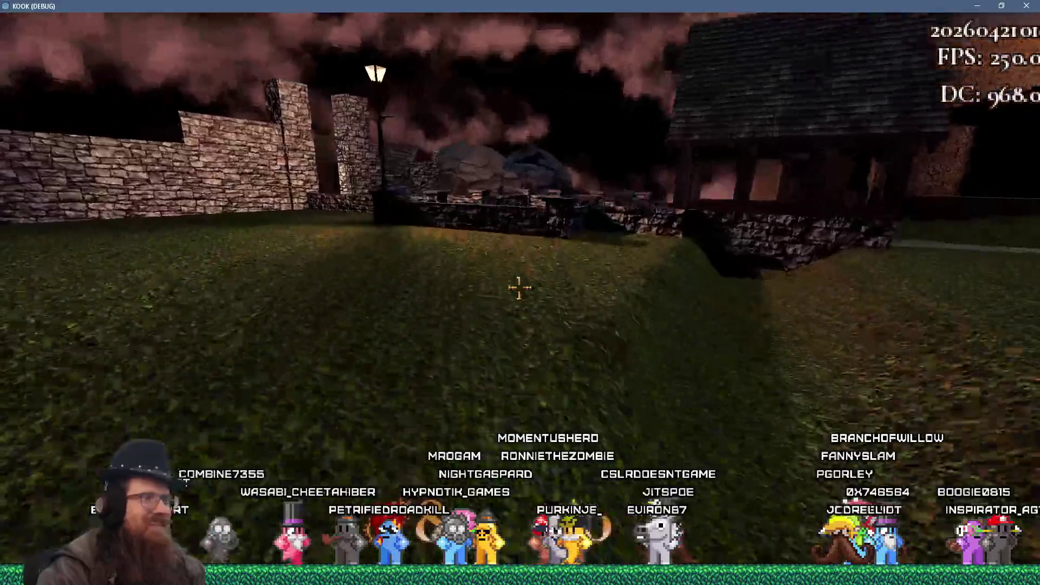
{"action": "key", "text": "w"}
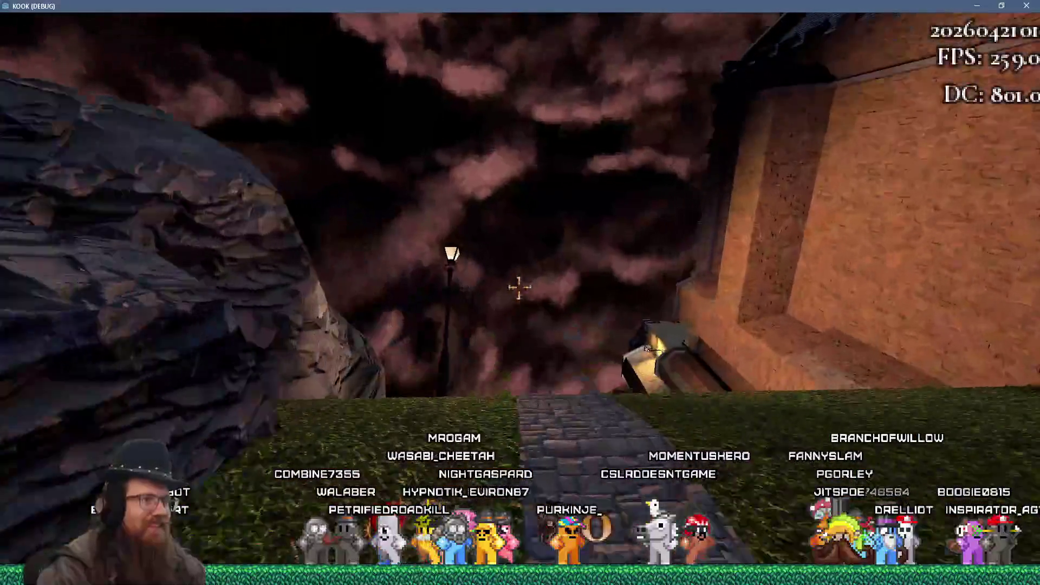
{"action": "key", "text": "w"}
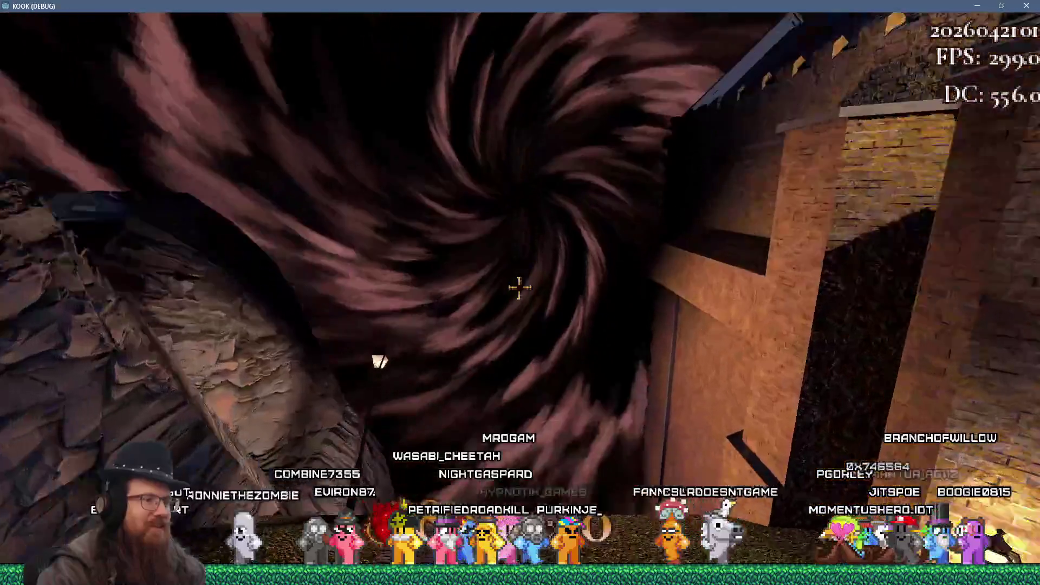
{"action": "key", "text": "w"}
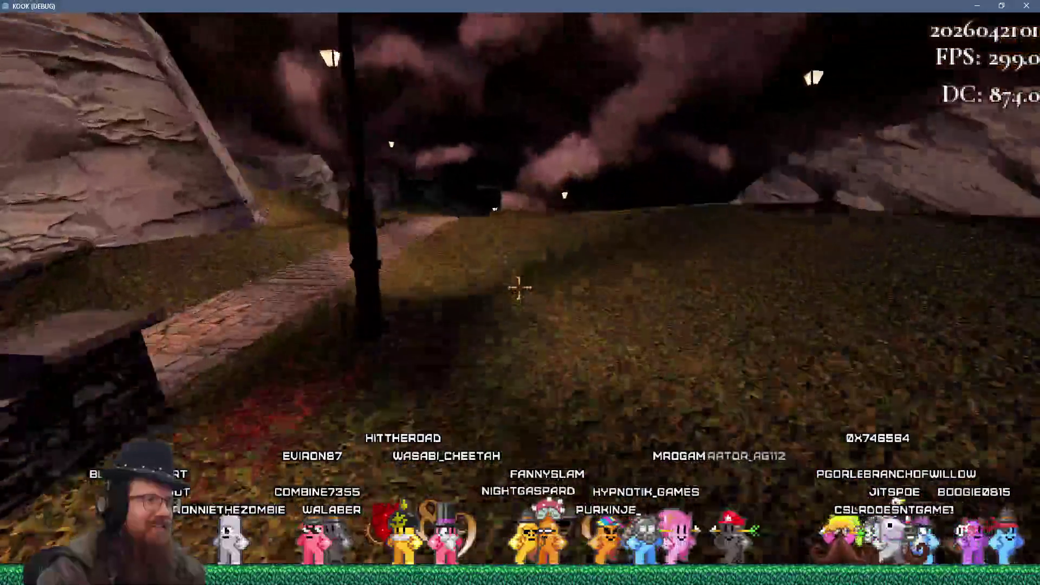
- Loop past the rock face, tree and castle walkway back to the small house and round tower
{"action": "key", "text": "w"}
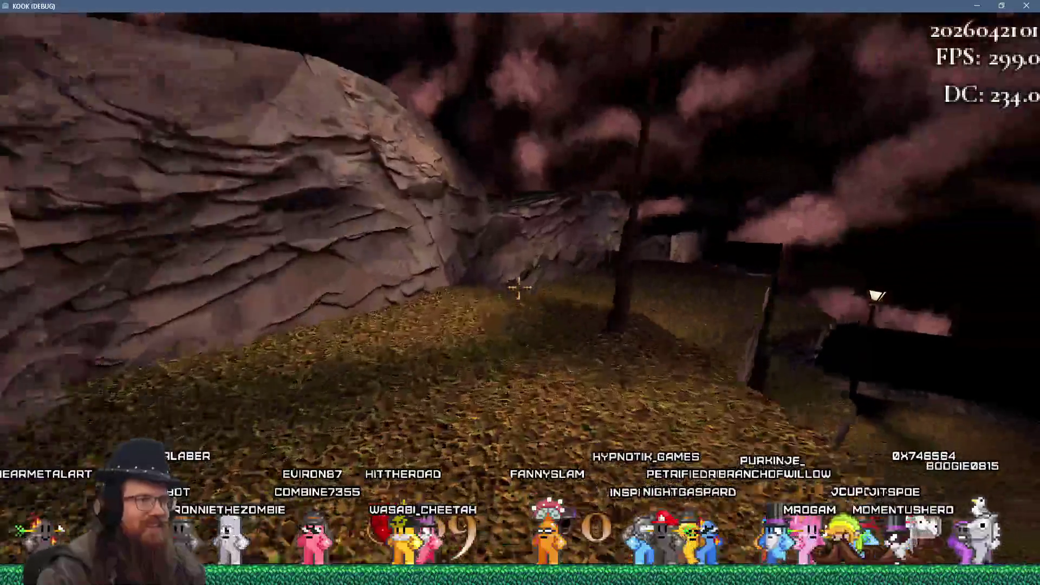
{"action": "key", "text": "w"}
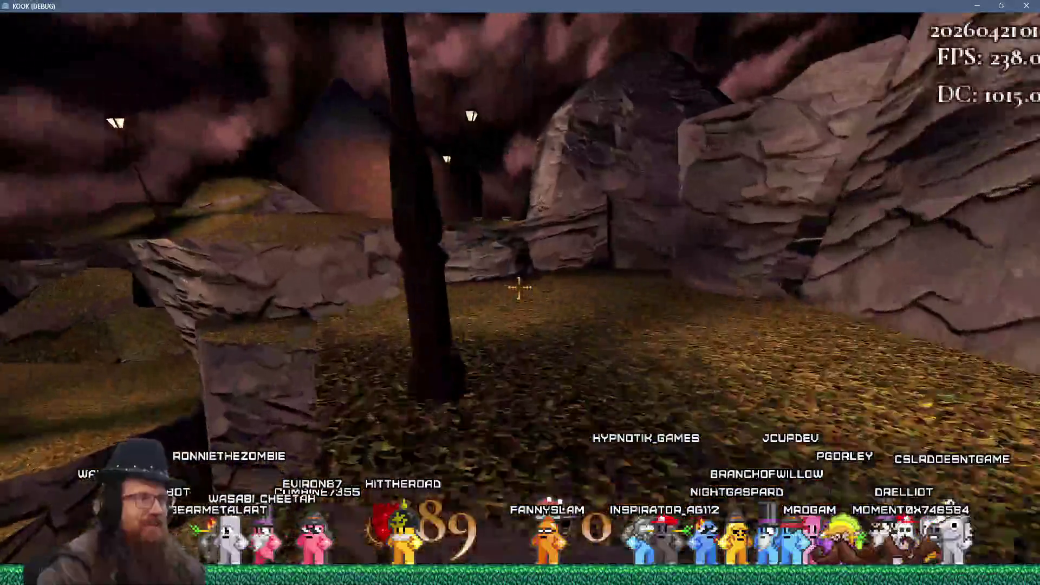
{"action": "key", "text": "w"}
{"action": "key", "text": "w"}
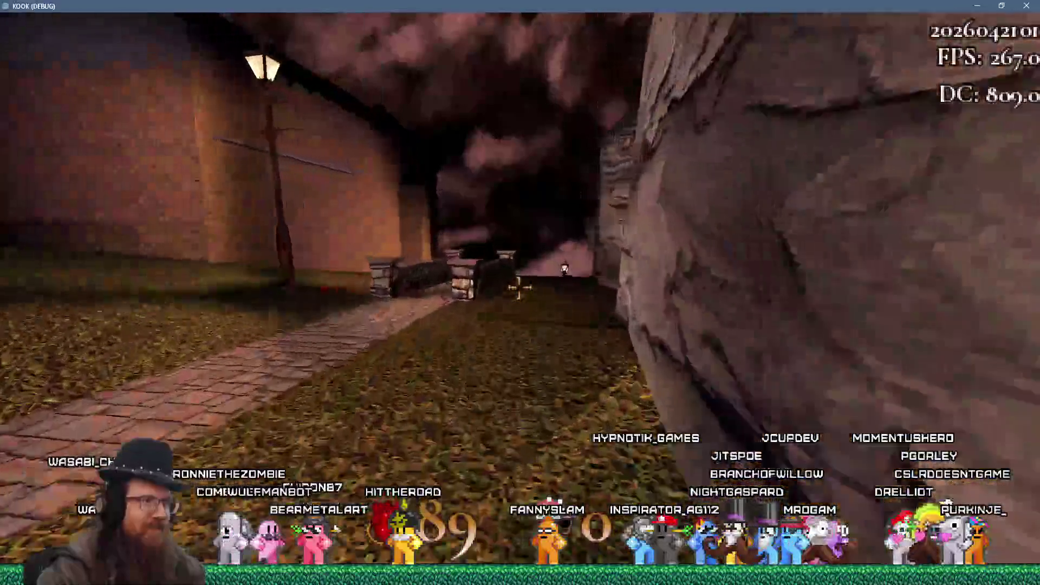
{"action": "key", "text": "w"}
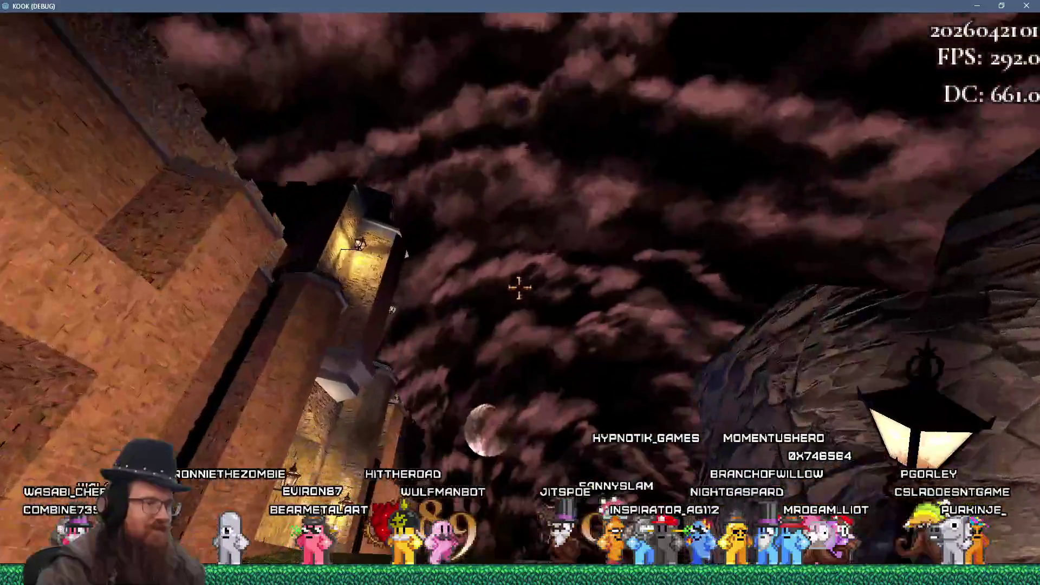
{"action": "key", "text": "w"}
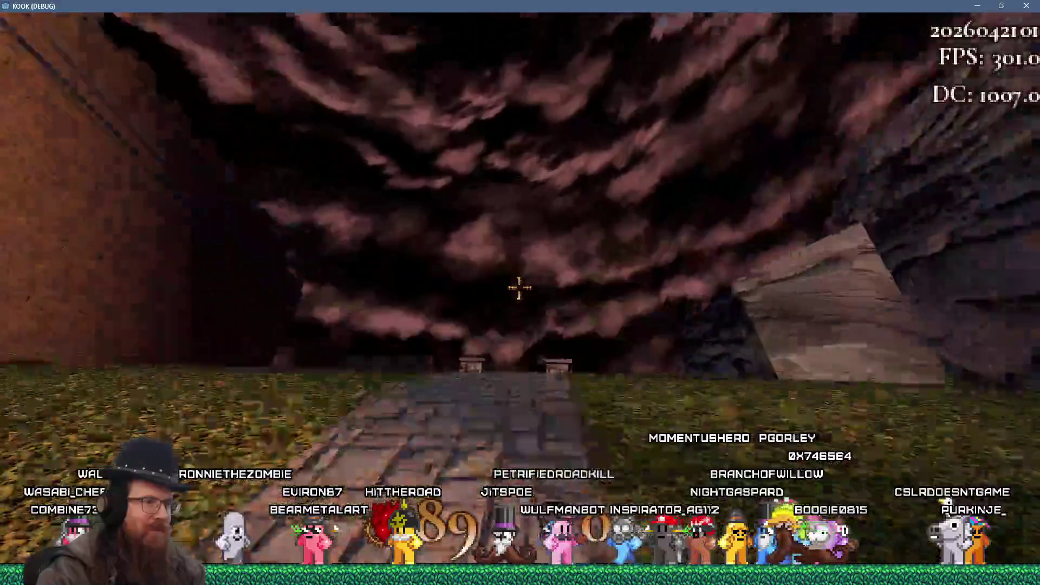
{"action": "key", "text": "w"}
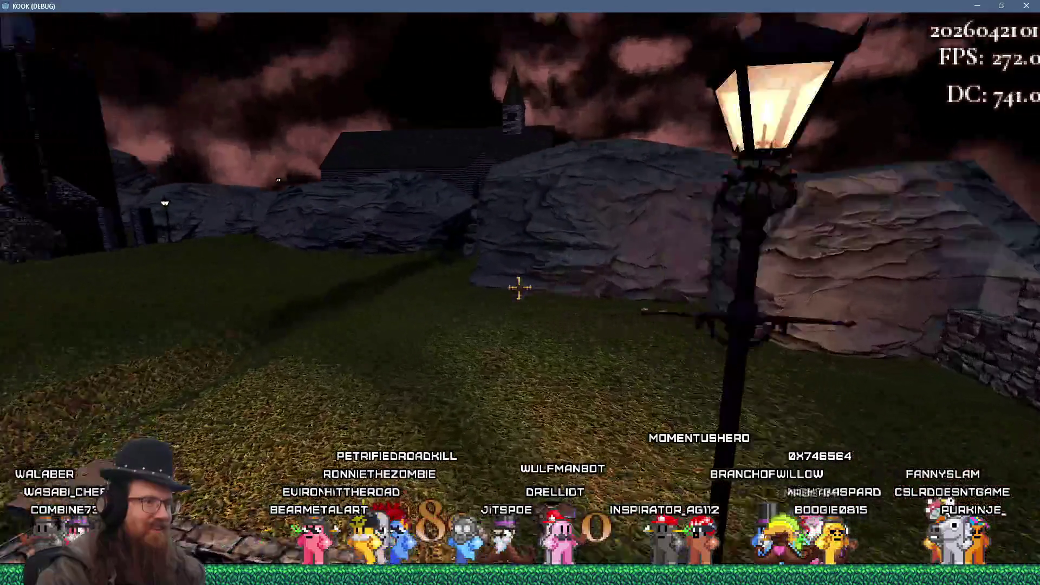
{"action": "key", "text": "w"}
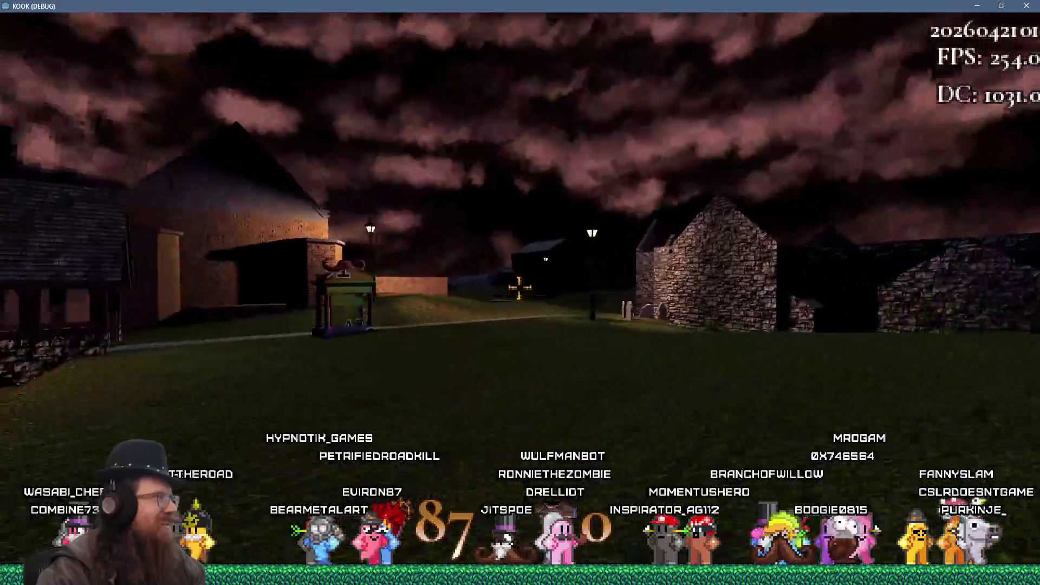
{"action": "key", "text": "w"}
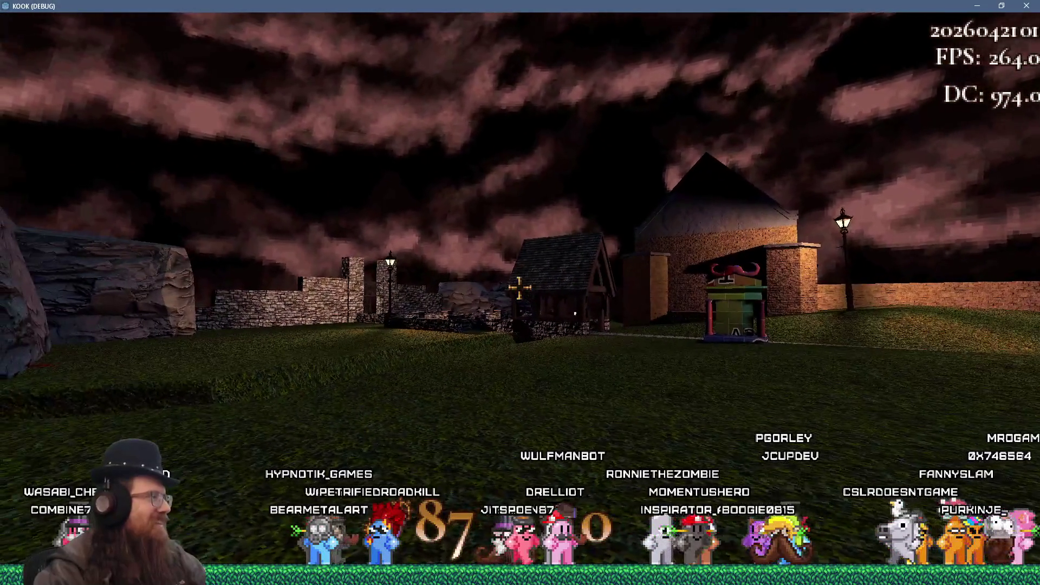
{"action": "key", "text": "w"}
{"action": "key", "text": "w"}
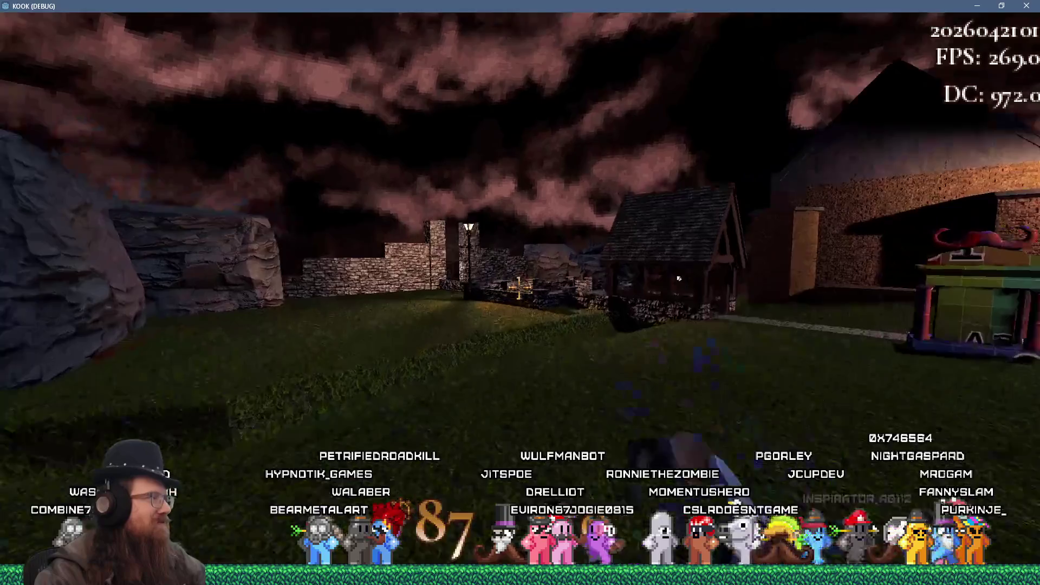
{"action": "key", "text": "w"}
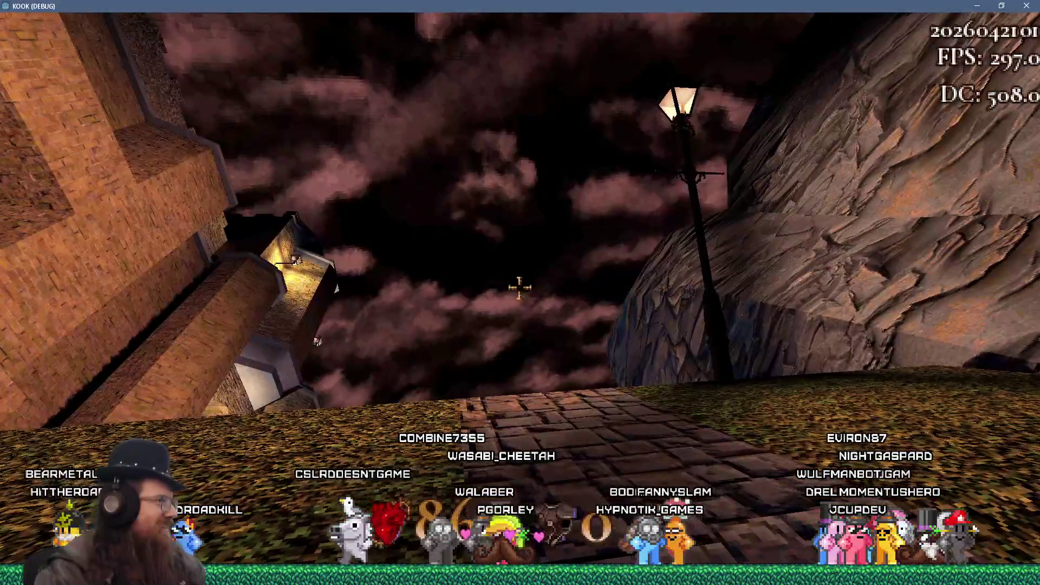
- Open and close the development console, walk briefly, then reopen it for a new command
{"action": "key", "text": "grave"}
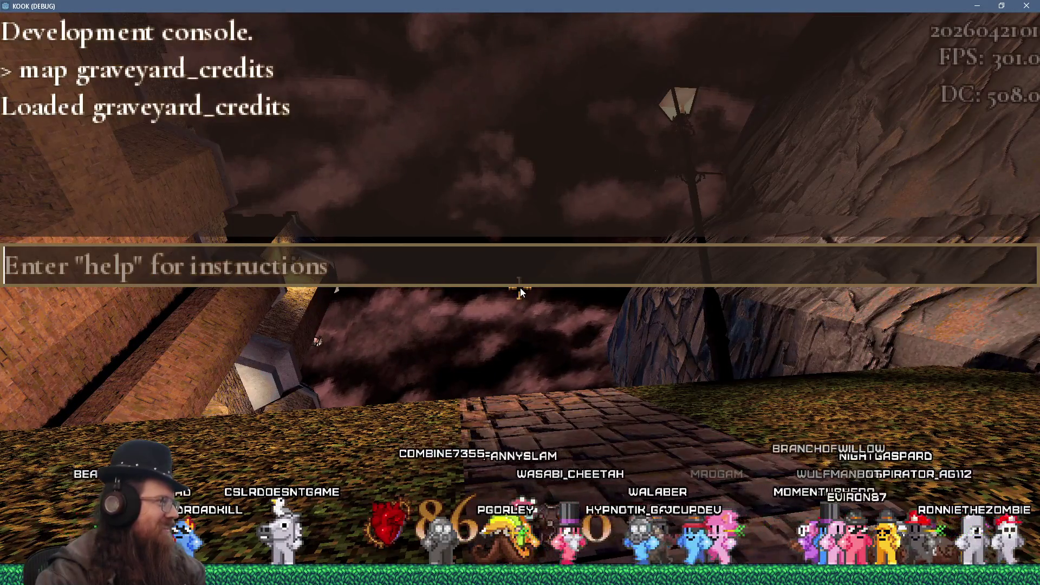
{"action": "key", "text": "grave"}
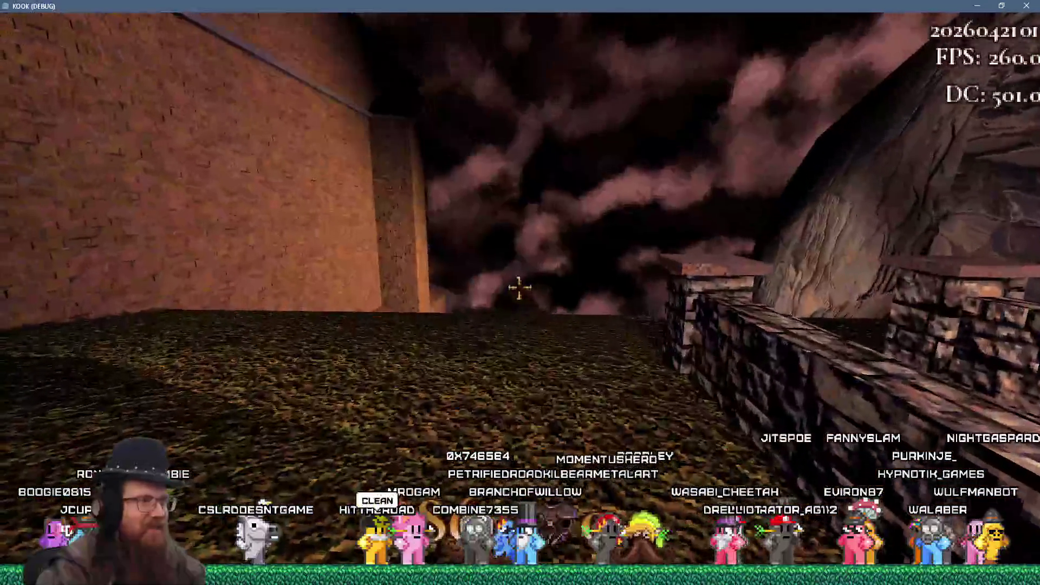
{"action": "key", "text": "grave"}
{"action": "type", "text": "map lon"}
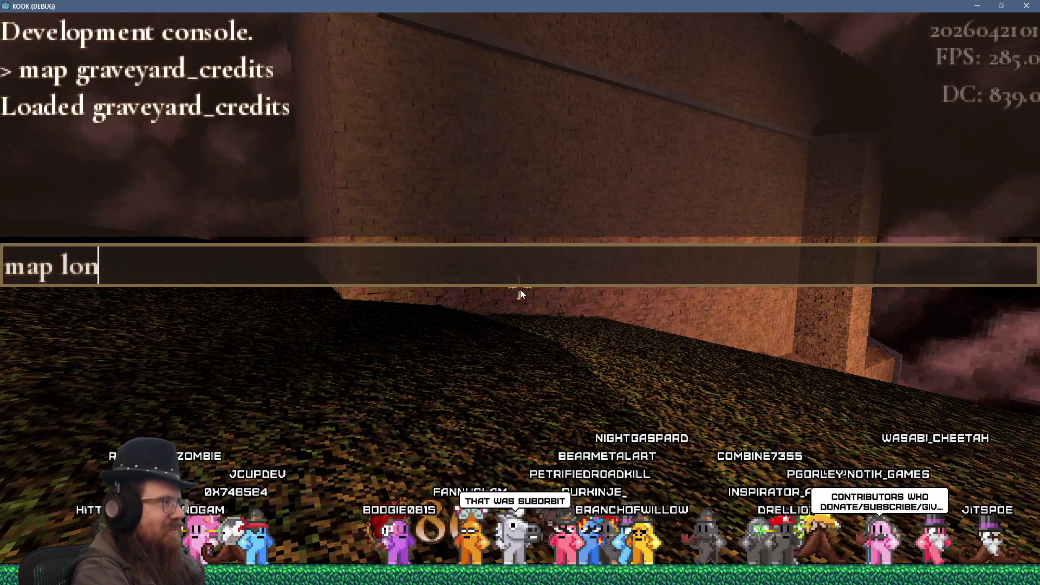
- Load london3 with 'map london3', grab the revolver and kill the robed enemies on the dock
{"action": "type", "text": "don3"}
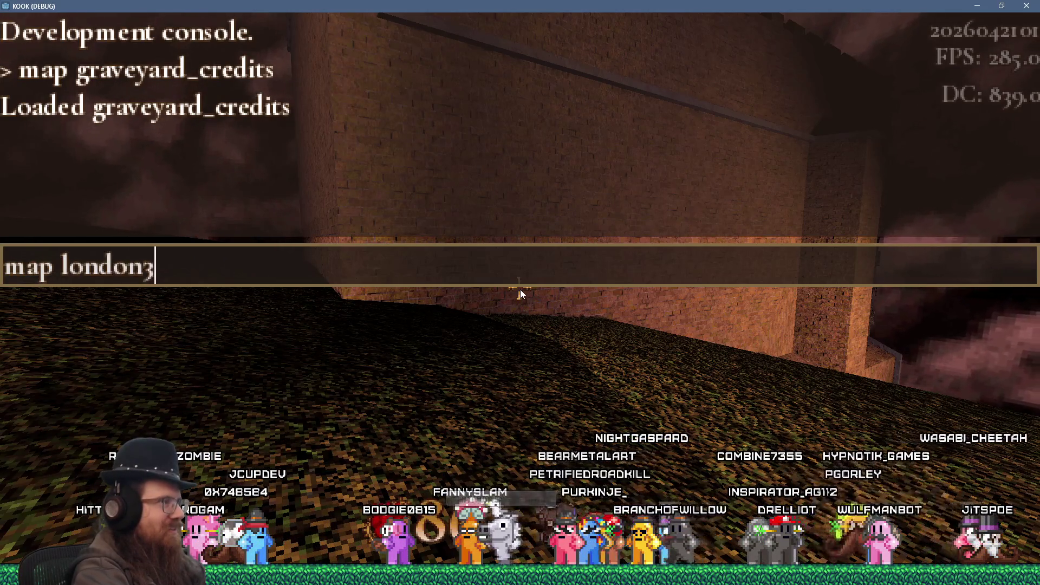
{"action": "key", "text": "Return"}
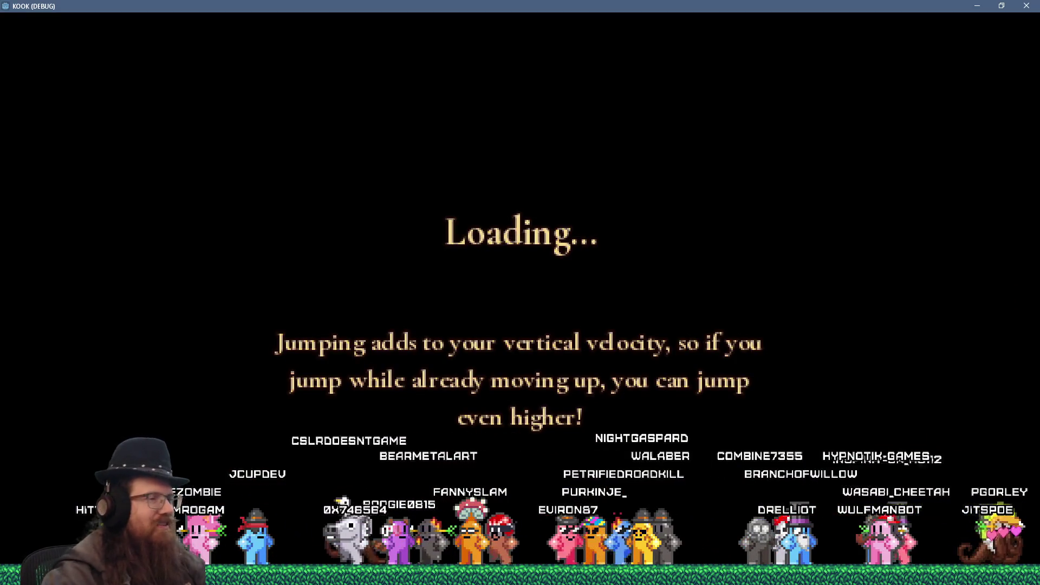
{"action": "key", "text": "w"}
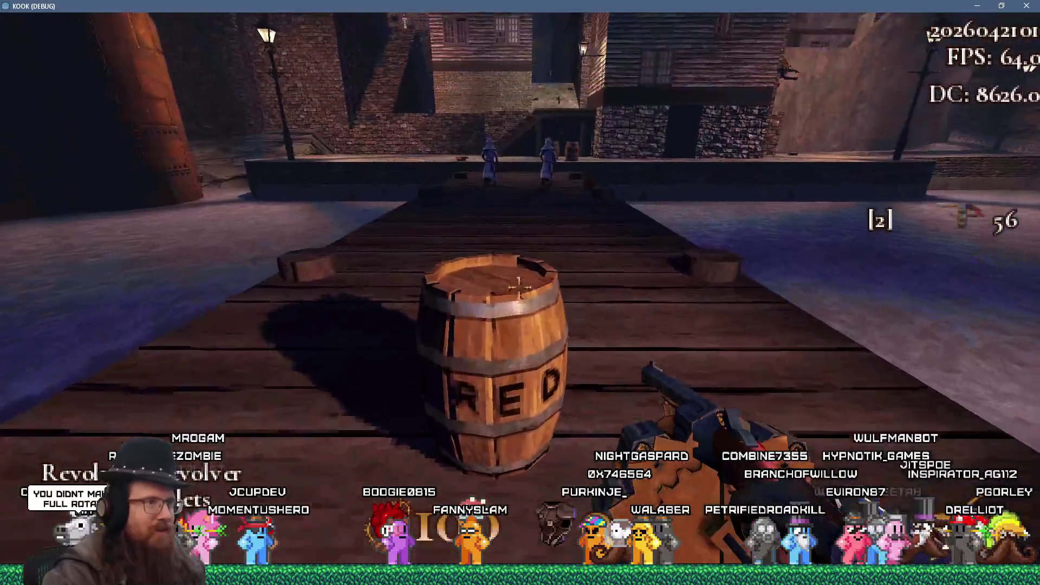
{"action": "left_click", "coordinate": [519, 287]}
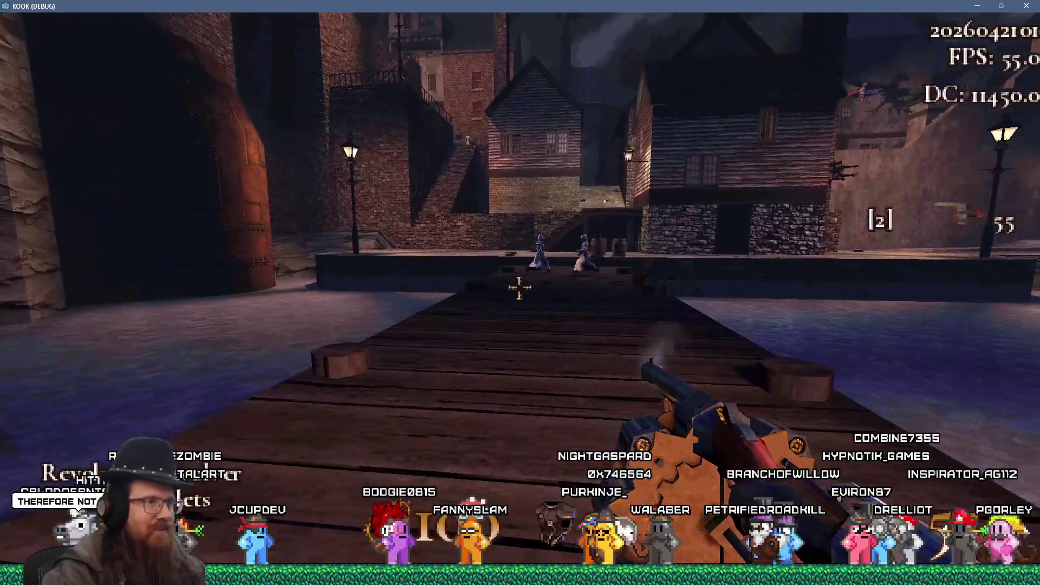
{"action": "left_click", "coordinate": [519, 288]}
{"action": "left_click", "coordinate": [519, 288]}
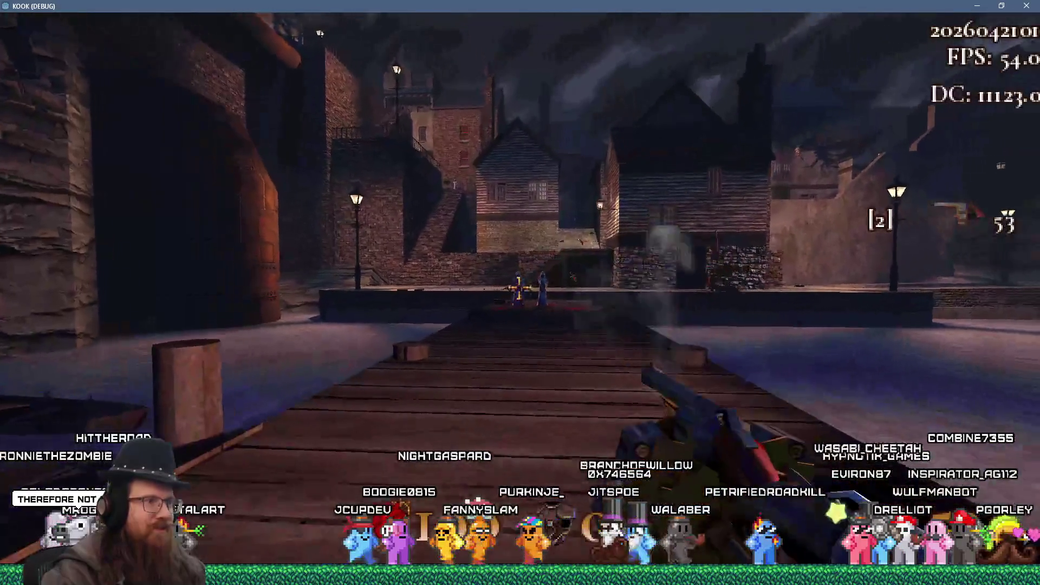
{"action": "left_click", "coordinate": [519, 287]}
{"action": "left_click", "coordinate": [519, 288]}
- Pick up the new weapon, switch to slot 3, and shoot enemies in the alley and walkway
{"action": "key", "text": "w"}
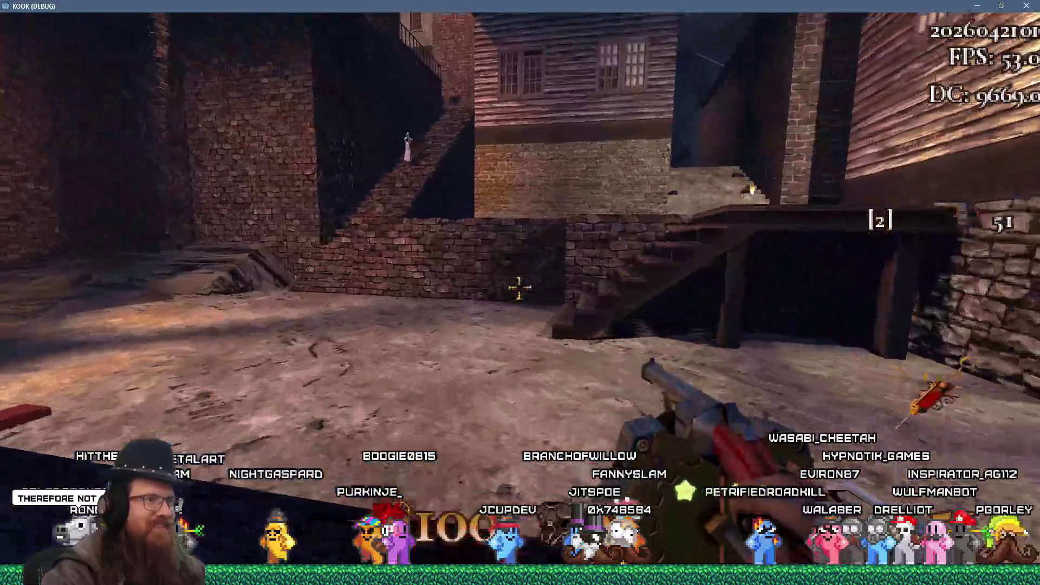
{"action": "key", "text": "3"}
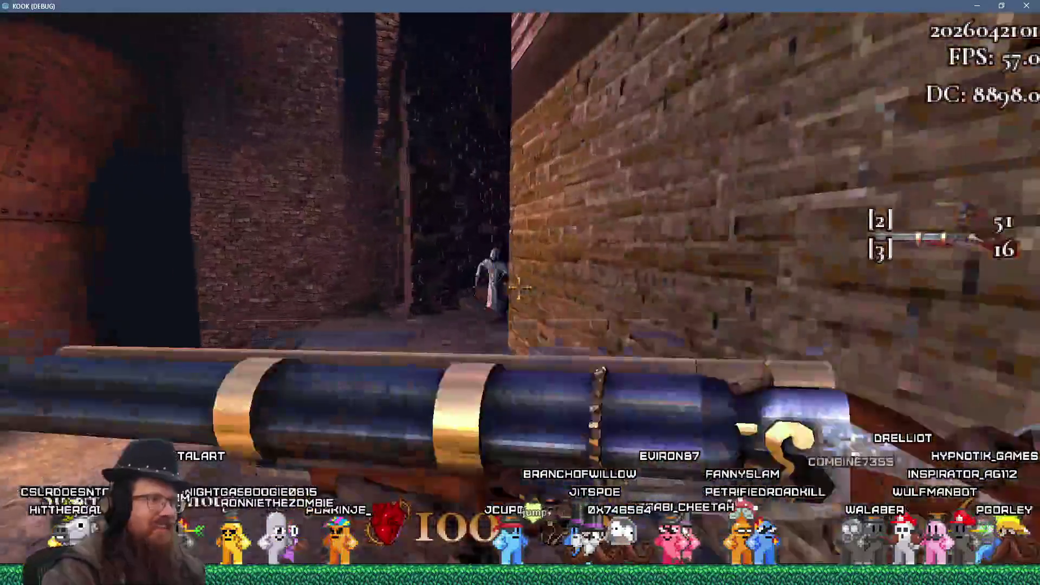
{"action": "left_click", "coordinate": [519, 287]}
{"action": "left_click", "coordinate": [519, 287]}
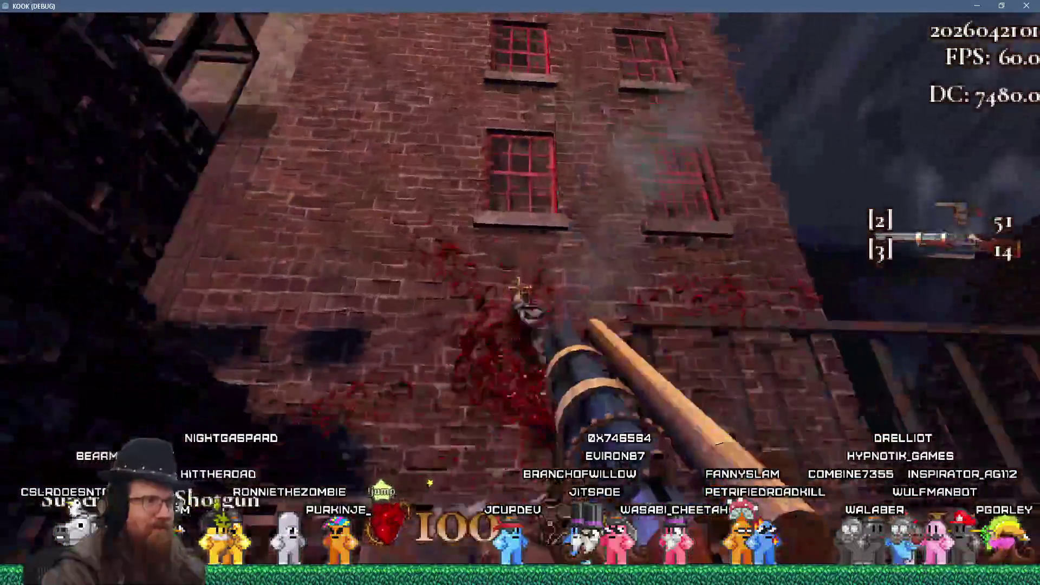
{"action": "key", "text": "w"}
{"action": "left_click", "coordinate": [519, 287]}
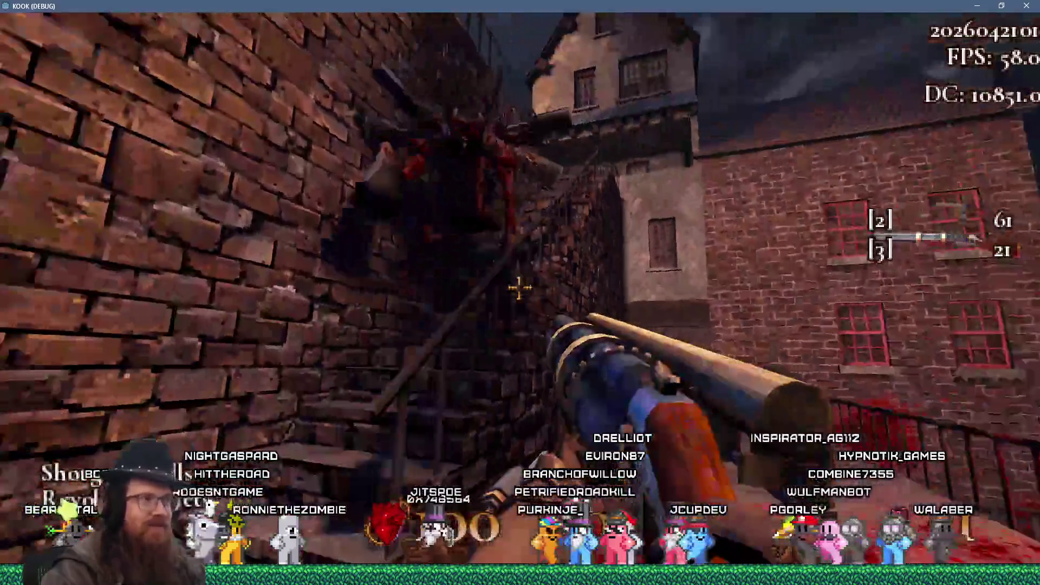
{"action": "left_click", "coordinate": [519, 287]}
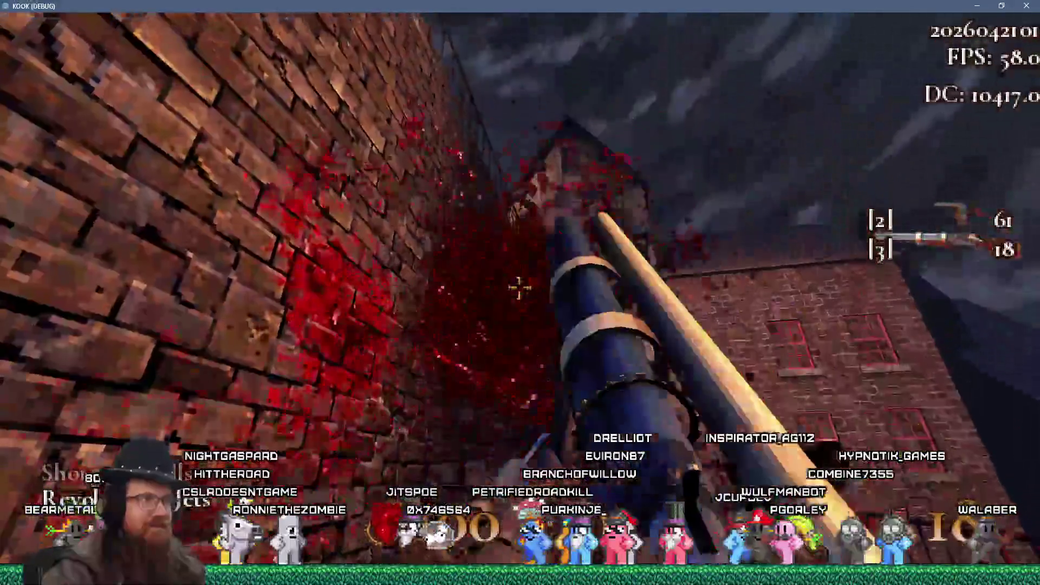
- Turn toward the street with the green door and shoot the enemies among the houses
{"action": "key", "text": "w"}
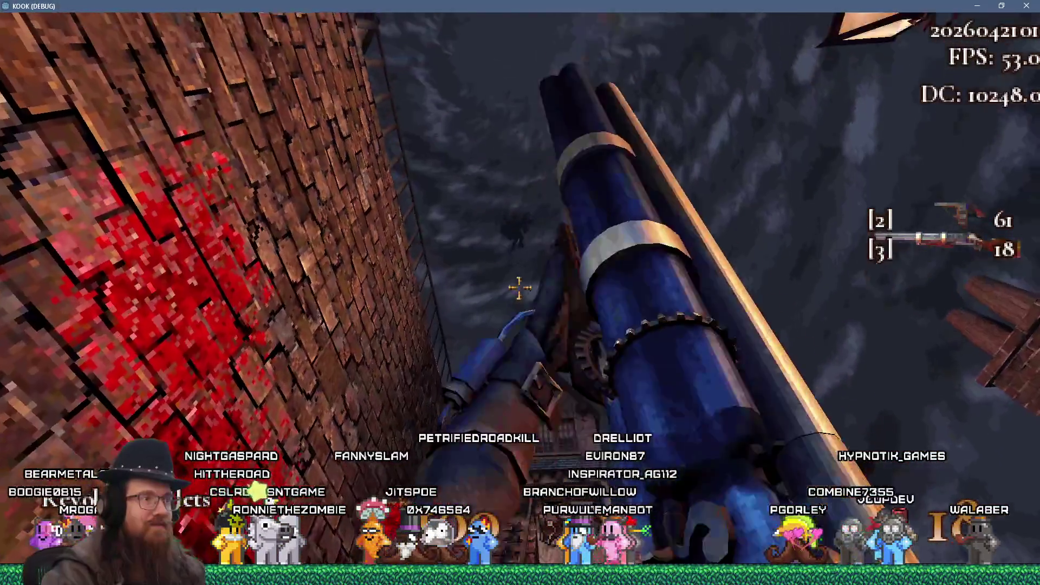
{"action": "key", "text": "w"}
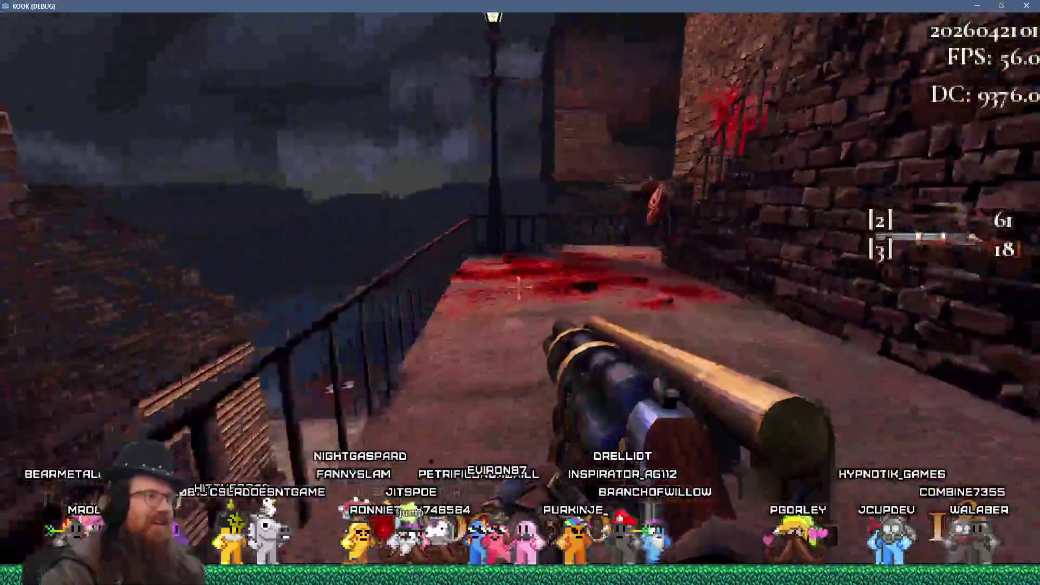
{"action": "key", "text": "w"}
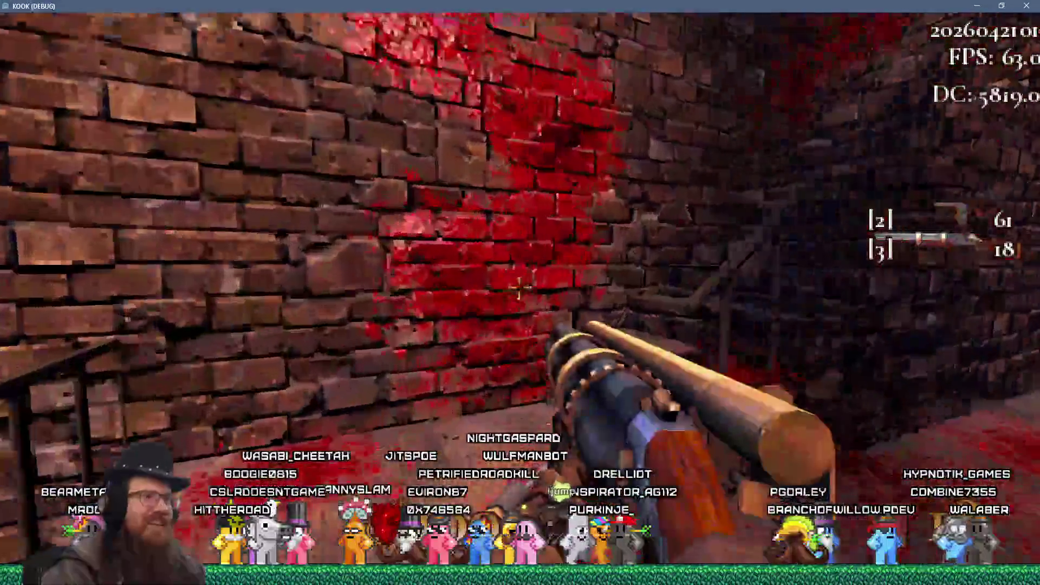
{"action": "key", "text": "w"}
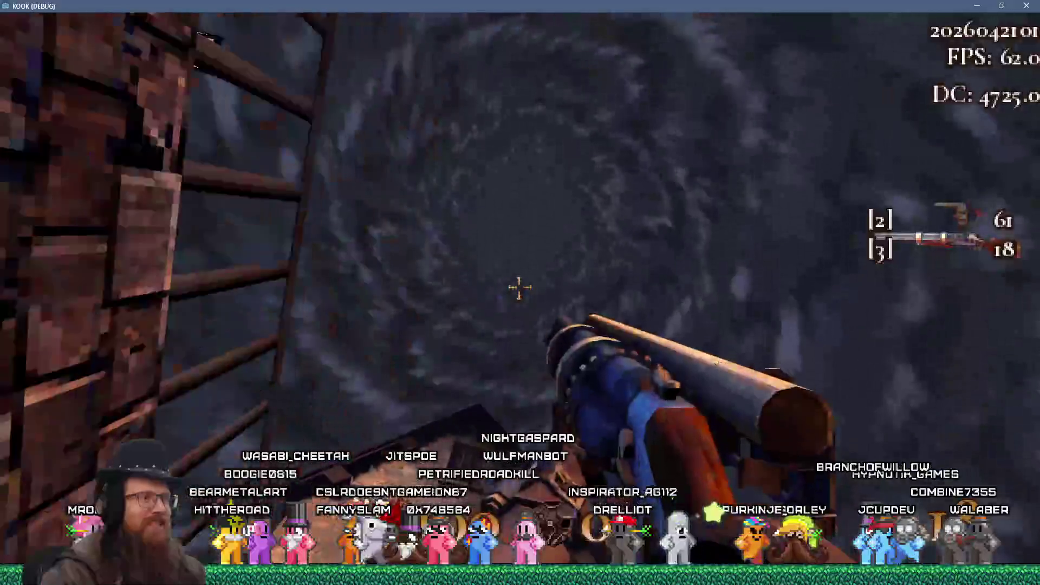
{"action": "key", "text": "w"}
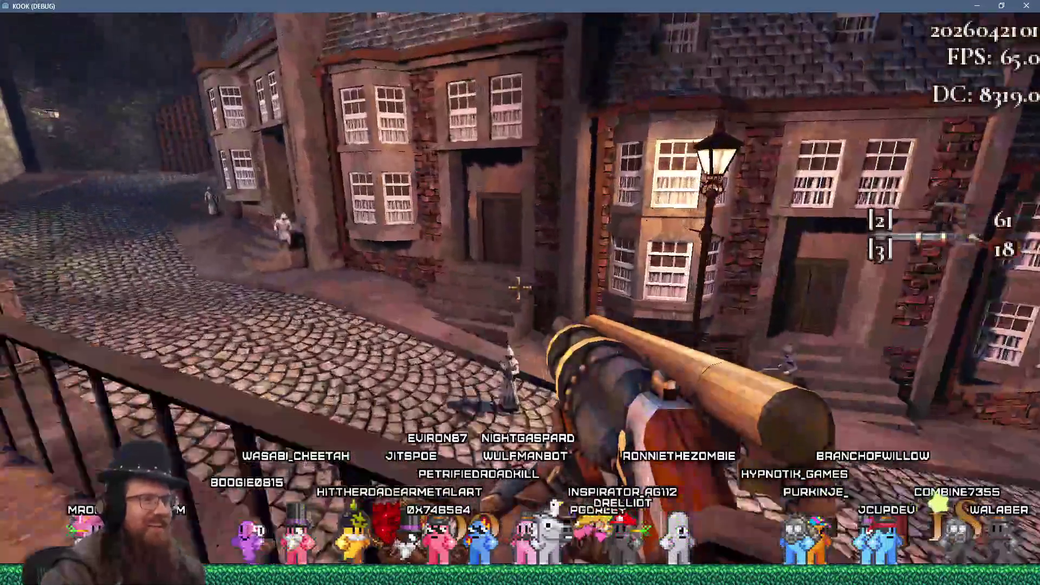
{"action": "left_click", "coordinate": [519, 289]}
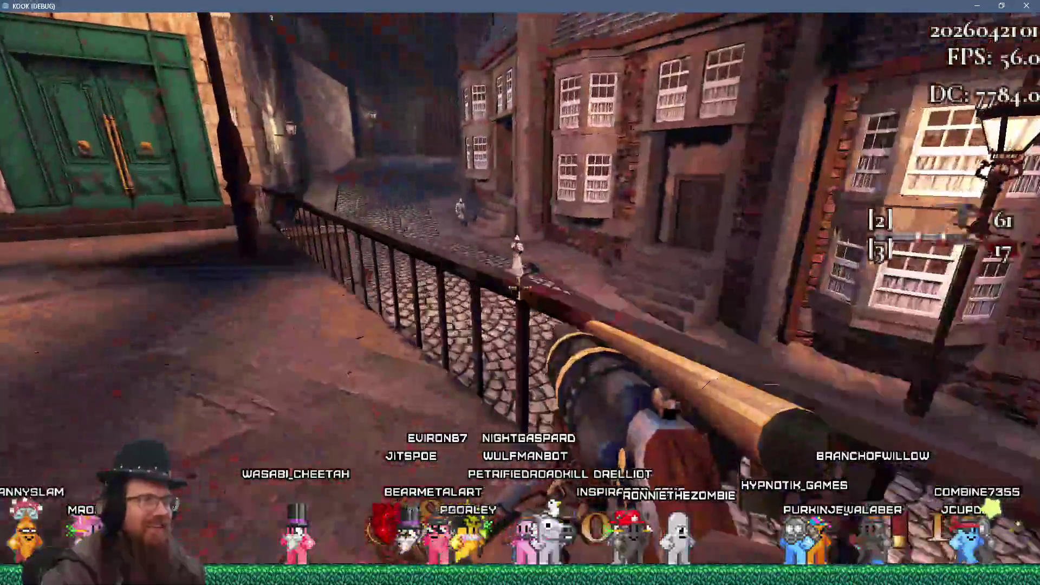
{"action": "left_click", "coordinate": [519, 288]}
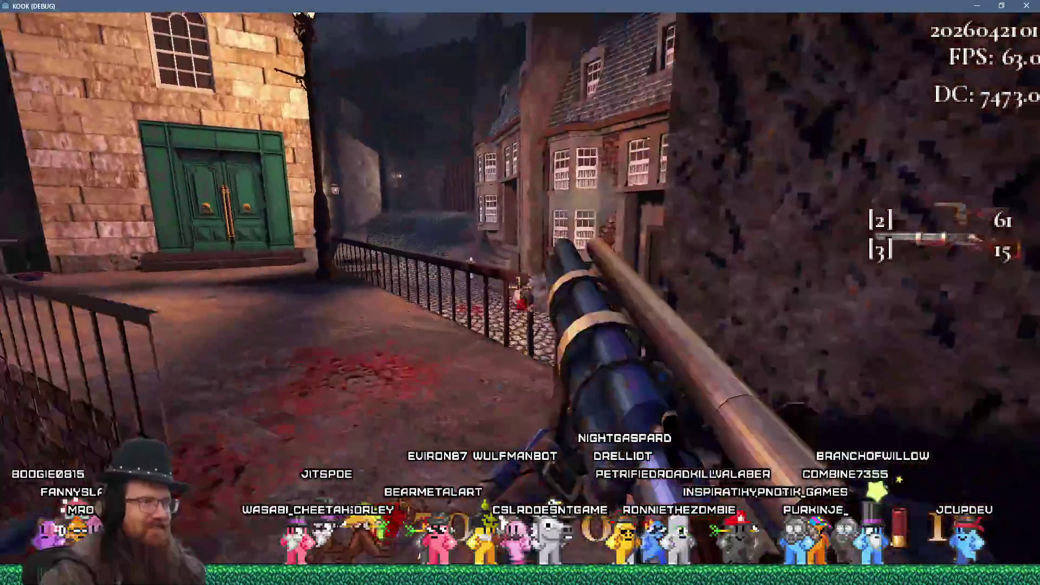
{"action": "left_click", "coordinate": [518, 288]}
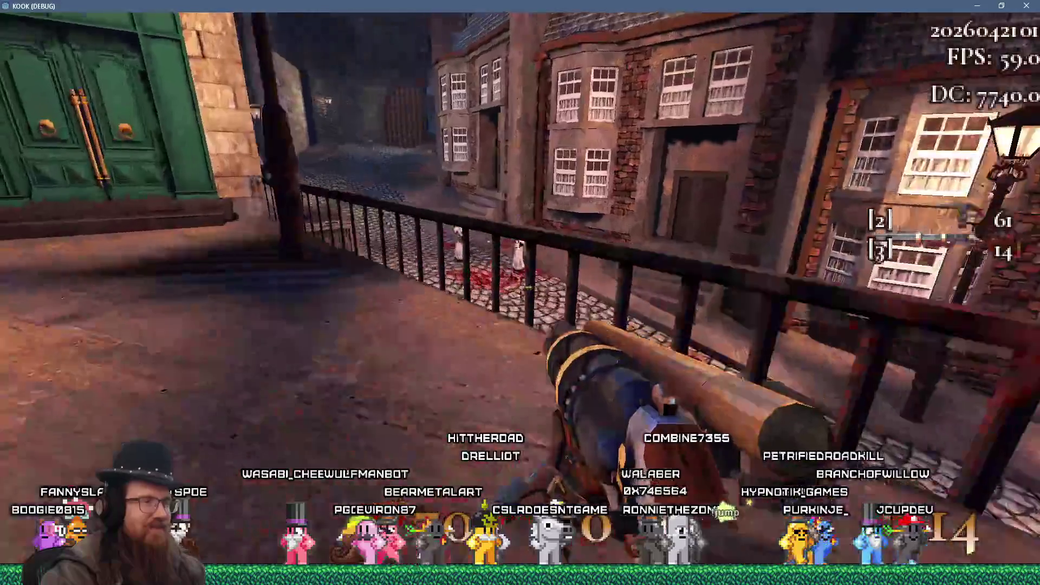
- Drop into the street and shoot the enemies down the alley and up the street
{"action": "left_click", "coordinate": [518, 288]}
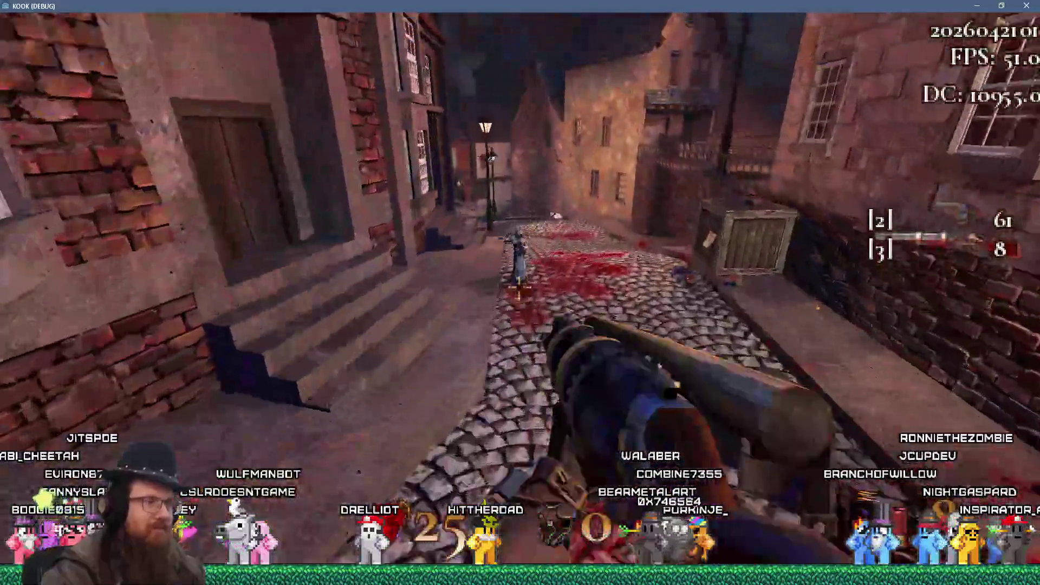
{"action": "left_click", "coordinate": [519, 288]}
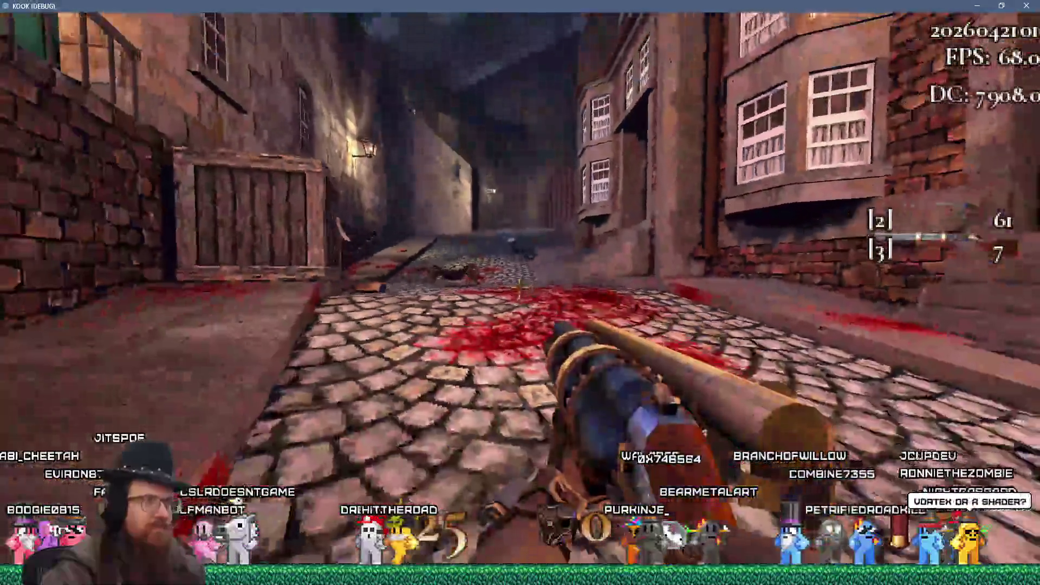
{"action": "left_click", "coordinate": [519, 288]}
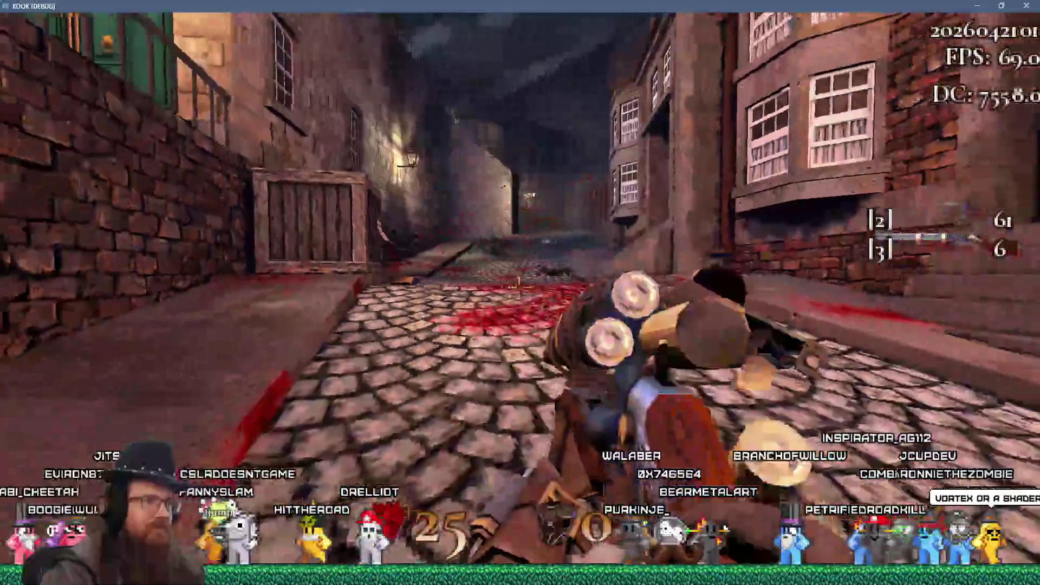
{"action": "left_click", "coordinate": [519, 288]}
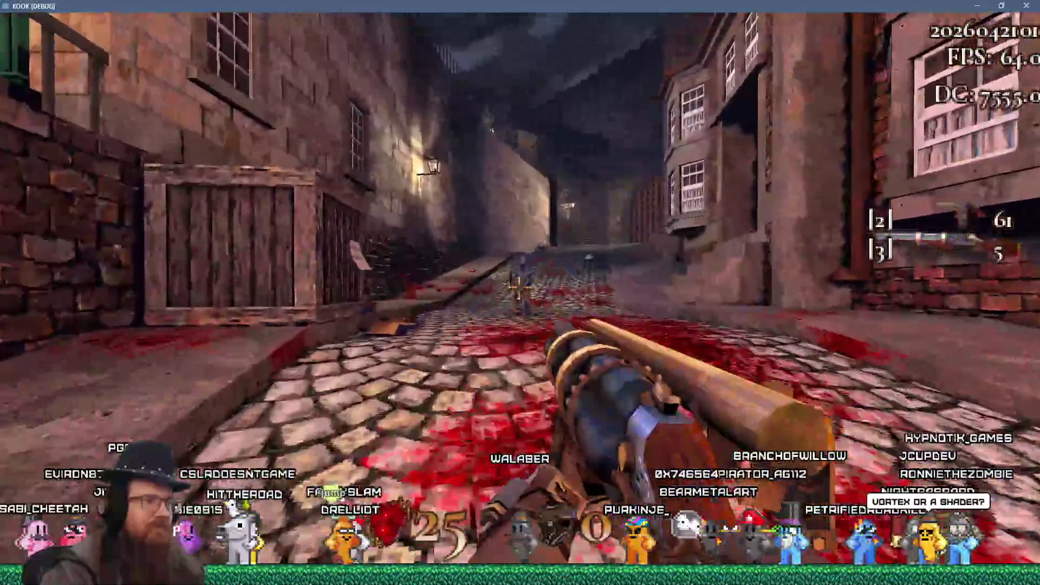
{"action": "left_click", "coordinate": [519, 289]}
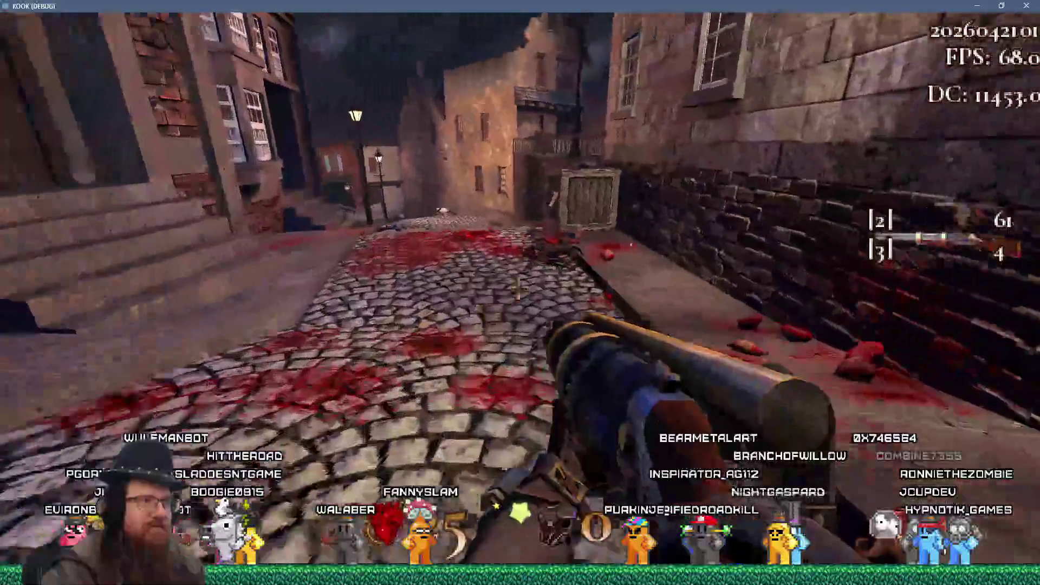
{"action": "left_click", "coordinate": [518, 288]}
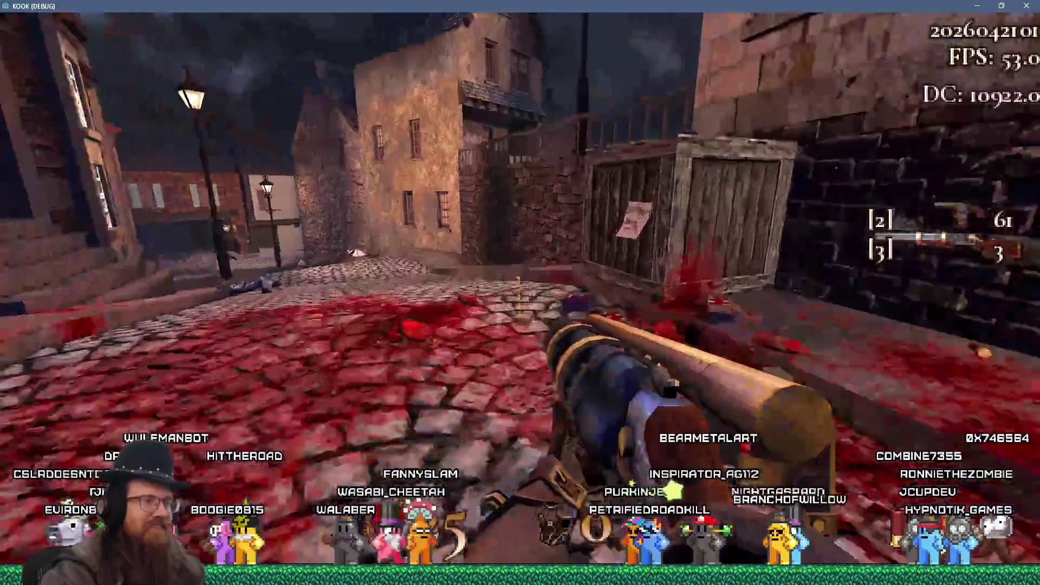
- Take the shotgun ammo from the crate, close its note, and inspect the wall by the lamp
{"action": "key", "text": "e"}
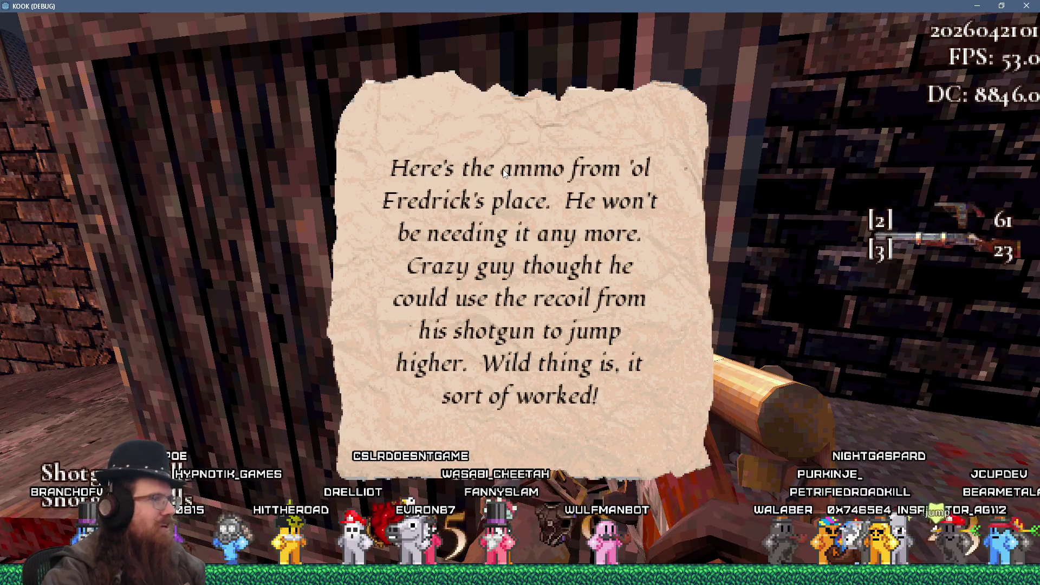
{"action": "key", "text": "period"}
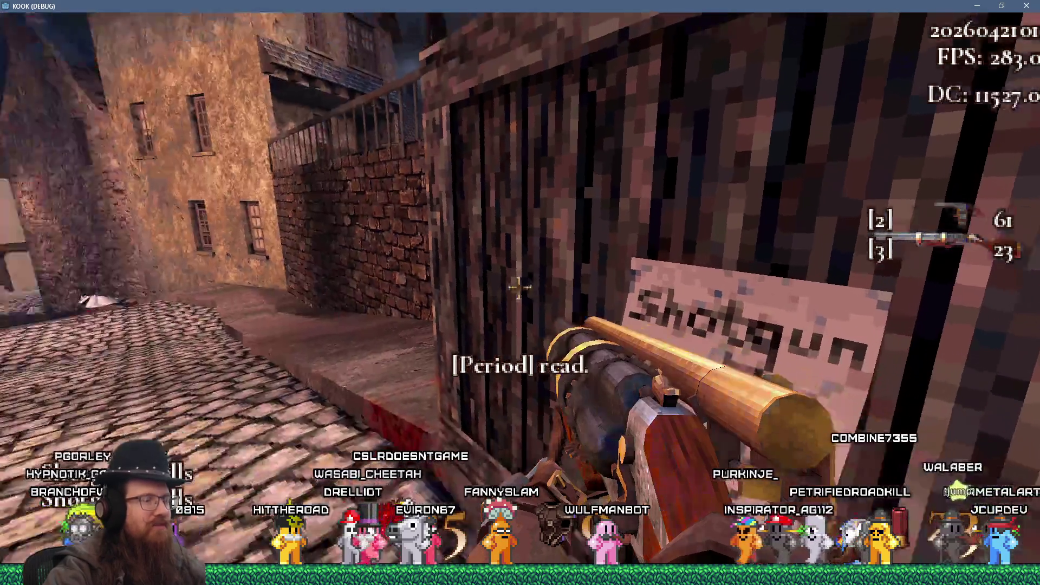
{"action": "key", "text": "s"}
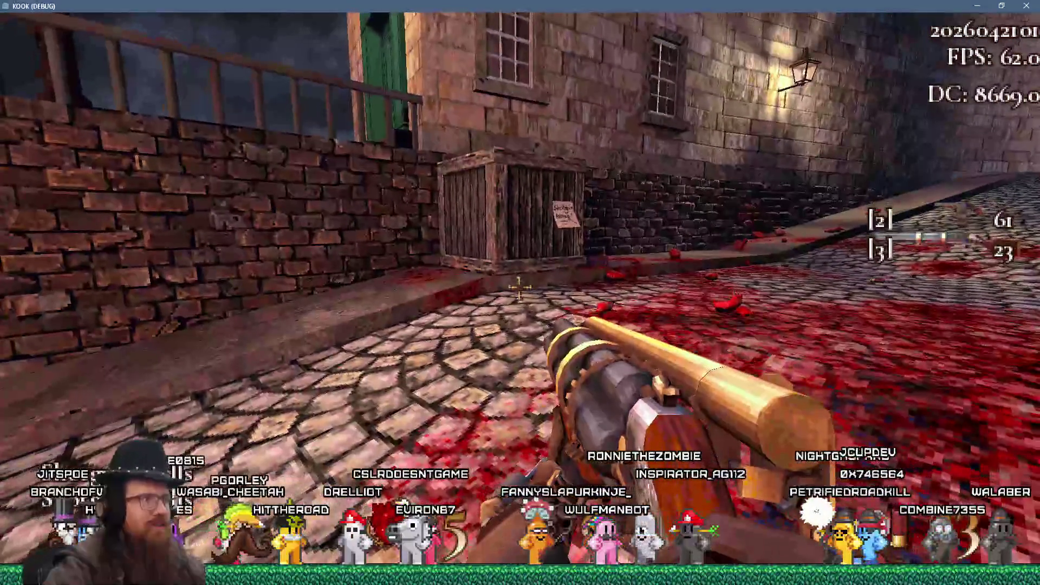
{"action": "key", "text": "w"}
{"action": "key", "text": "w"}
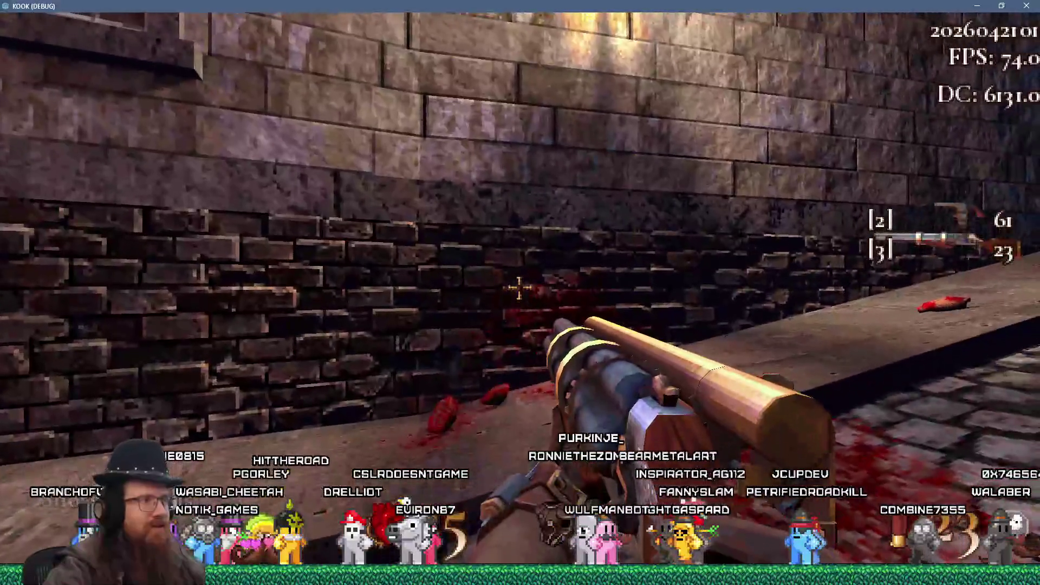
{"action": "key", "text": "w"}
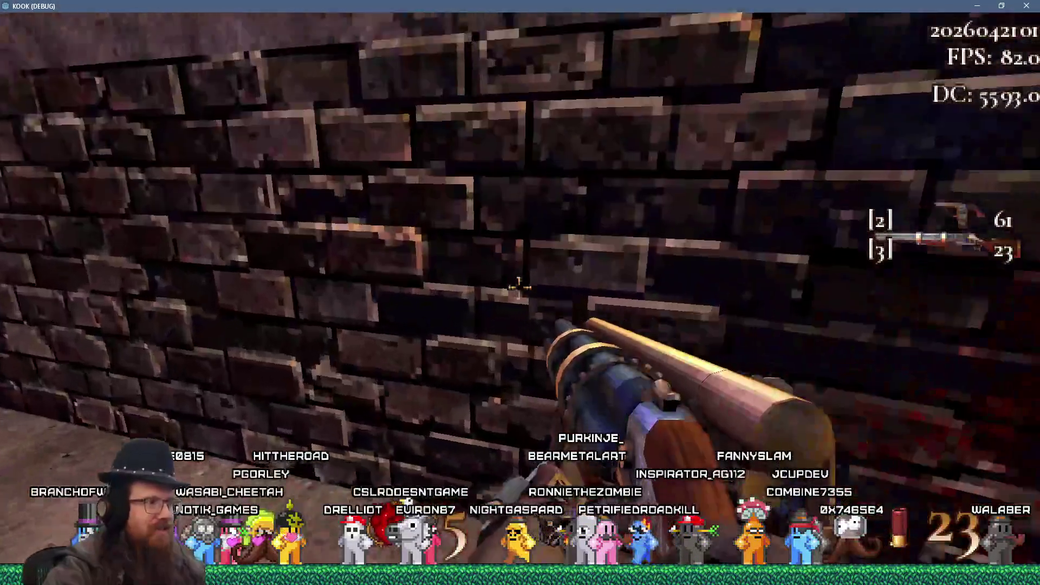
{"action": "key", "text": "s"}
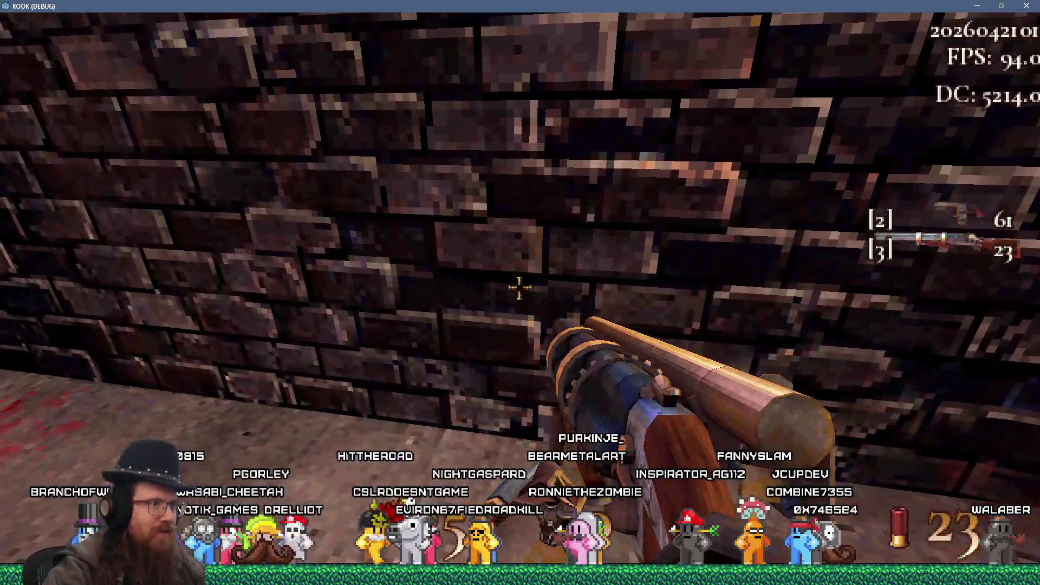
{"action": "key", "text": "w"}
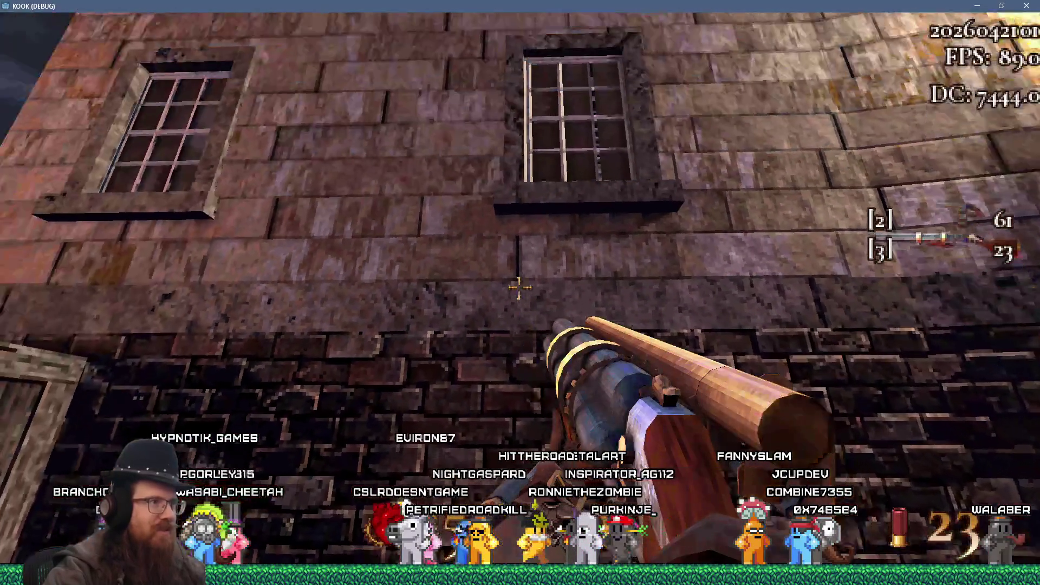
{"action": "key", "text": "s"}
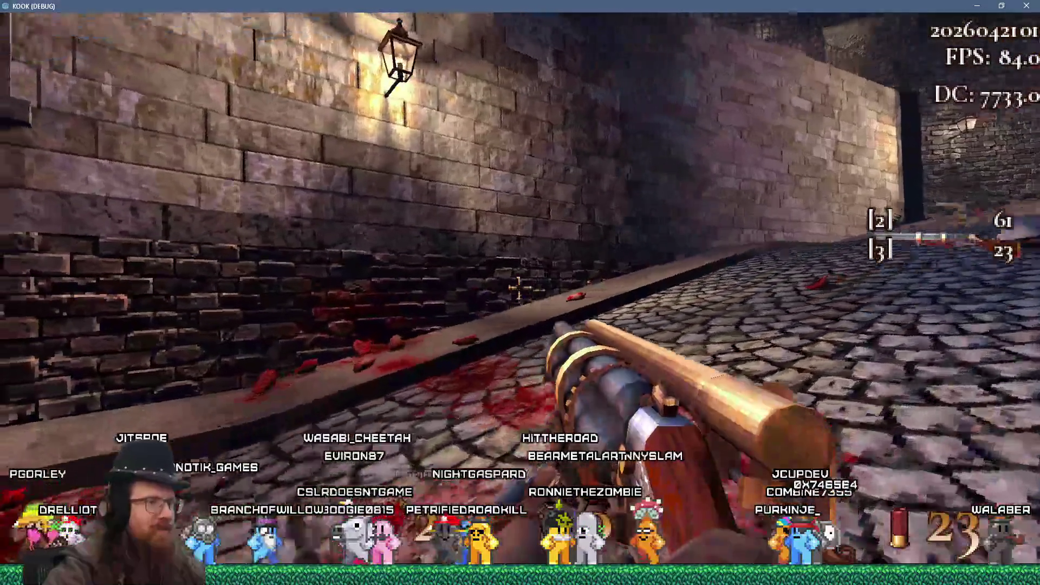
- Walk the cobbled street toward the stairs lane and back to the crate with the note
{"action": "key", "text": "w"}
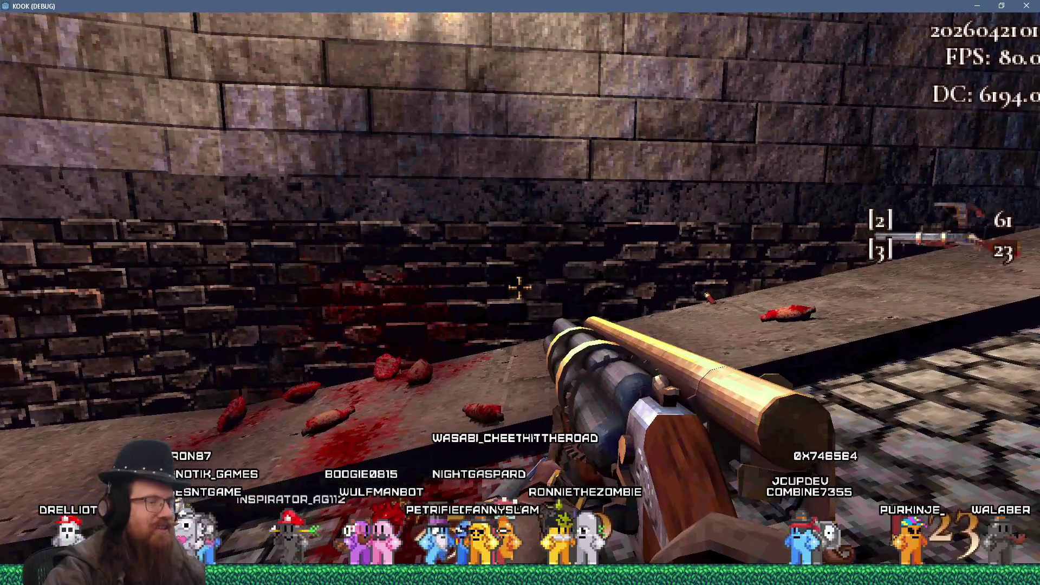
{"action": "key", "text": "s"}
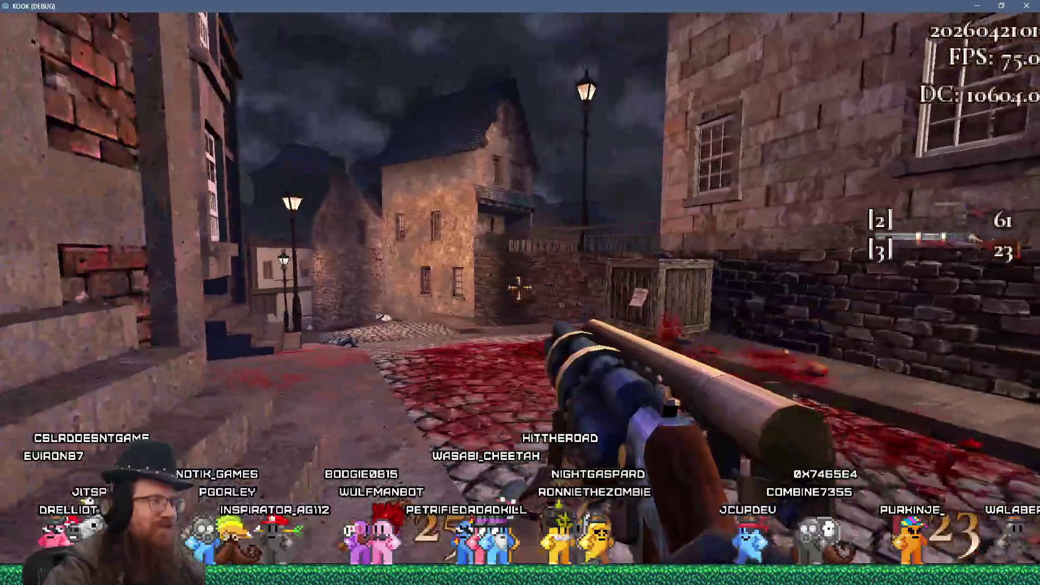
{"action": "key", "text": "w"}
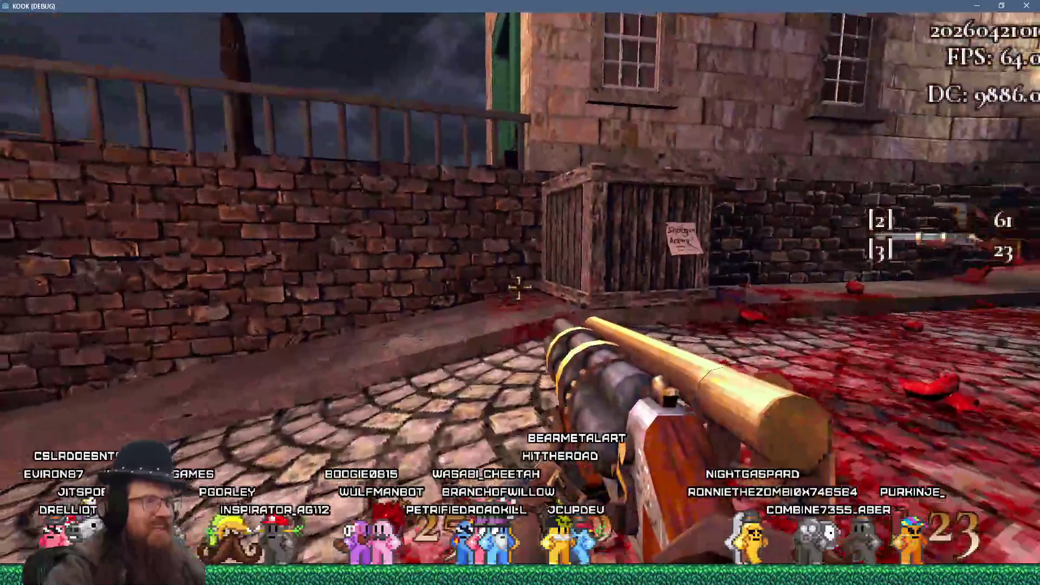
{"action": "key", "text": "w"}
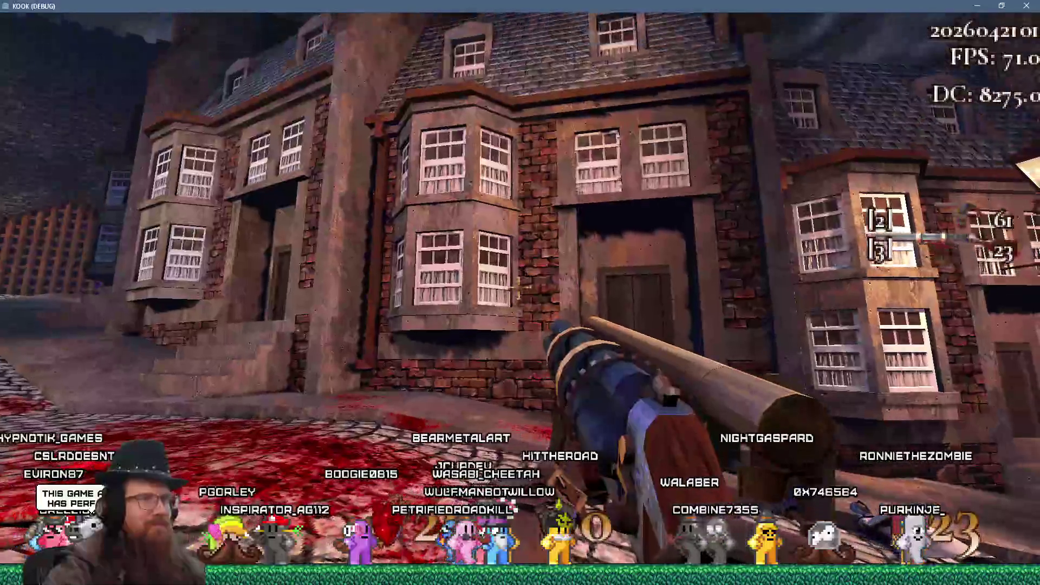
{"action": "key", "text": "s"}
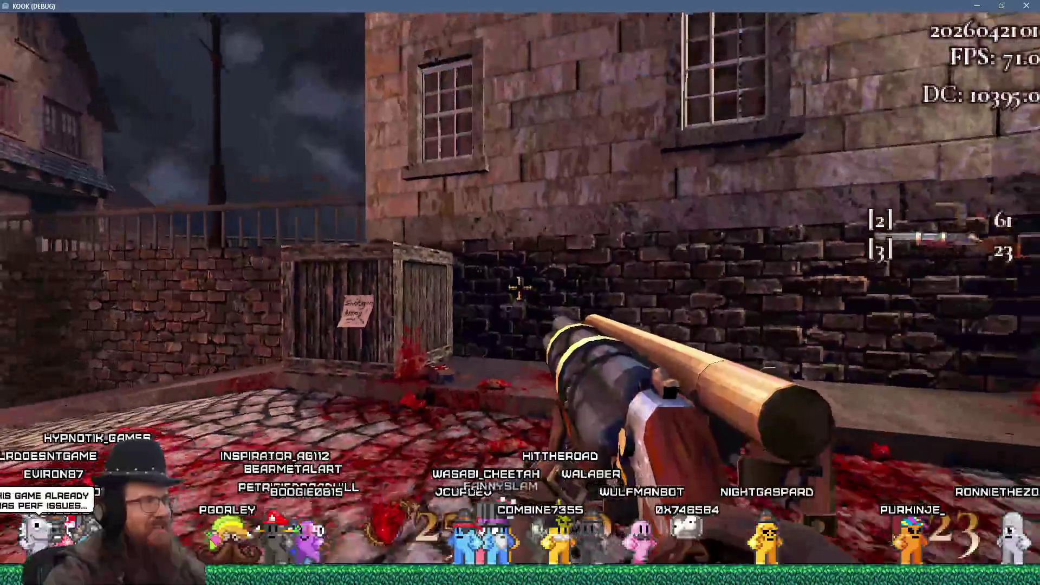
{"action": "key", "text": "s"}
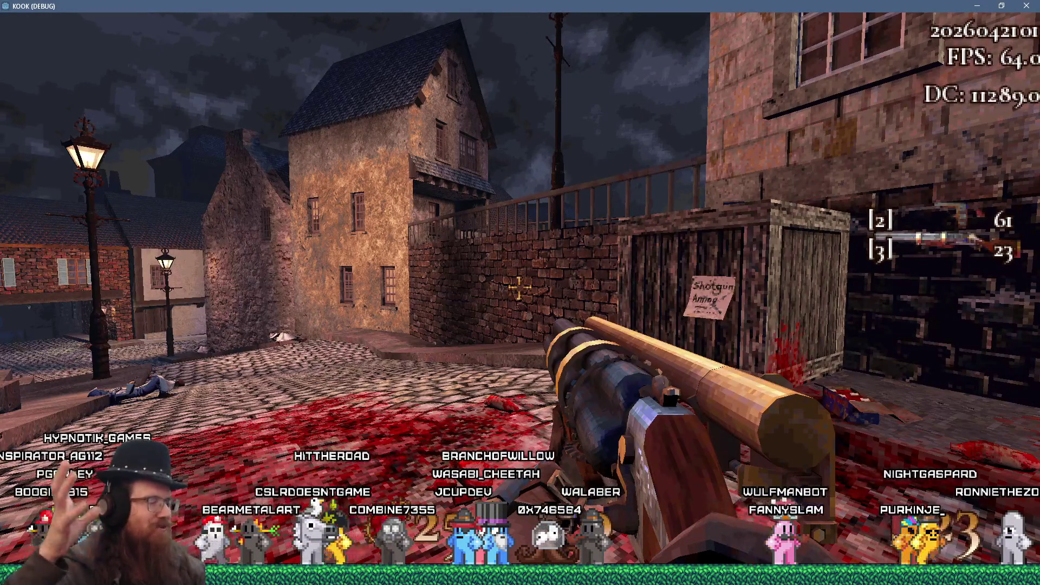
{"action": "key", "text": "s"}
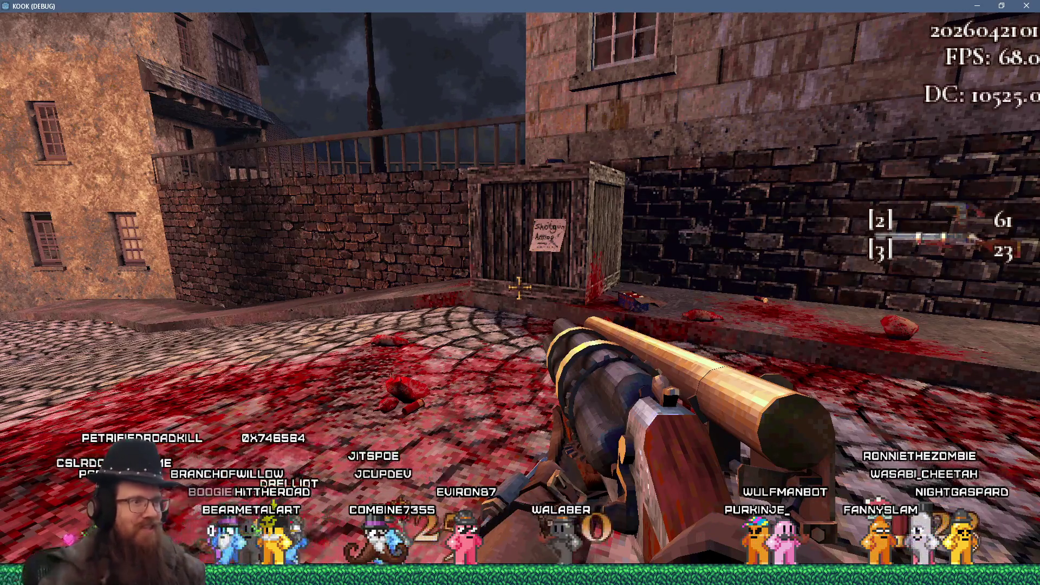
- Walk the lamp-lit alley around the walled courtyard to the stone building near the crate
{"action": "key", "text": "w"}
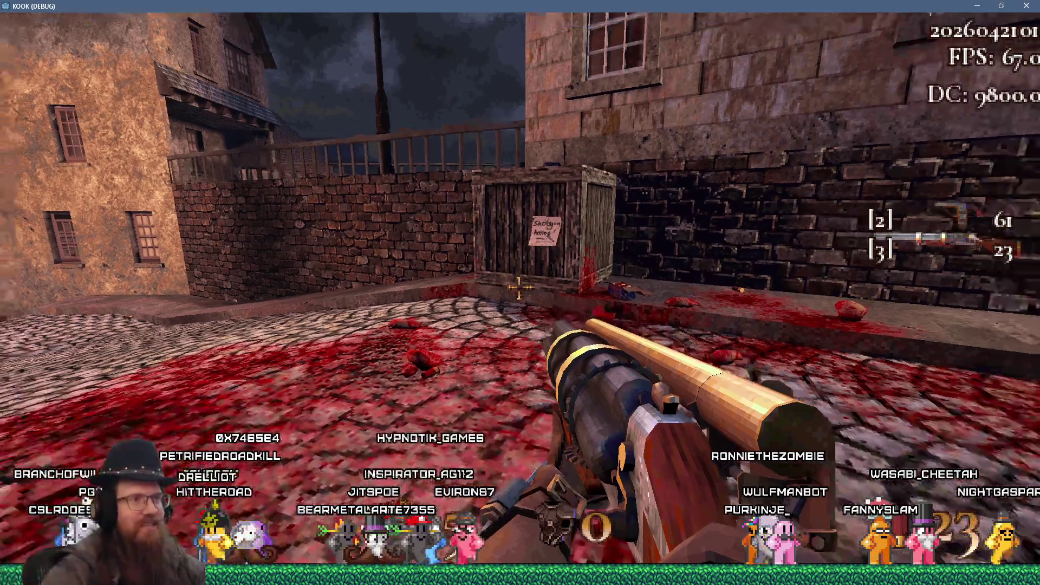
{"action": "key", "text": "w"}
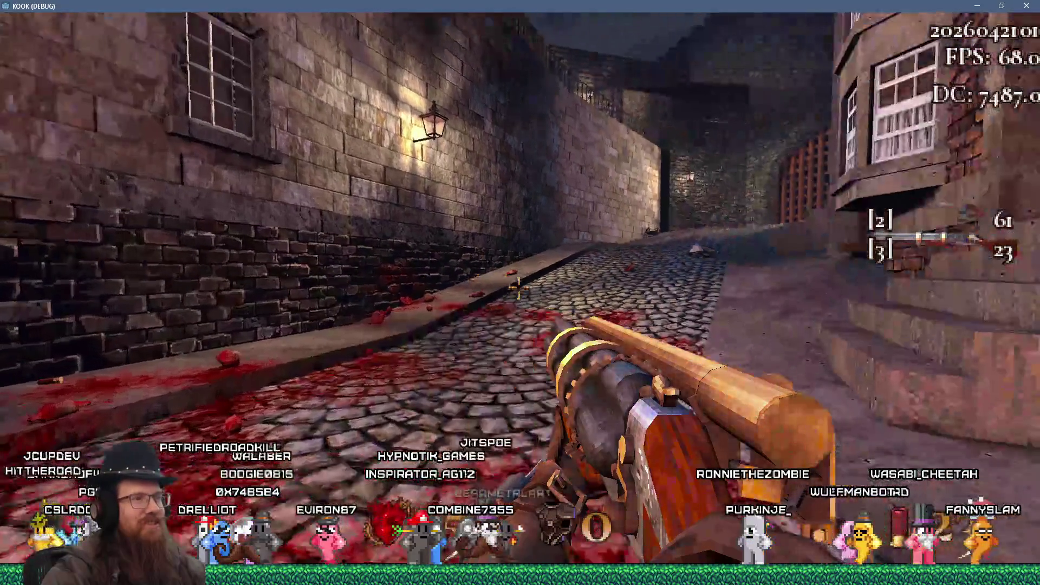
{"action": "key", "text": "w"}
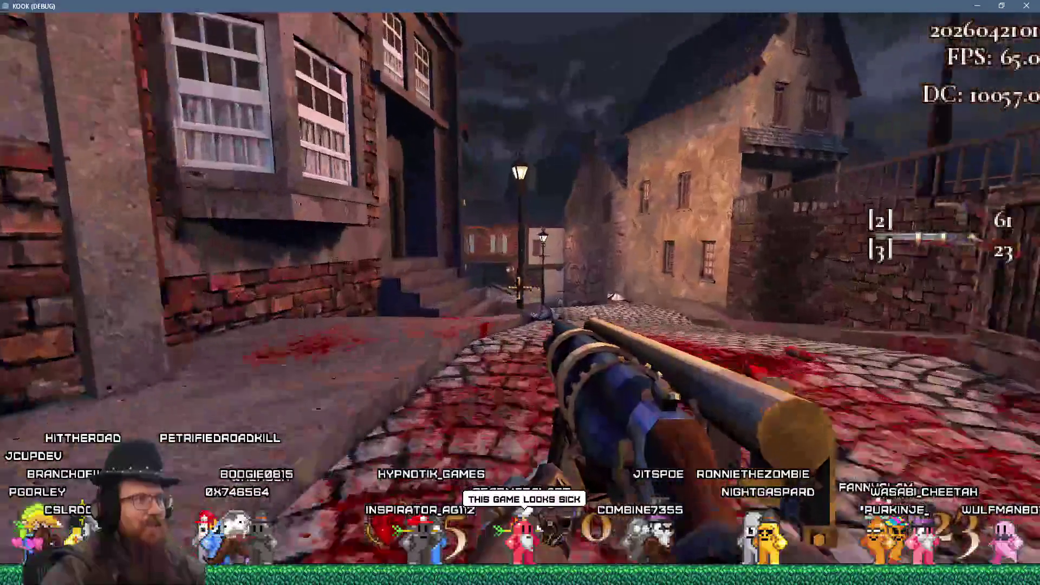
{"action": "key", "text": "w"}
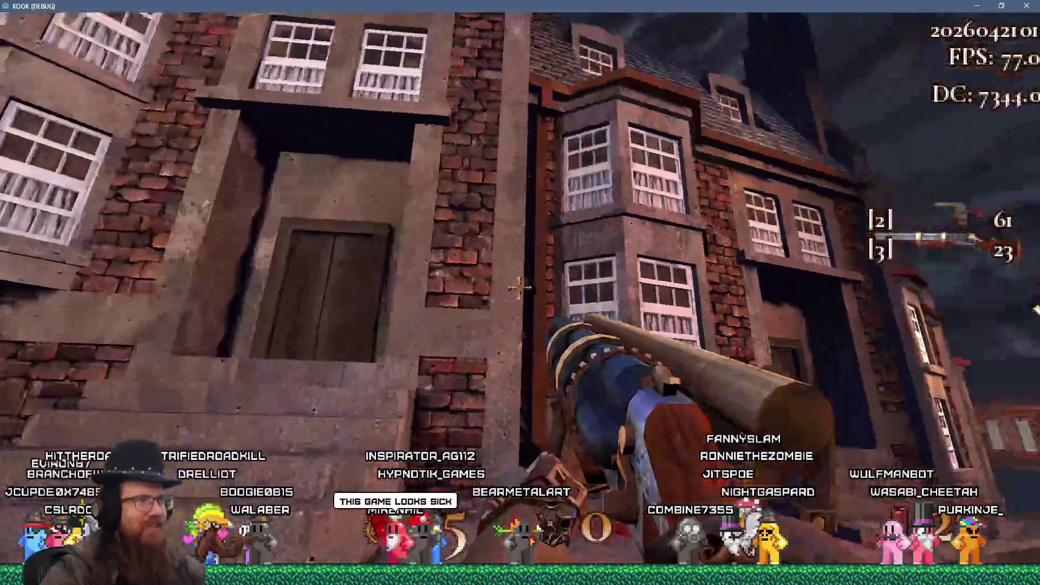
{"action": "key", "text": "w"}
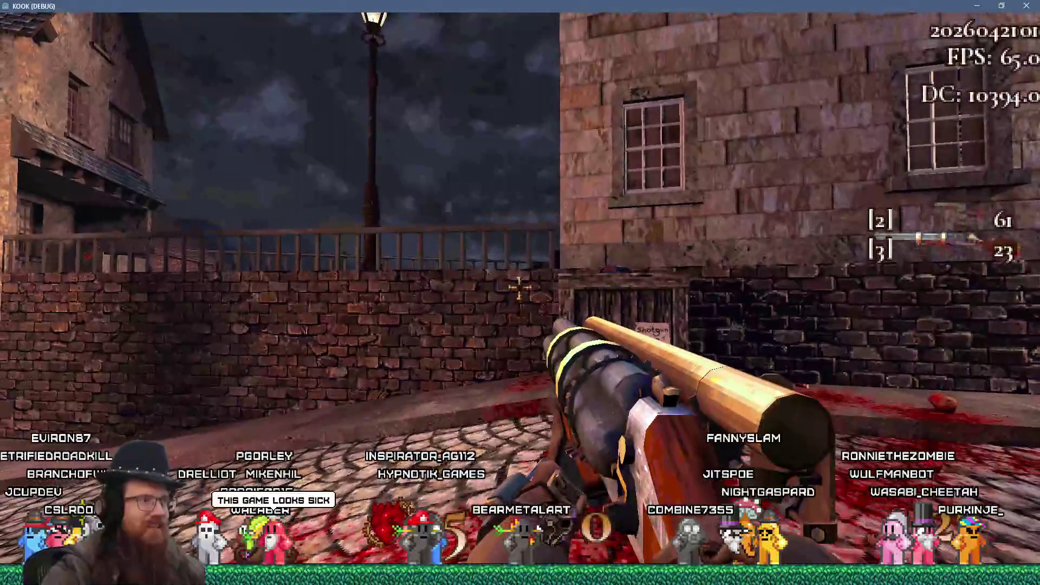
{"action": "key", "text": "w"}
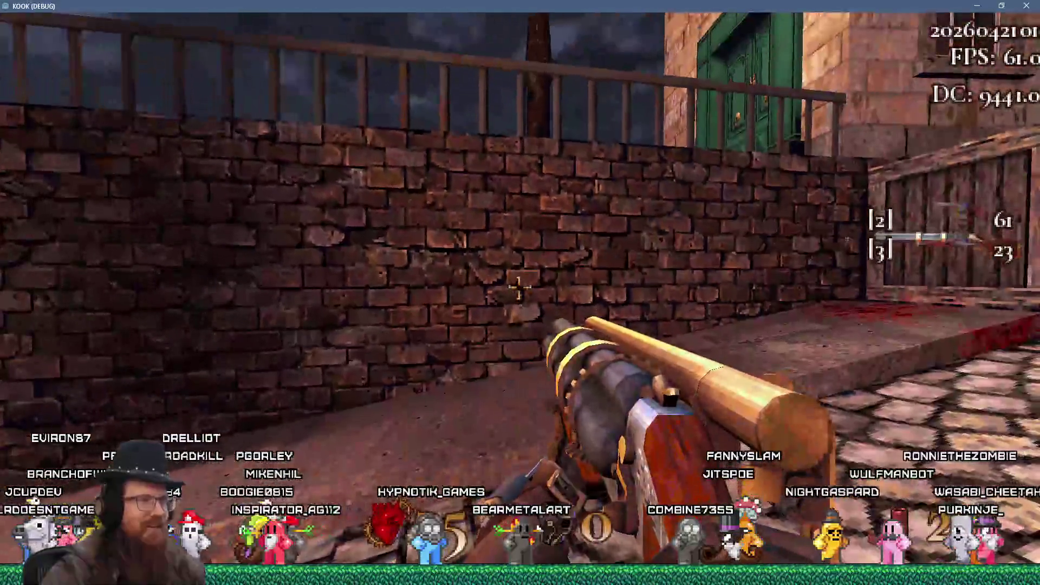
{"action": "key", "text": "w"}
{"action": "key", "text": "w"}
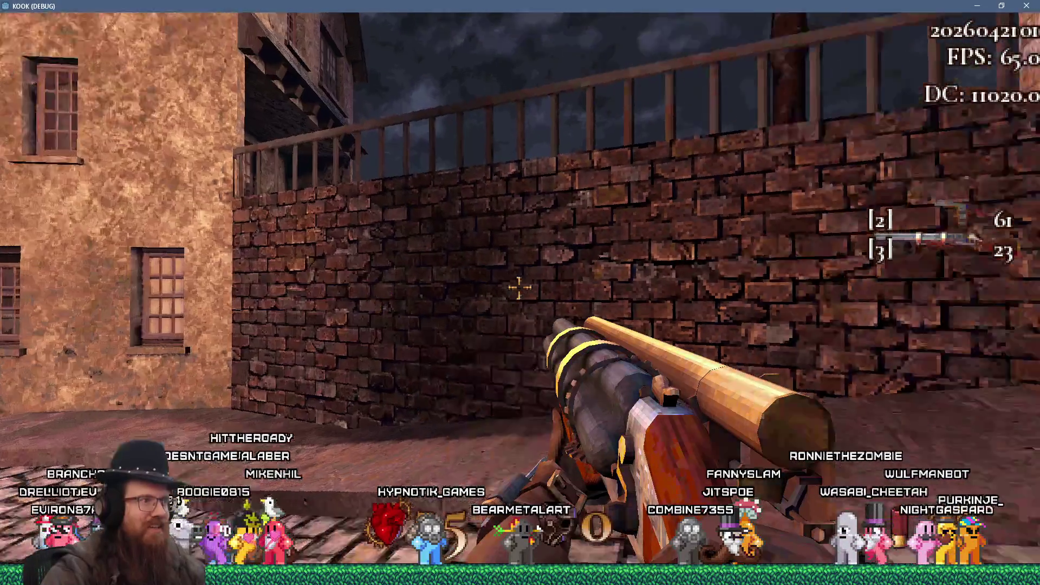
{"action": "key", "text": "w"}
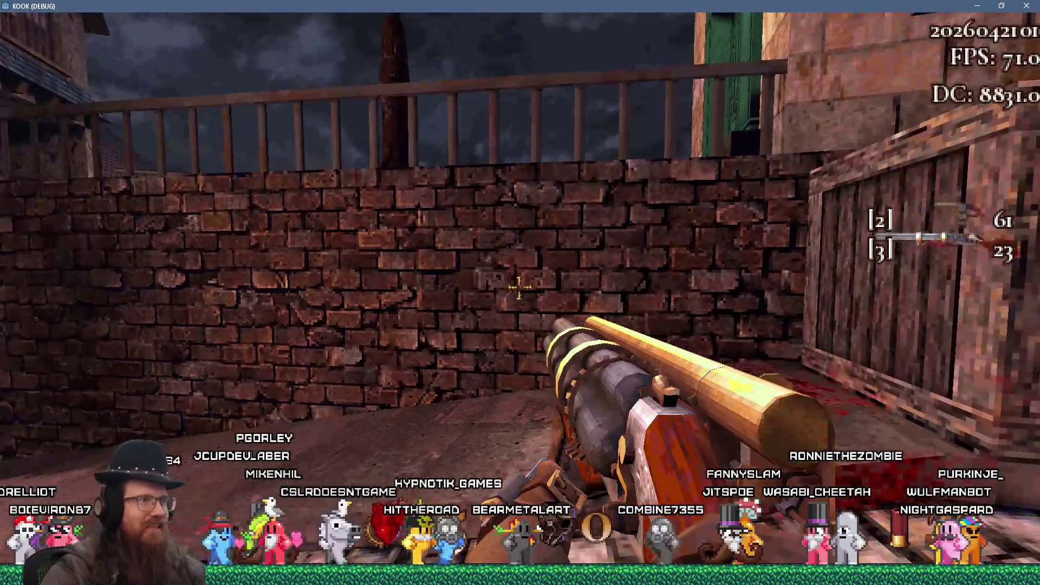
{"action": "key", "text": "w"}
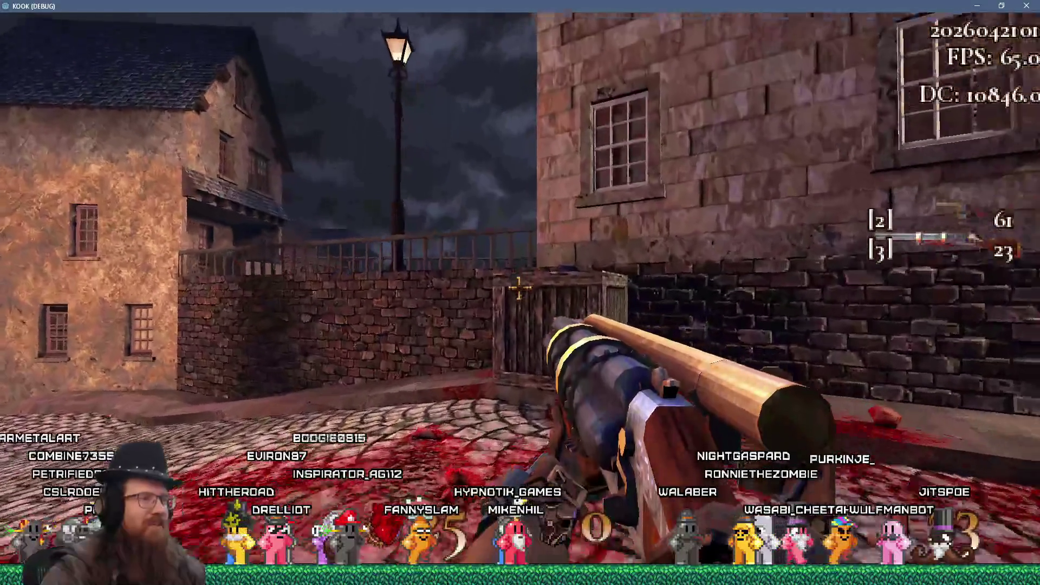
- Reload, cross the rooftops to the stairway, and shoot the enemy in the wooden doorway
{"action": "key", "text": "w"}
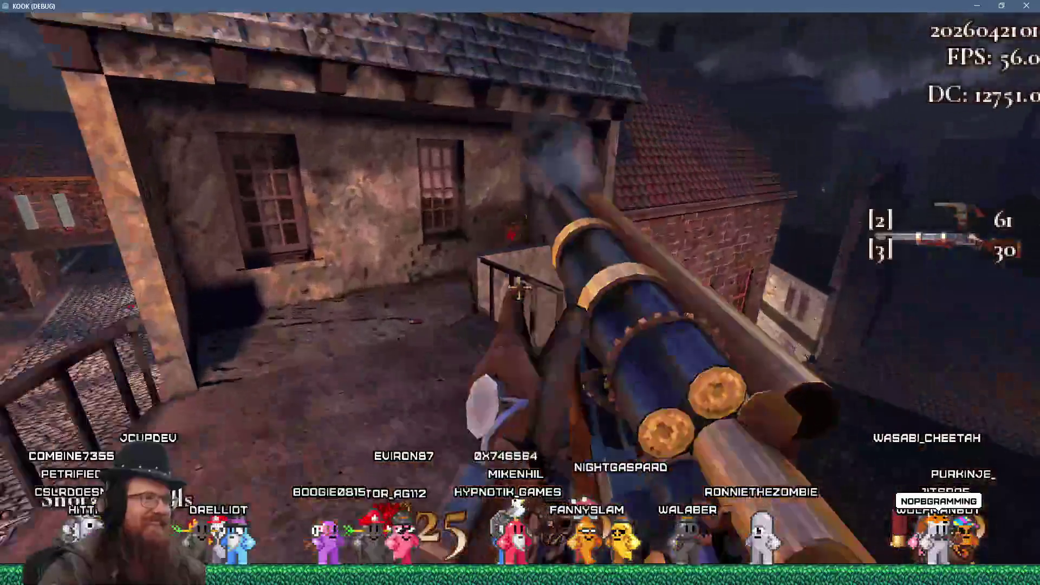
{"action": "key", "text": "w"}
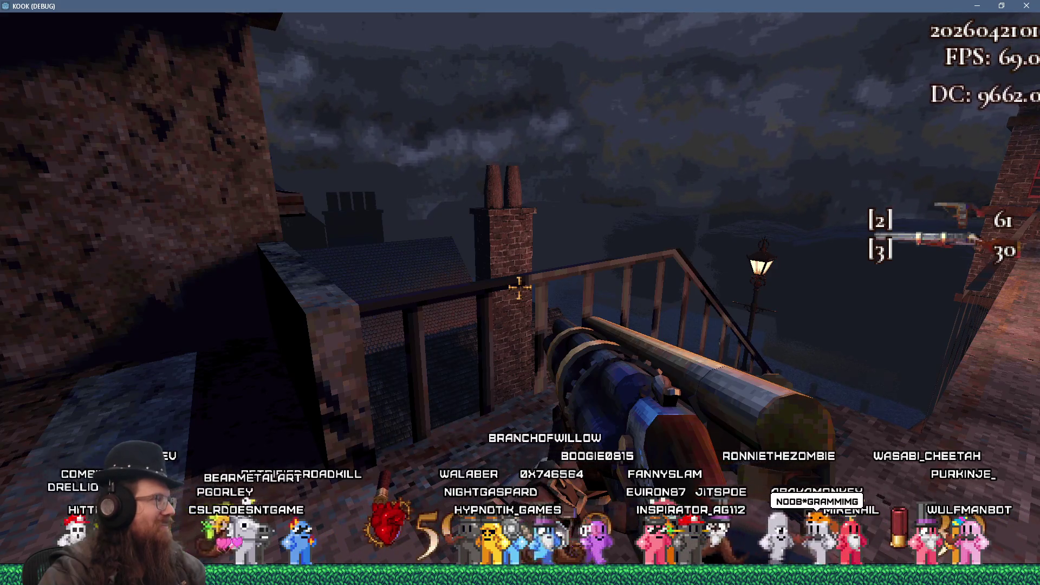
{"action": "key", "text": "w"}
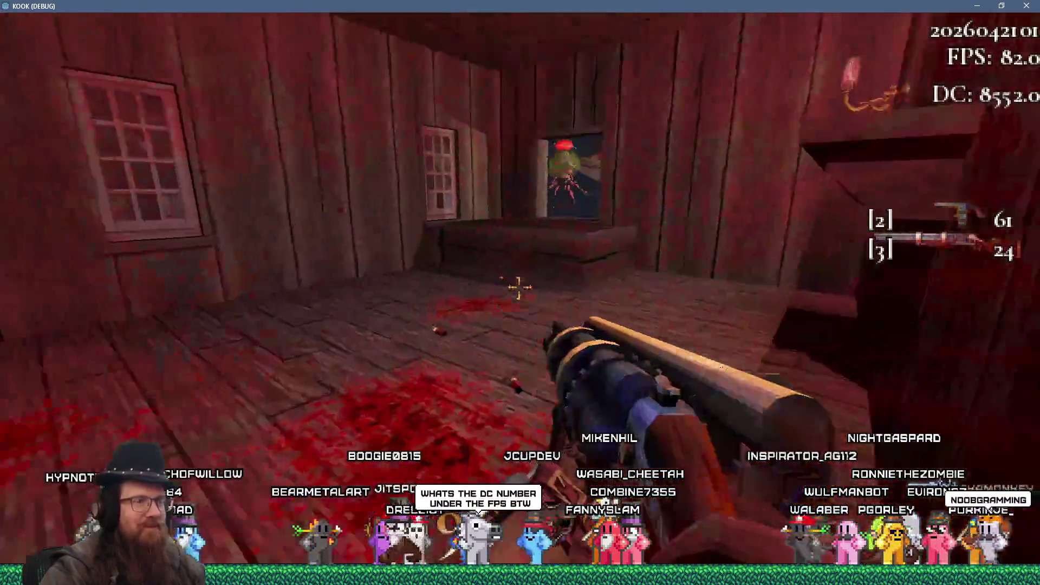
{"action": "left_click", "coordinate": [519, 287]}
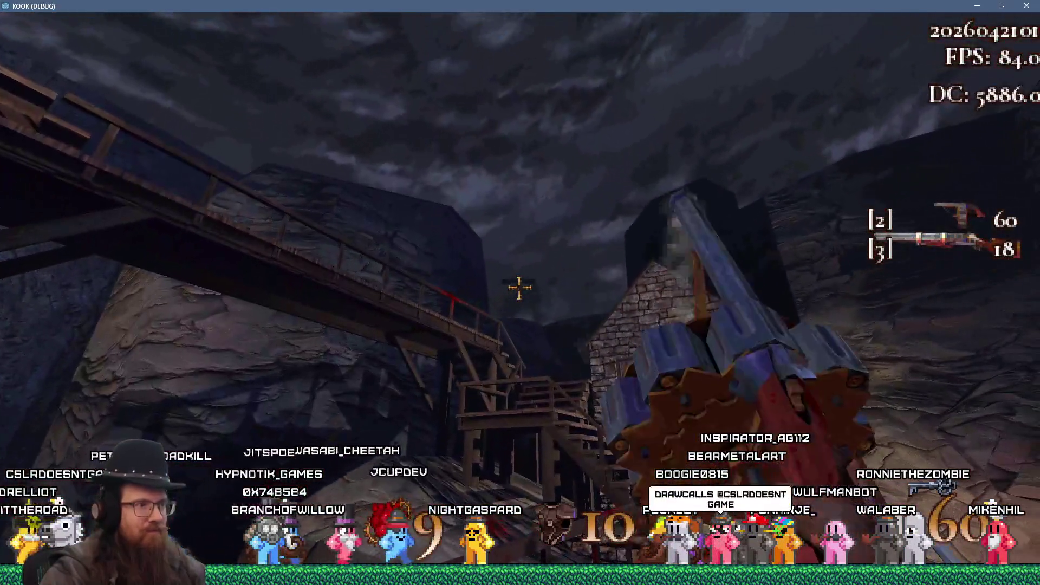
{"action": "left_click", "coordinate": [519, 287]}
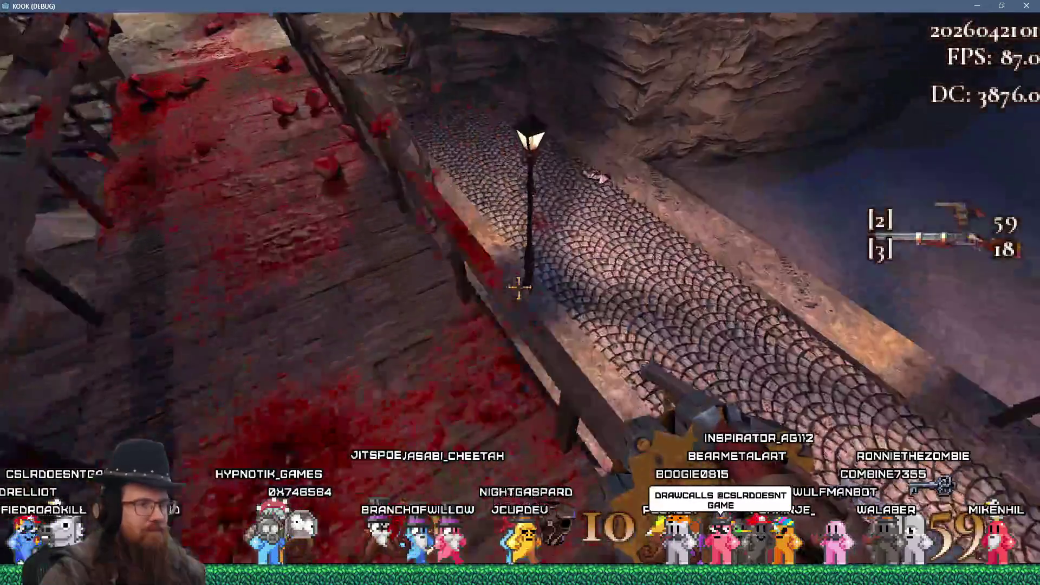
- Walk through the red tunnel and secret chamber, along the brick wall, and into the rock canyon
{"action": "key", "text": "w"}
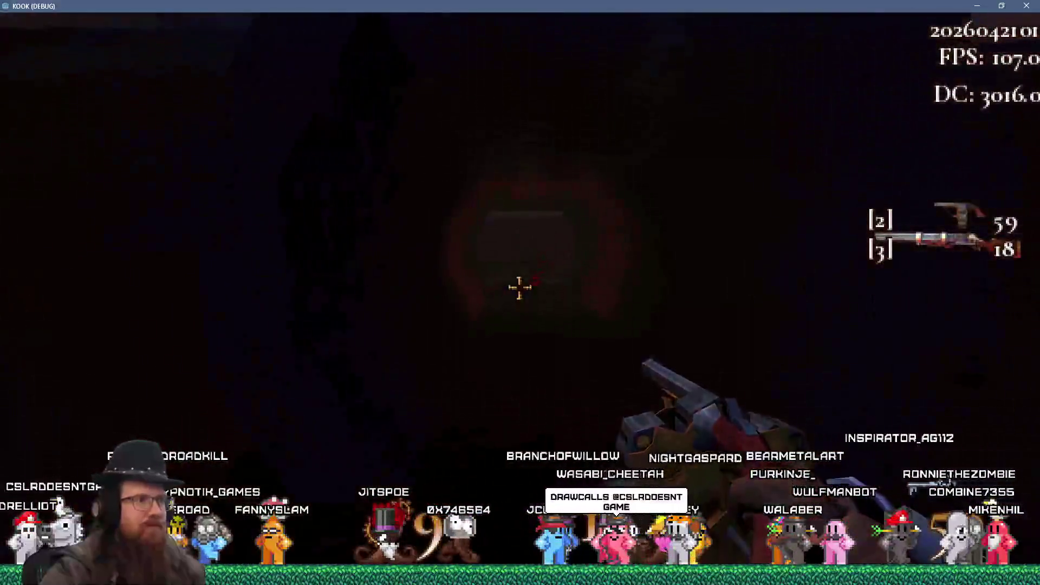
{"action": "key", "text": "w"}
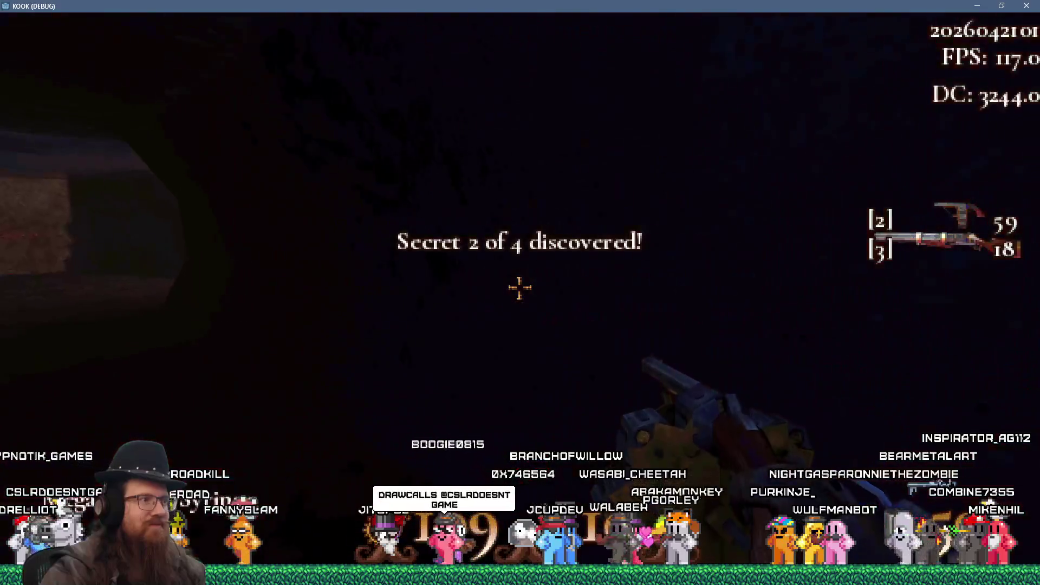
{"action": "key", "text": "w"}
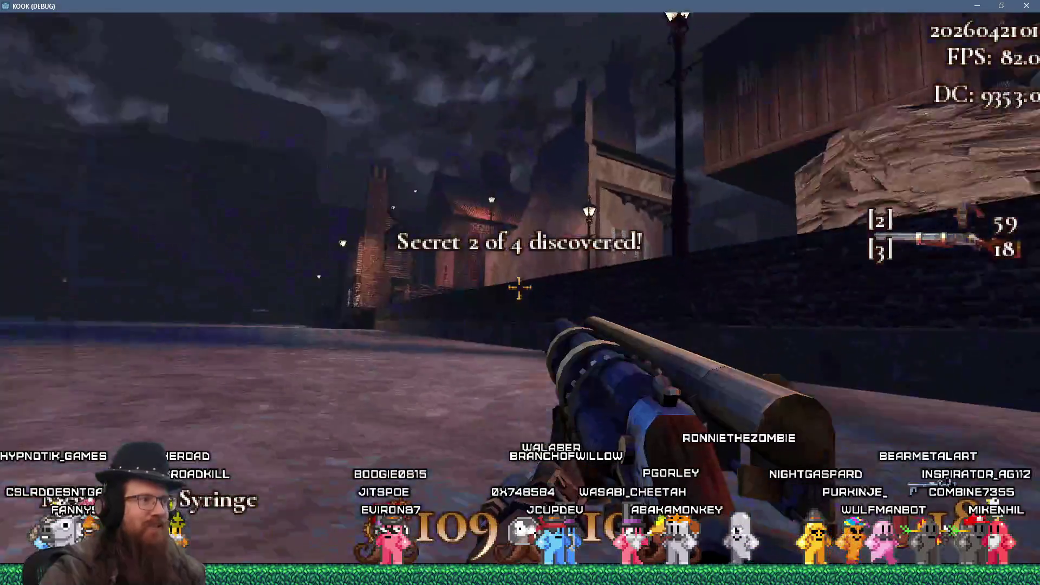
{"action": "key", "text": "w"}
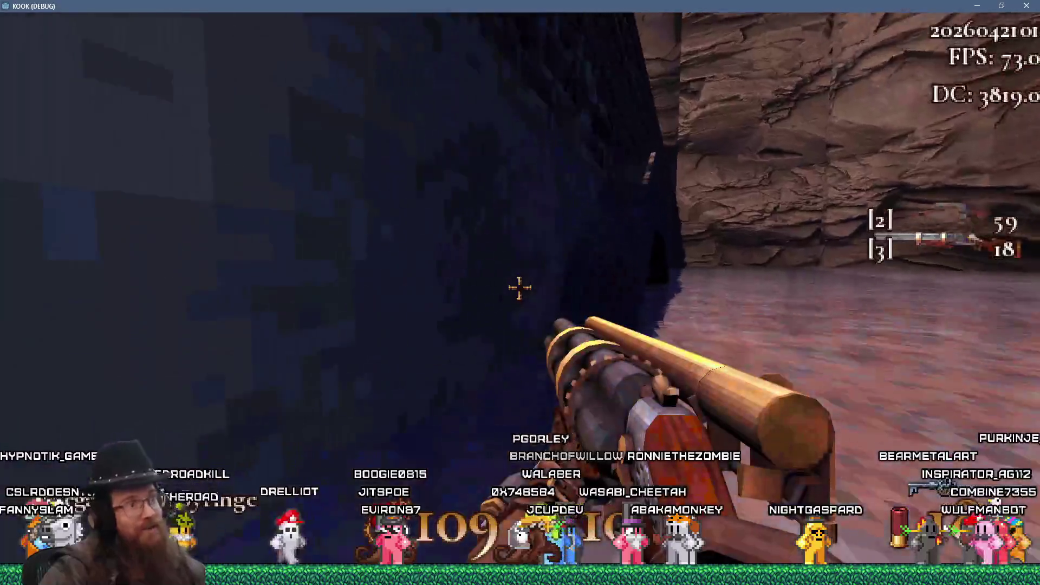
{"action": "key", "text": "w"}
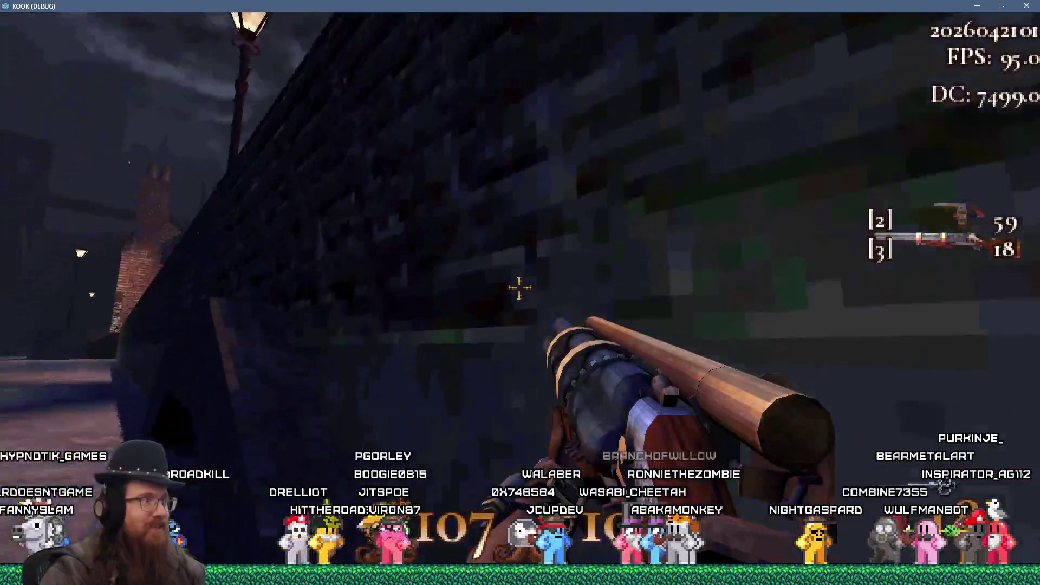
{"action": "key", "text": "w"}
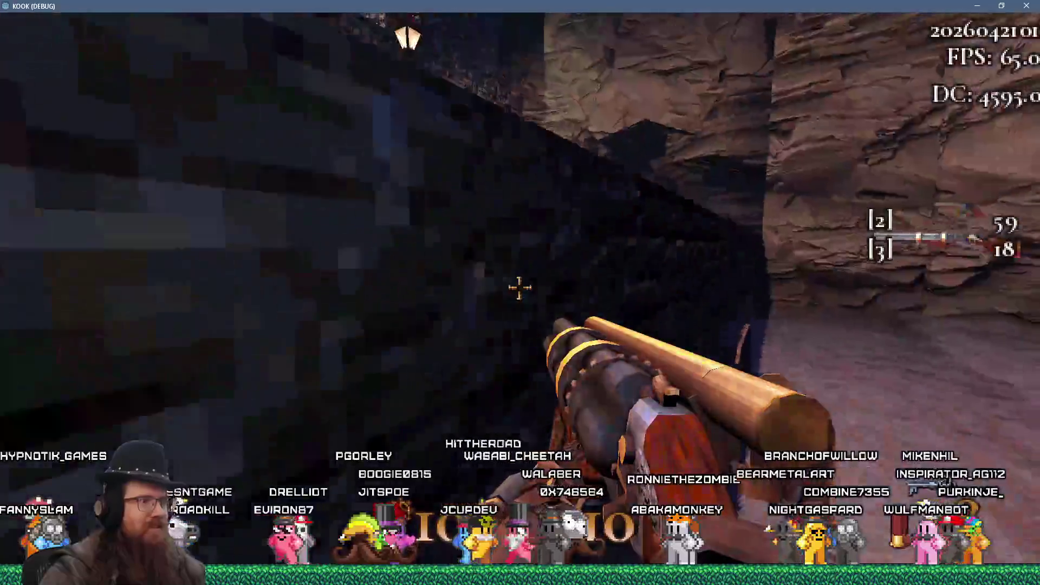
{"action": "key", "text": "w"}
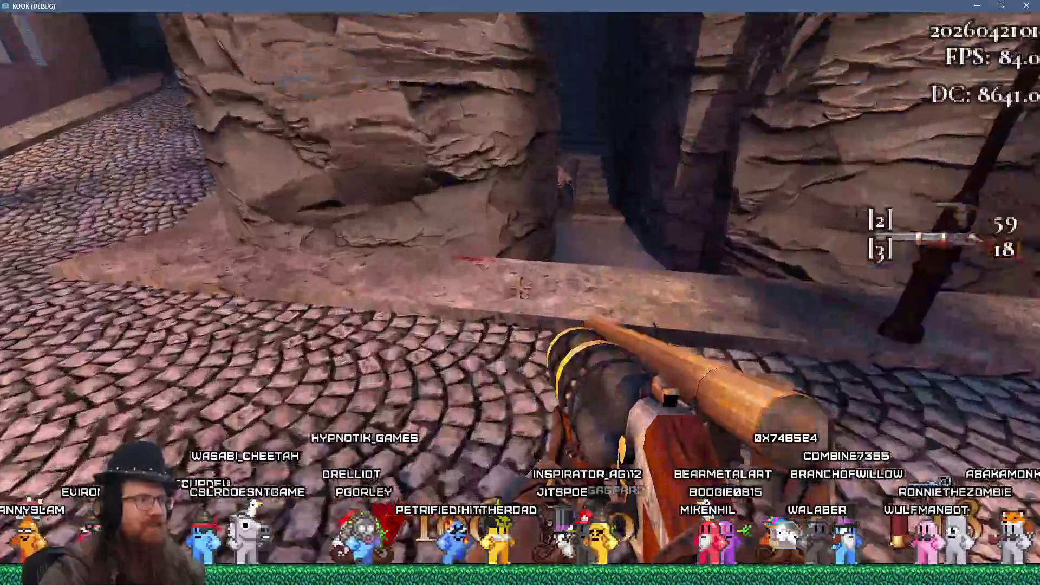
{"action": "key", "text": "w"}
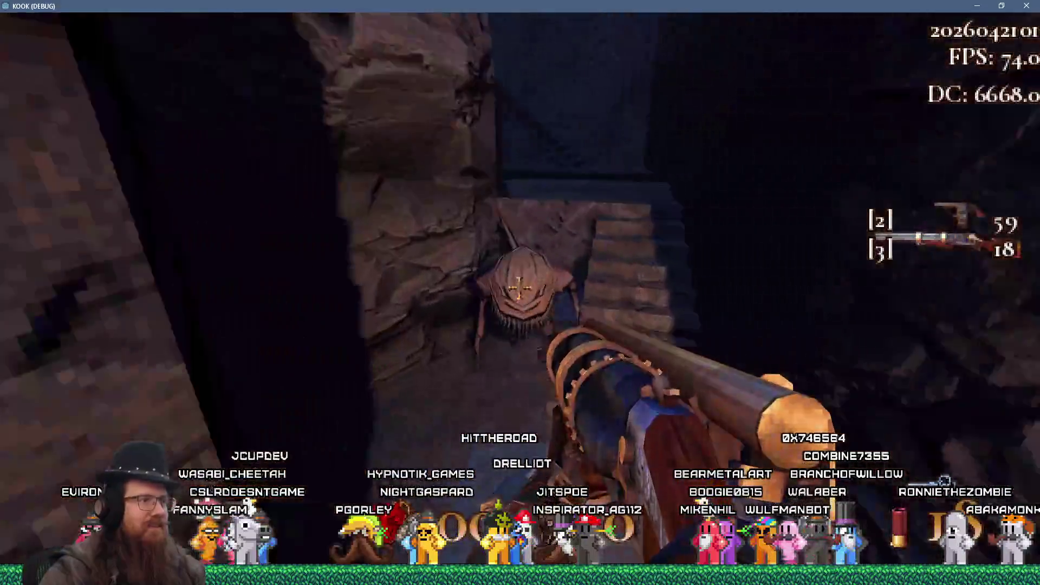
- Shotgun the canyon creature, then advance along the corridor toward the next creature
{"action": "left_click", "coordinate": [519, 288]}
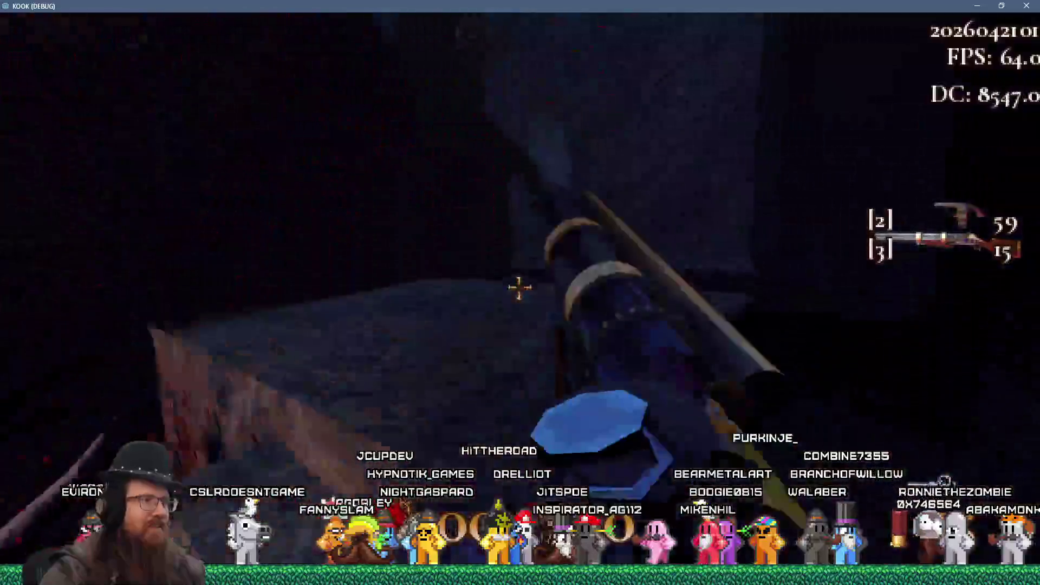
{"action": "key", "text": "w"}
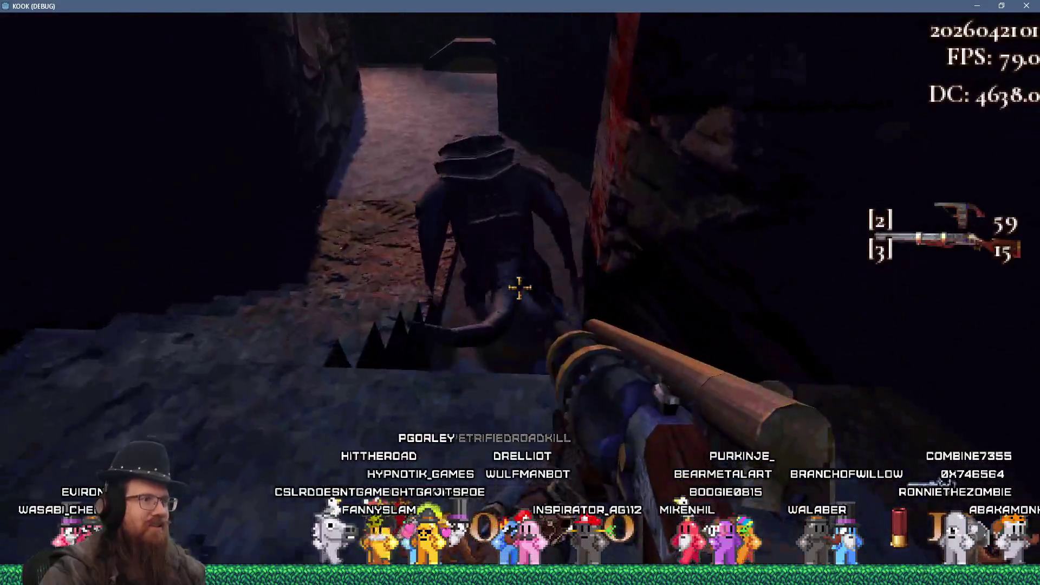
{"action": "key", "text": "w"}
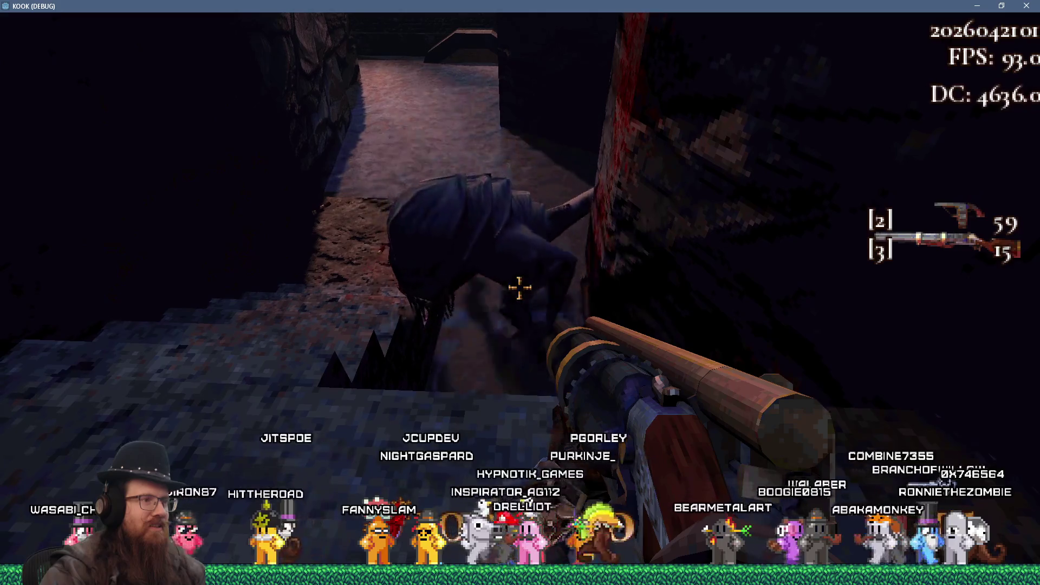
{"action": "key", "text": "w"}
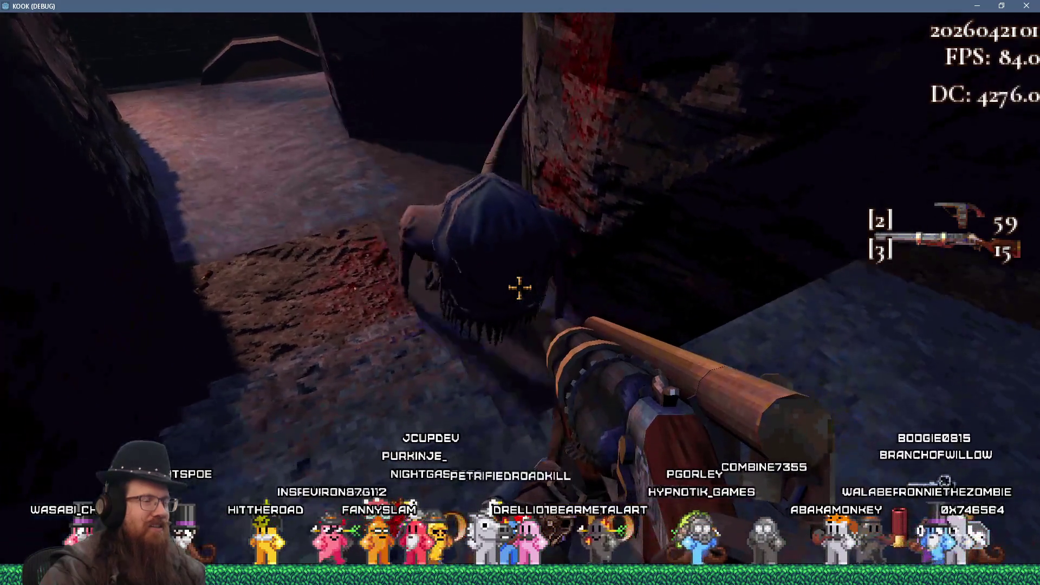
{"action": "key", "text": "w"}
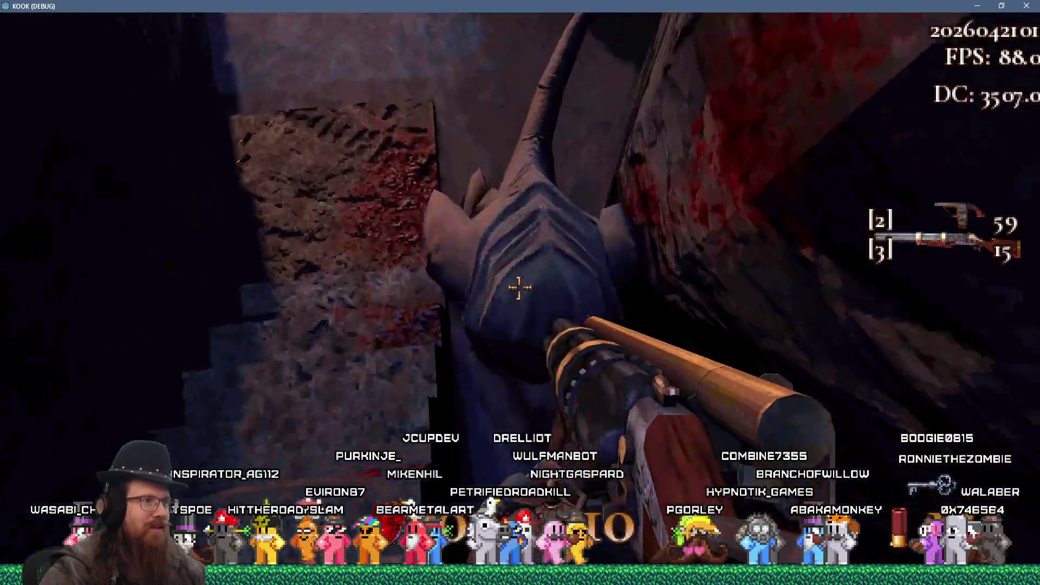
{"action": "key", "text": "w"}
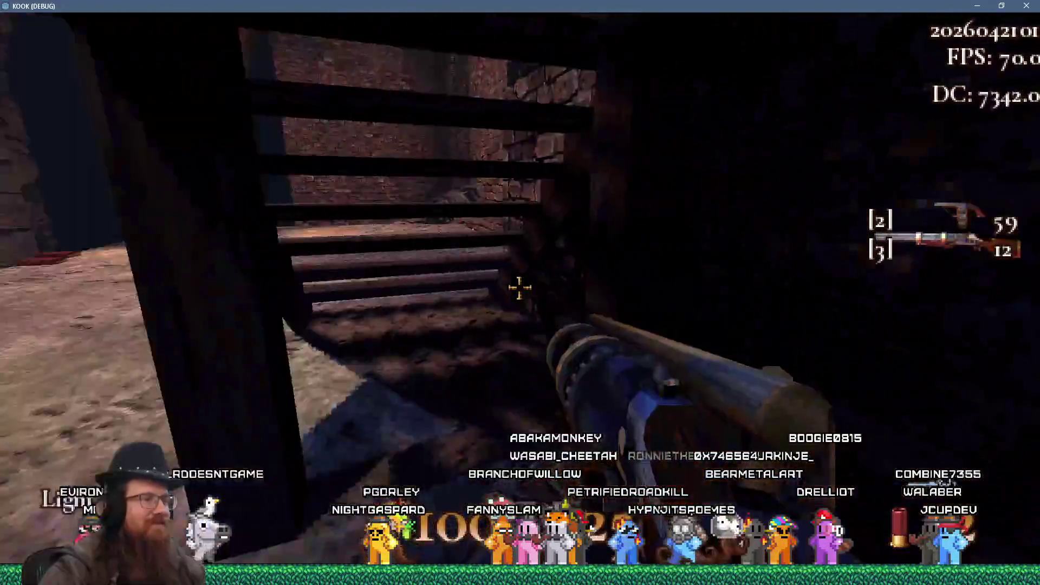
- Run through the brick alleys past the staired house and climb the stairs, collecting shells and armor shards
{"action": "key", "text": "w"}
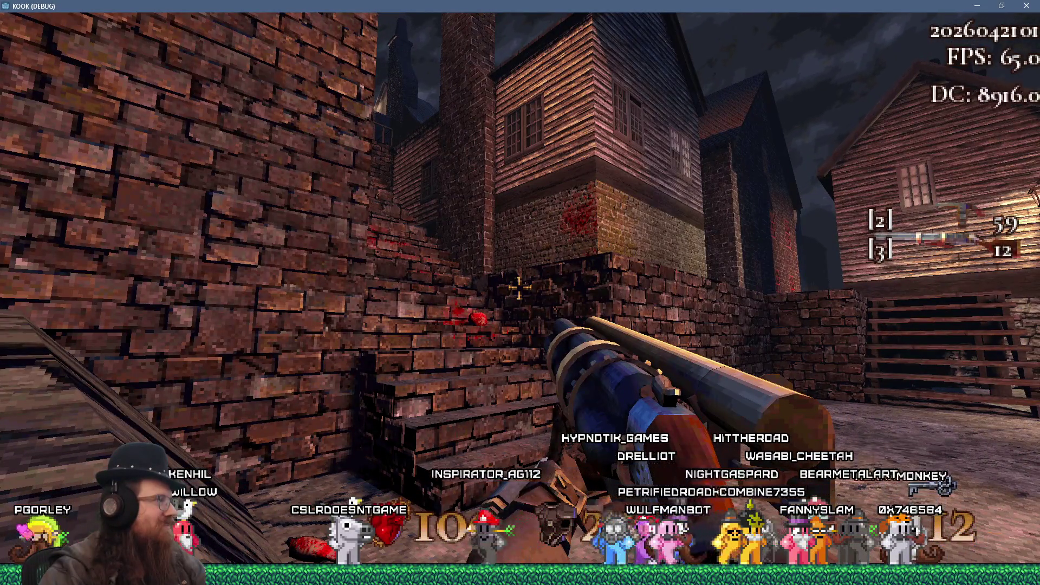
{"action": "key", "text": "w"}
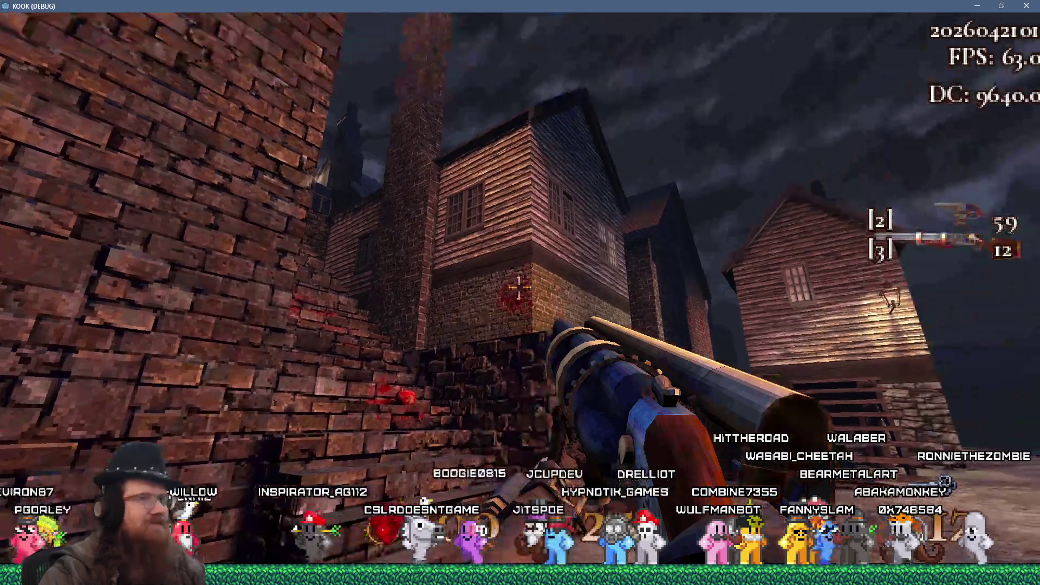
{"action": "key", "text": "w"}
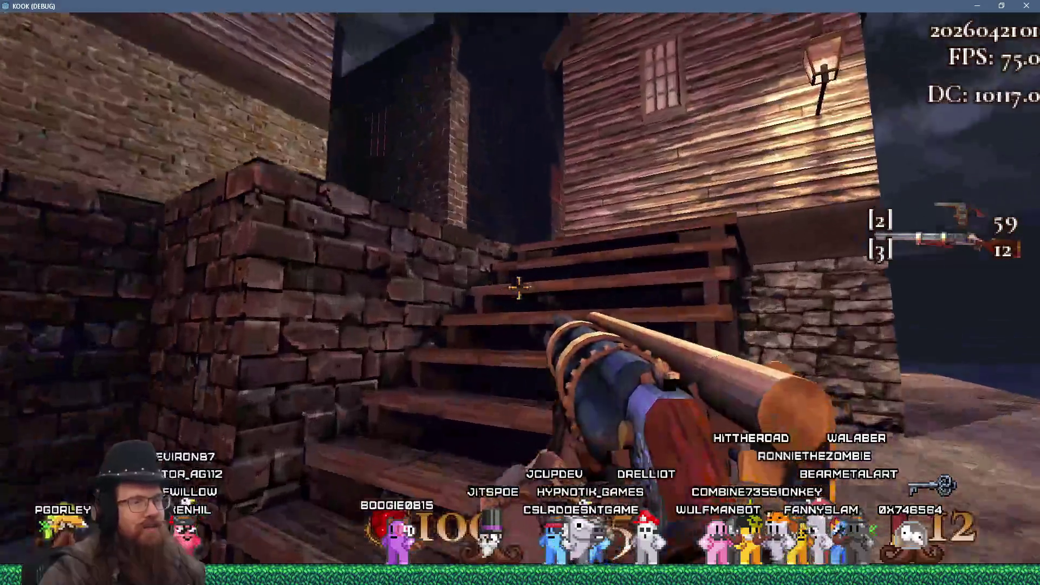
{"action": "key", "text": "w"}
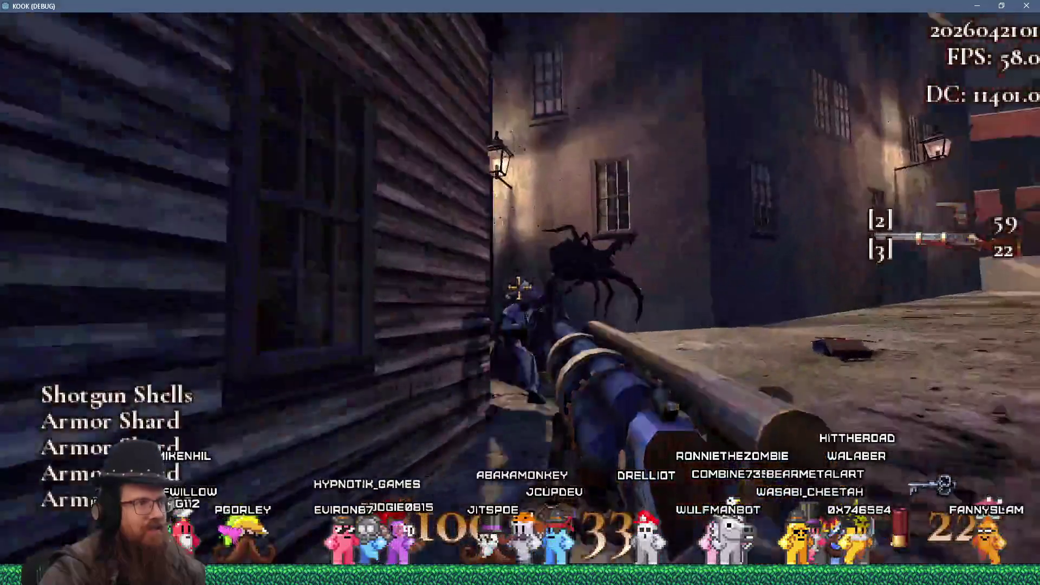
- Shoot the cultists up the stairs and in the courtyard, then open Settings from the pause menu
{"action": "left_click", "coordinate": [519, 287]}
{"action": "key", "text": "w"}
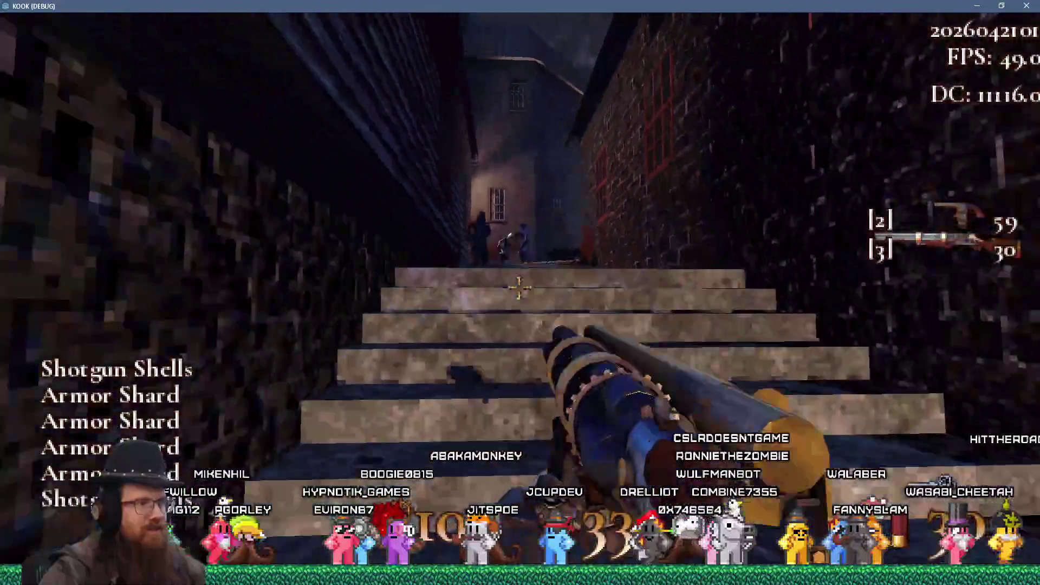
{"action": "left_click", "coordinate": [518, 288]}
{"action": "key", "text": "w"}
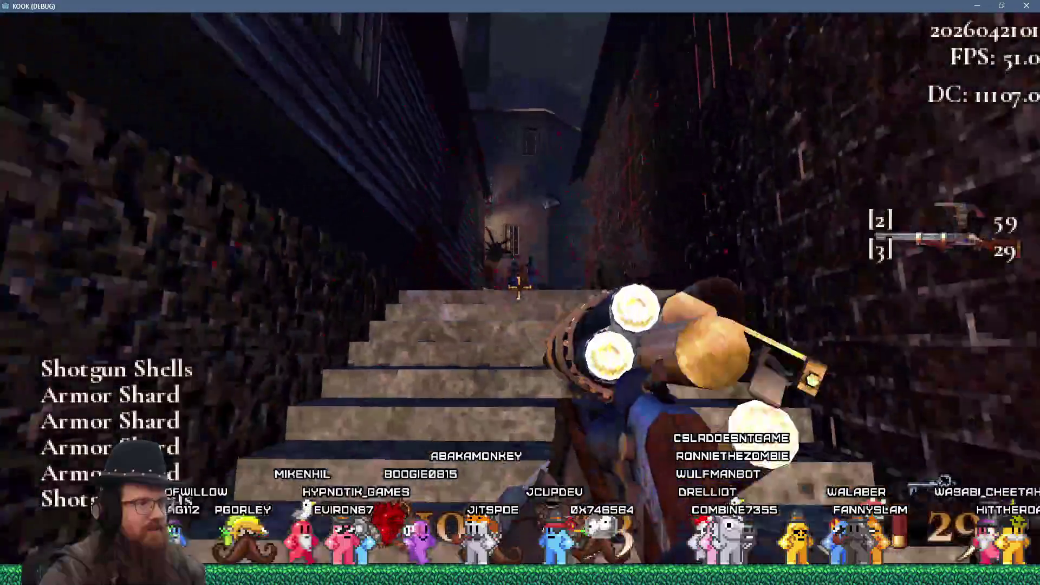
{"action": "left_click", "coordinate": [519, 288]}
{"action": "key", "text": "w"}
{"action": "left_click", "coordinate": [518, 288]}
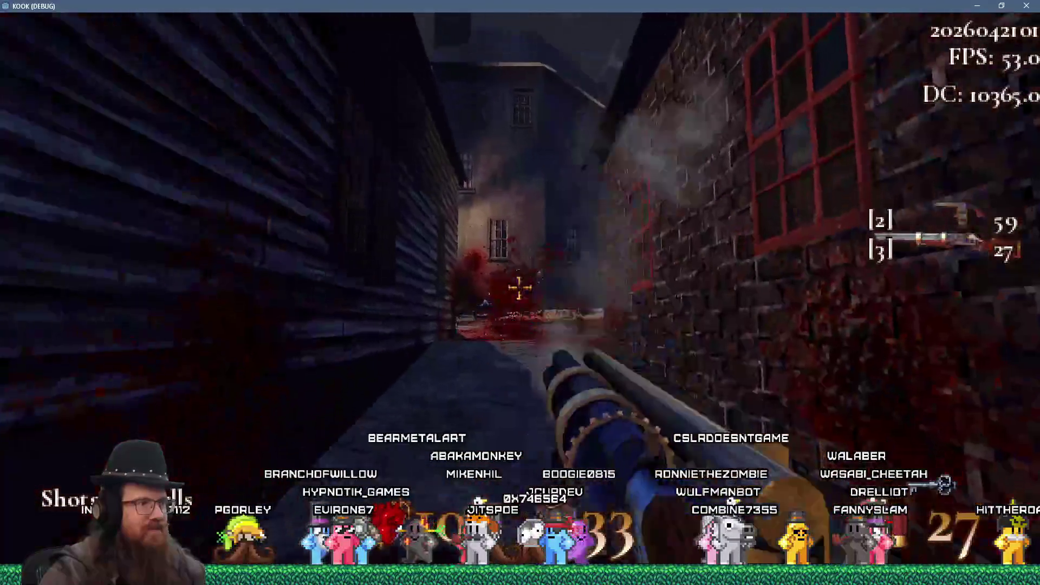
{"action": "left_click", "coordinate": [519, 288]}
{"action": "key", "text": "w"}
{"action": "left_click", "coordinate": [519, 288]}
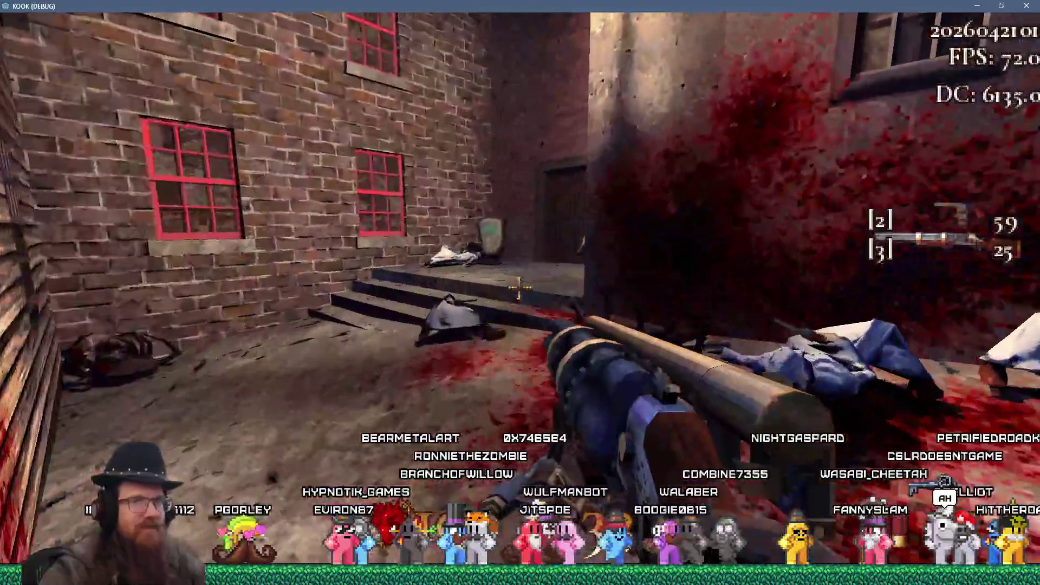
{"action": "key", "text": "Escape"}
{"action": "left_click", "coordinate": [518, 290]}
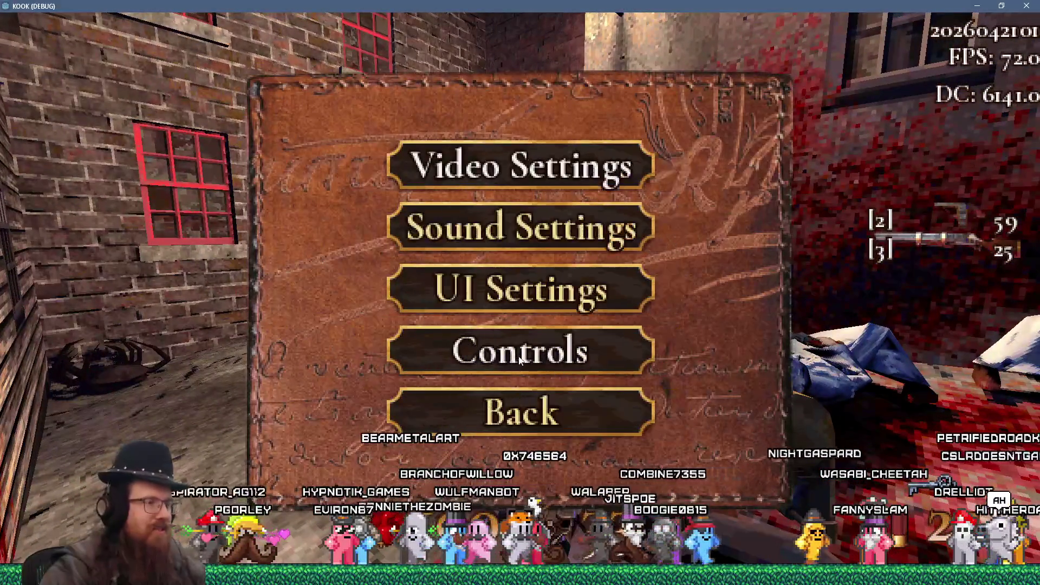
- Uncheck Dynamic Object Shadows under Video Settings, then inspect dynamic_shadow_objects at the line 205 break
{"action": "left_click", "coordinate": [496, 354]}
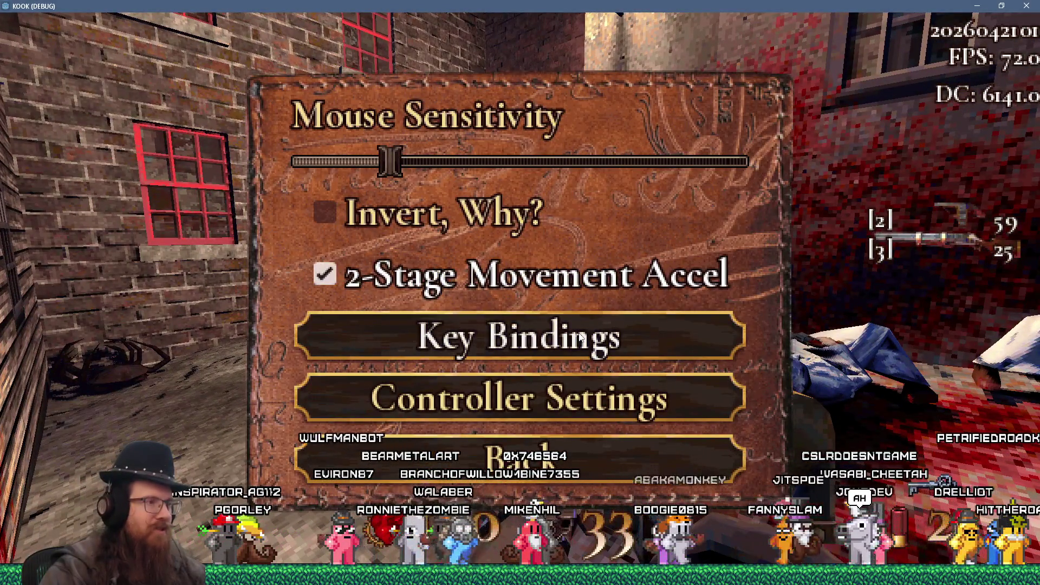
{"action": "key", "text": "Escape"}
{"action": "left_click", "coordinate": [542, 165]}
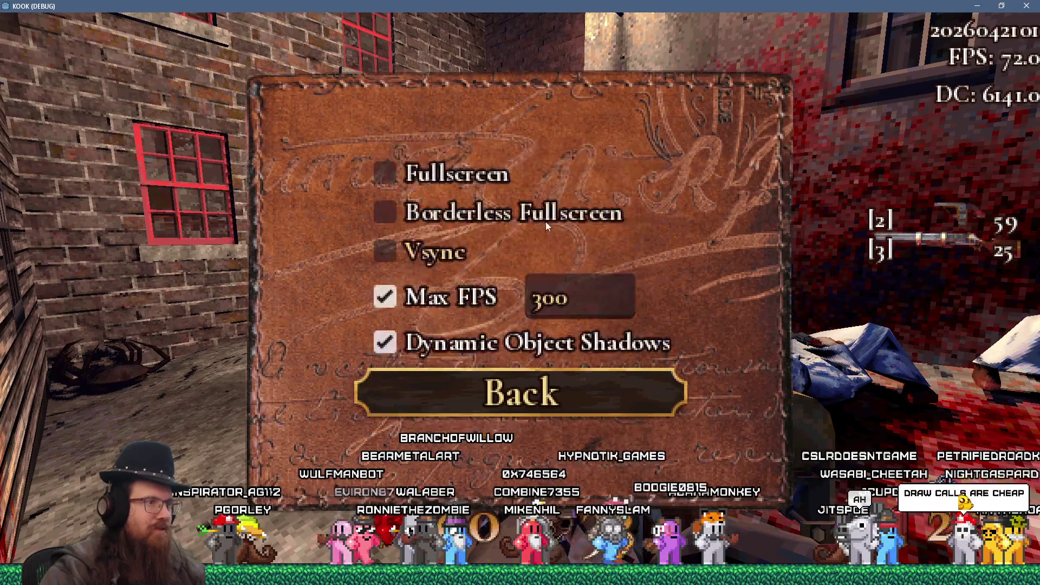
{"action": "left_click", "coordinate": [516, 348]}
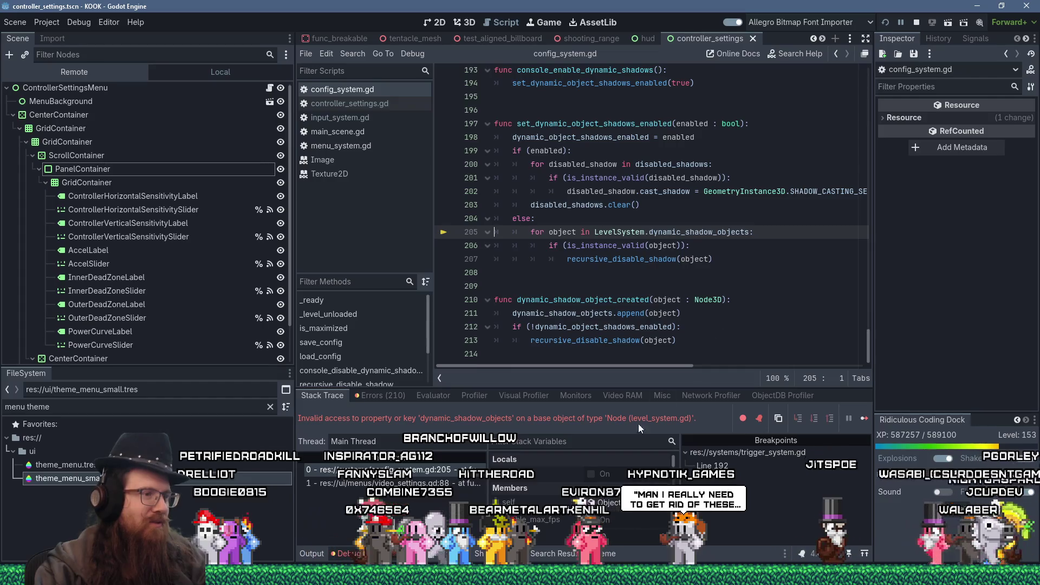
{"action": "double_click", "coordinate": [699, 232]}
- Remove the 'LevelSystem.' prefix from line 205, save config_system.gd, and relaunch the game
{"action": "double_click", "coordinate": [619, 234]}
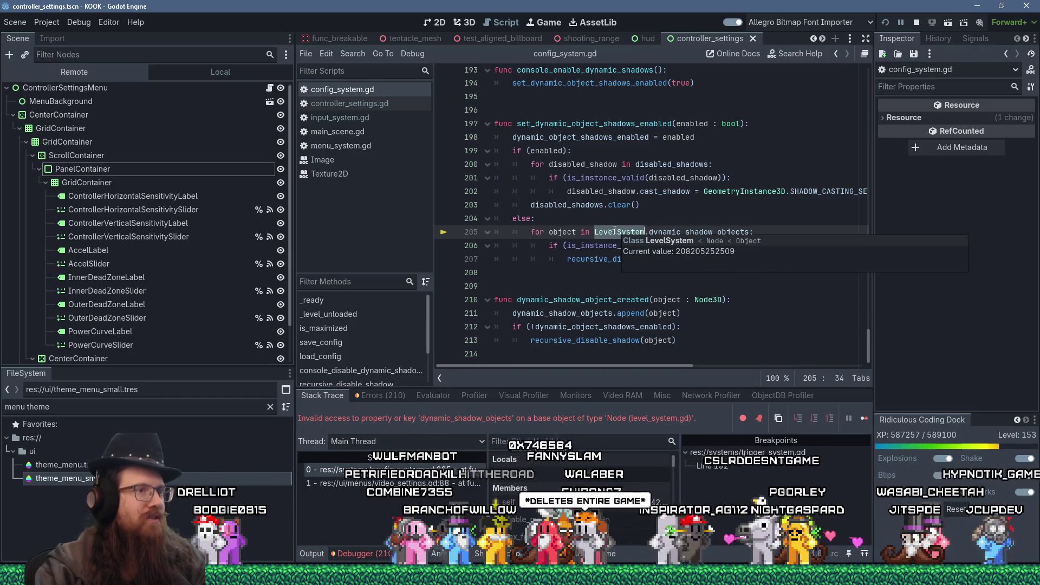
{"action": "key", "text": "Delete"}
{"action": "key", "text": "Delete"}
{"action": "key", "text": "End"}
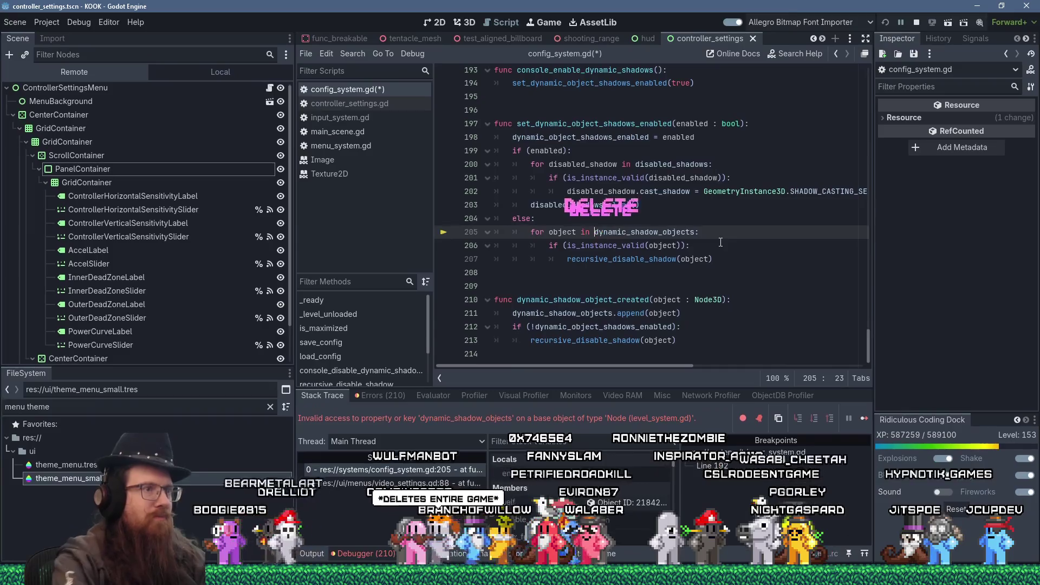
{"action": "left_click", "coordinate": [657, 237], "text": "ctrl"}
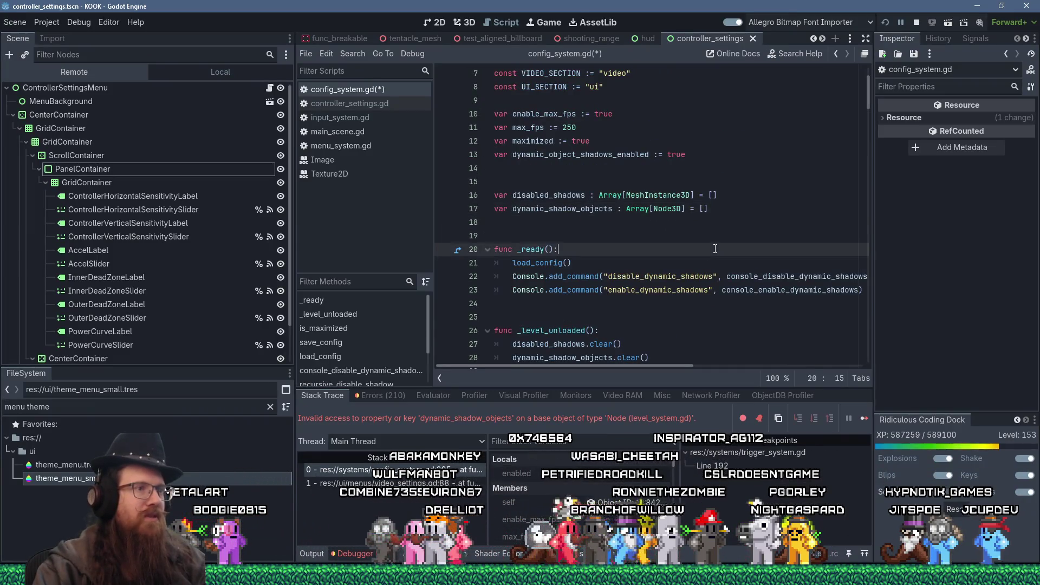
{"action": "left_click", "coordinate": [715, 248]}
{"action": "key", "text": "ctrl+s"}
{"action": "left_click", "coordinate": [715, 222]}
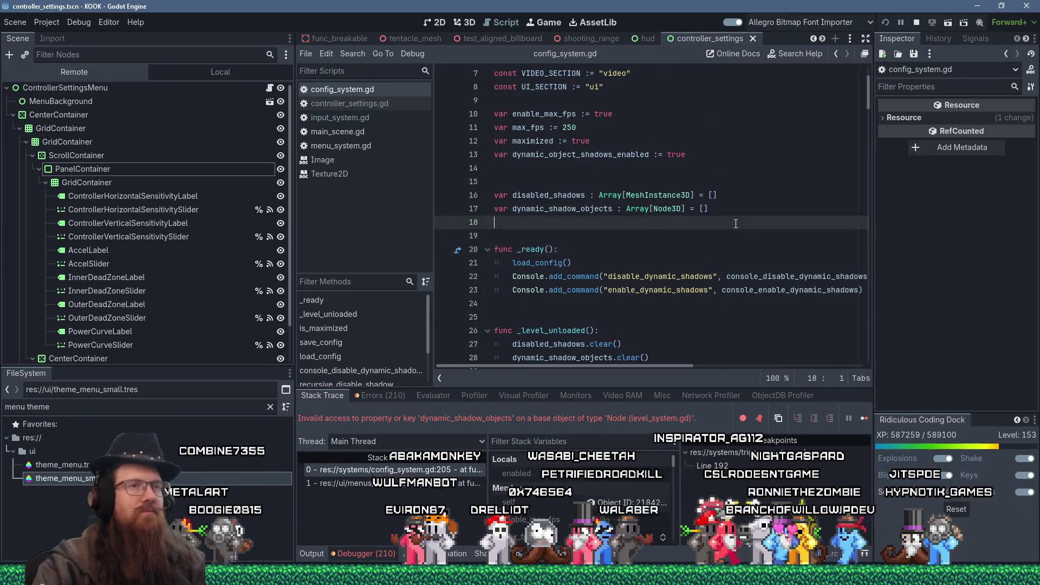
{"action": "left_click", "coordinate": [887, 23]}
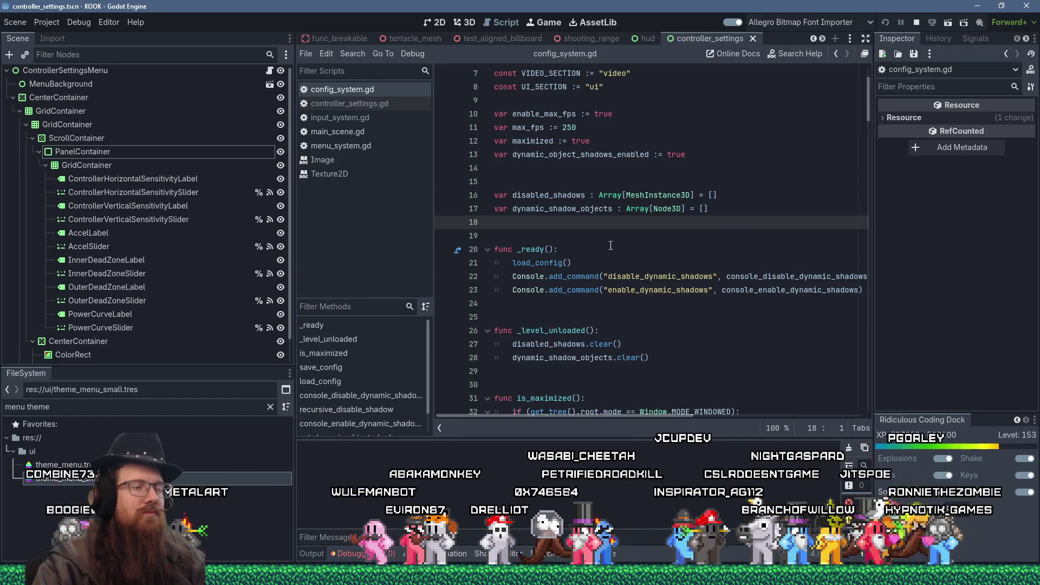
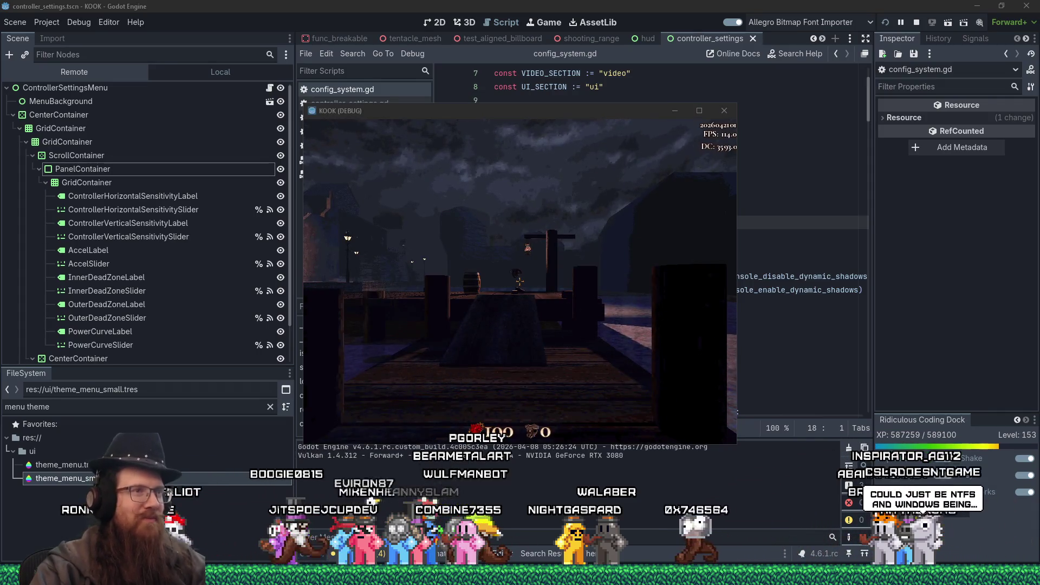
- Pause KOOK and enlarge the game window to fill the screen
{"action": "key", "text": "Escape"}
{"action": "left_click", "coordinate": [699, 111]}
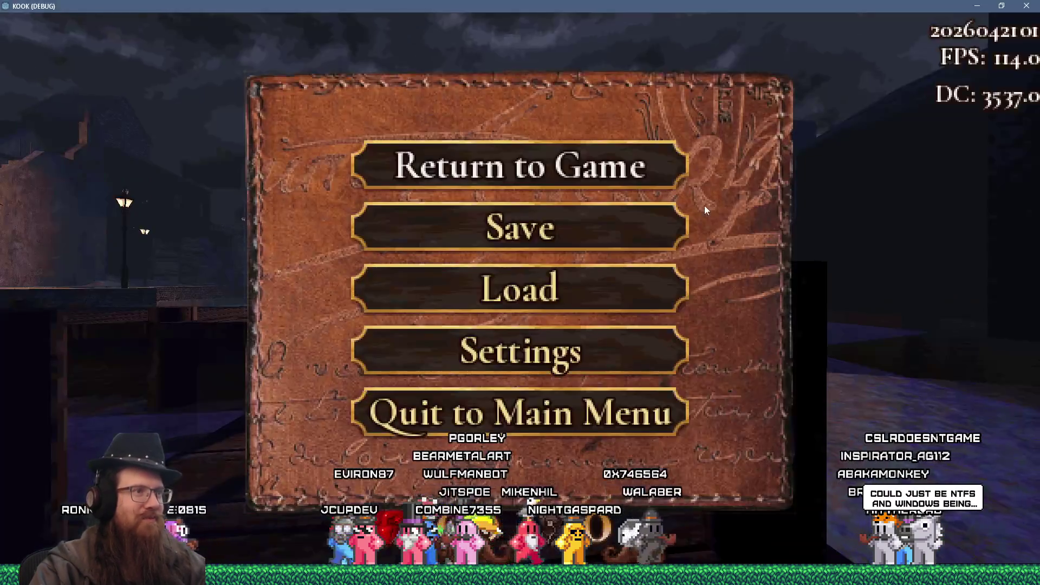
{"action": "key", "text": "Escape"}
{"action": "key", "text": "Escape"}
- Check the Video Settings page, showing Max FPS enabled at 300, then resume play
{"action": "left_click", "coordinate": [494, 372]}
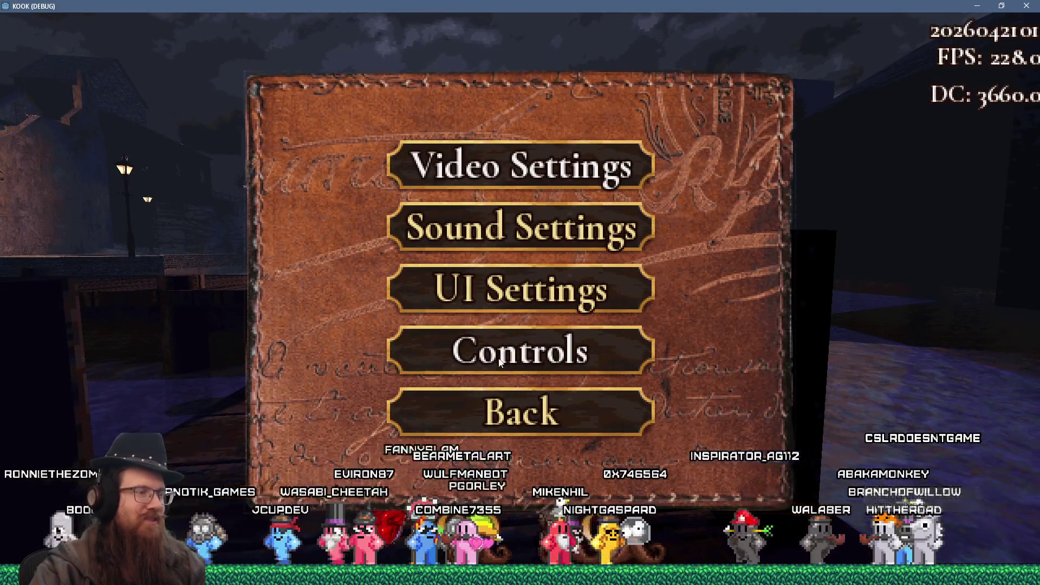
{"action": "left_click", "coordinate": [505, 161]}
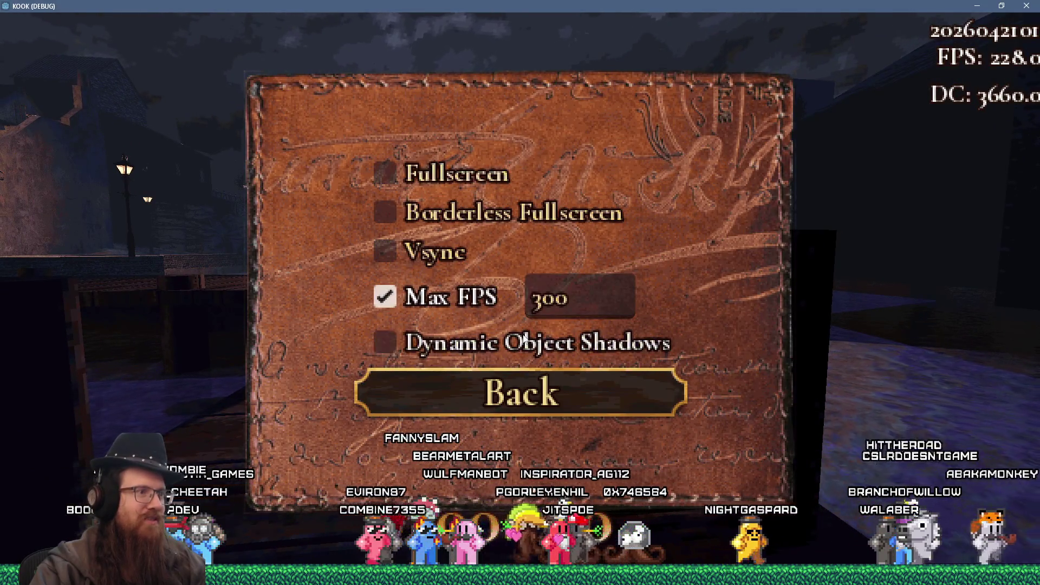
{"action": "key", "text": "Escape"}
{"action": "key", "text": "Escape"}
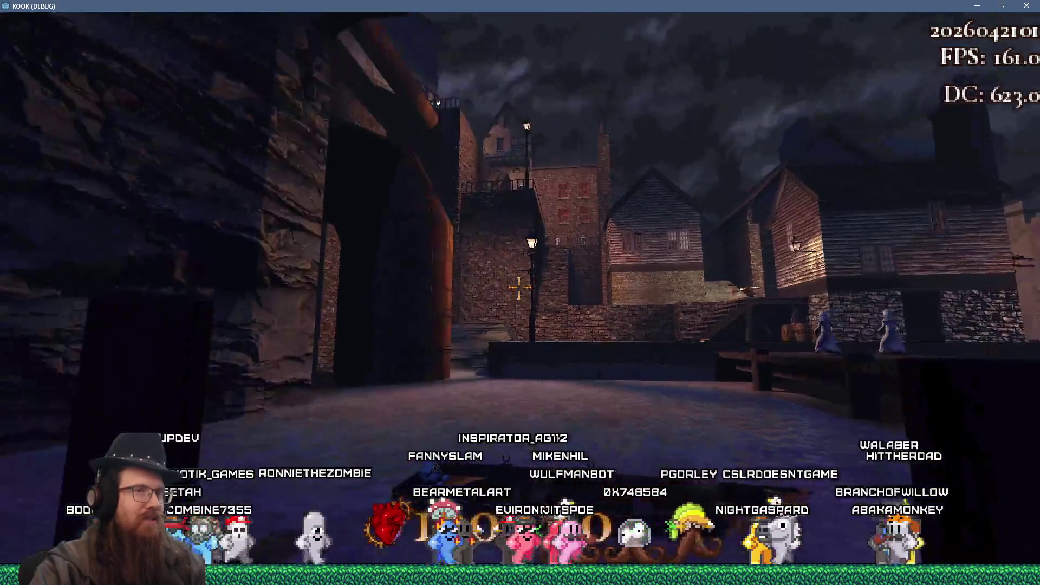
- Advance along the wooden dock and shoot the figures with the revolver
{"action": "key", "text": "w"}
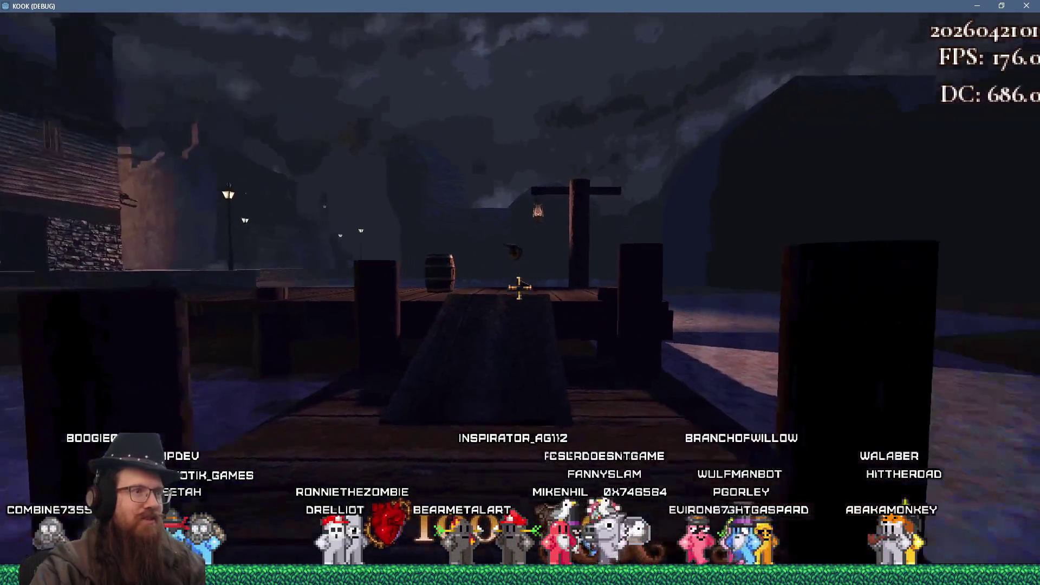
{"action": "key", "text": "2"}
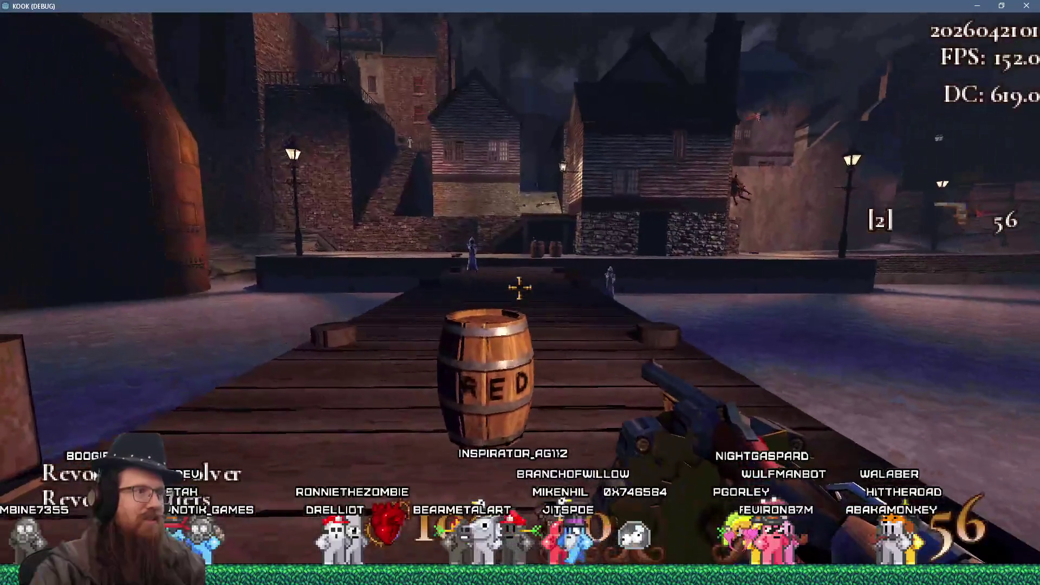
{"action": "key", "text": "w"}
{"action": "left_click", "coordinate": [520, 288]}
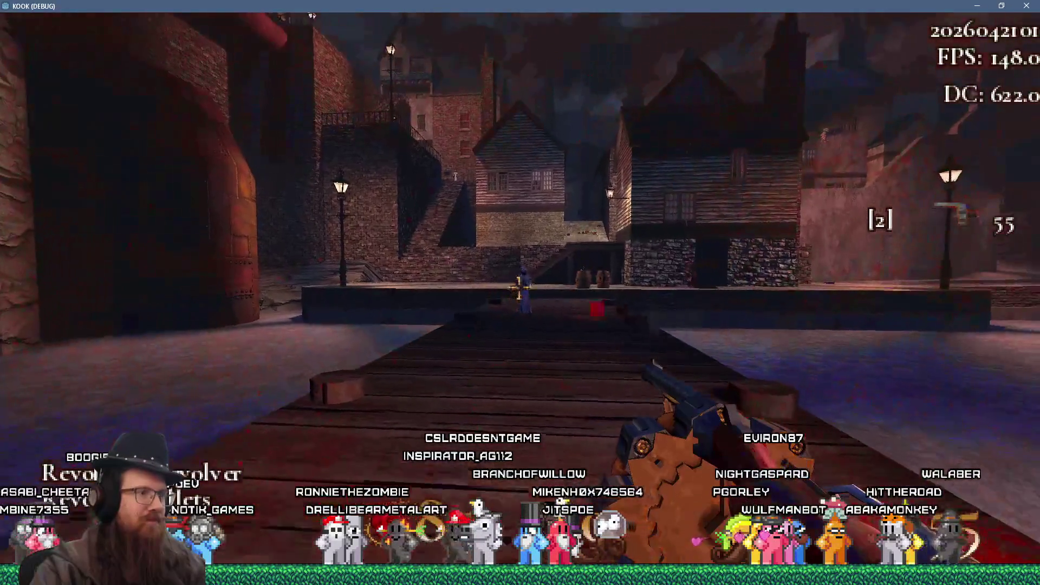
{"action": "key", "text": "w"}
{"action": "left_click", "coordinate": [520, 288]}
{"action": "left_click", "coordinate": [519, 287]}
- Pick up the book by the stone building and shoot the figure on the brick wall
{"action": "key", "text": "w"}
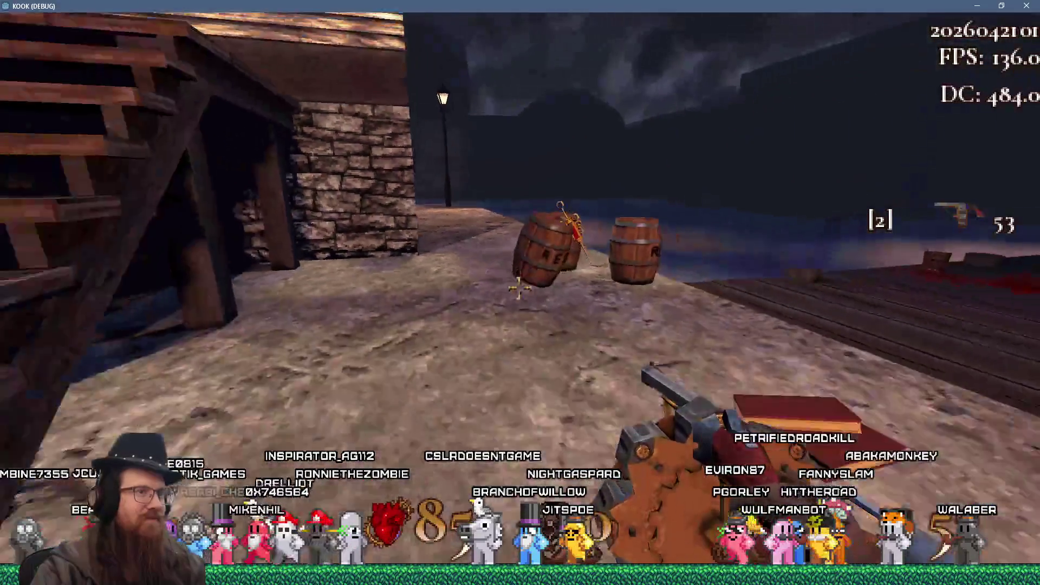
{"action": "key", "text": "w"}
{"action": "key", "text": "e"}
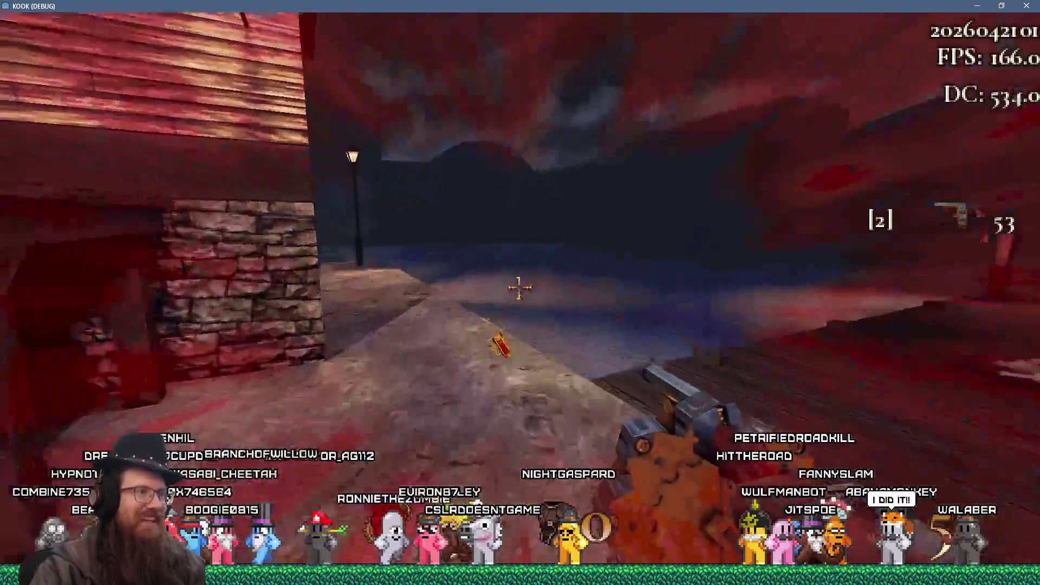
{"action": "key", "text": "w"}
{"action": "left_click", "coordinate": [519, 288]}
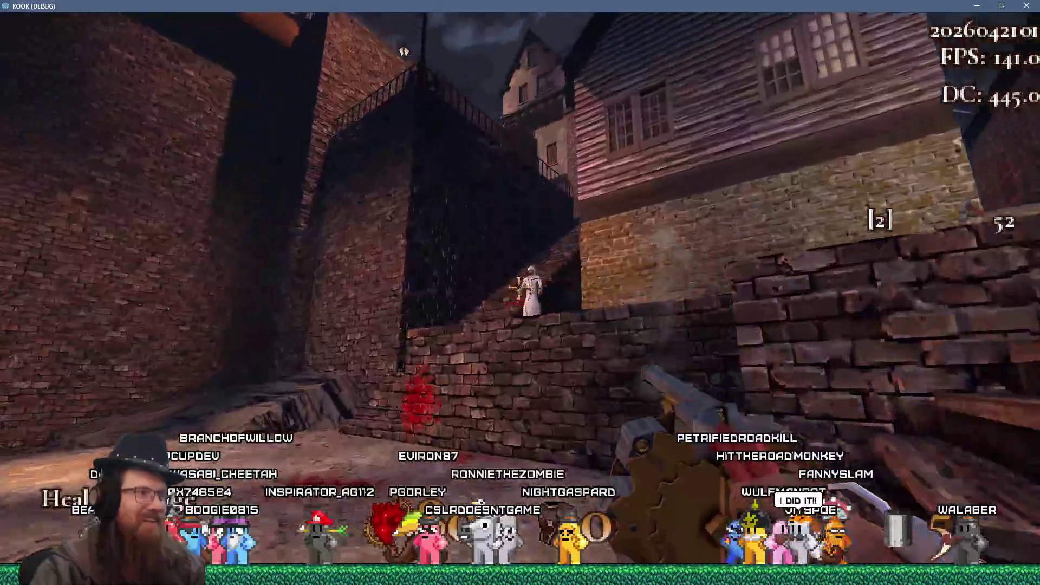
{"action": "left_click", "coordinate": [519, 287]}
- Head past the wooden house onto the rooftop walkway, firing down the street and reloading
{"action": "key", "text": "w"}
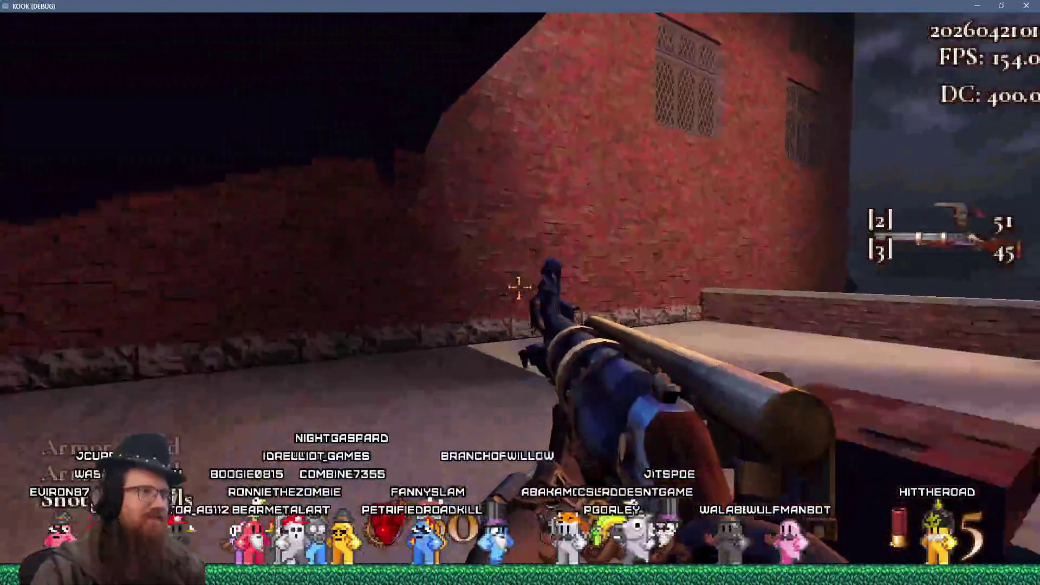
{"action": "left_click", "coordinate": [519, 288]}
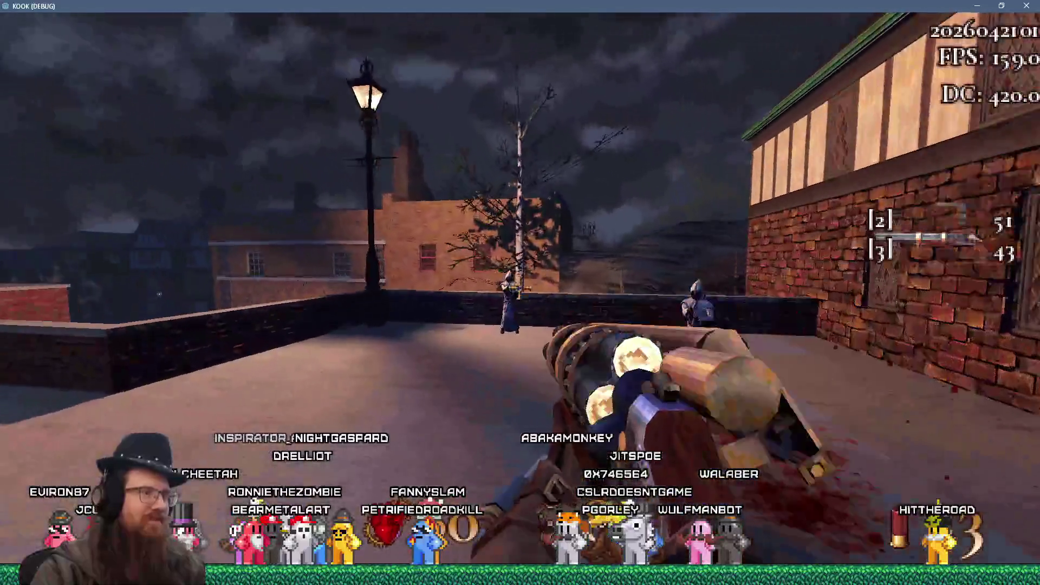
{"action": "left_click", "coordinate": [520, 293]}
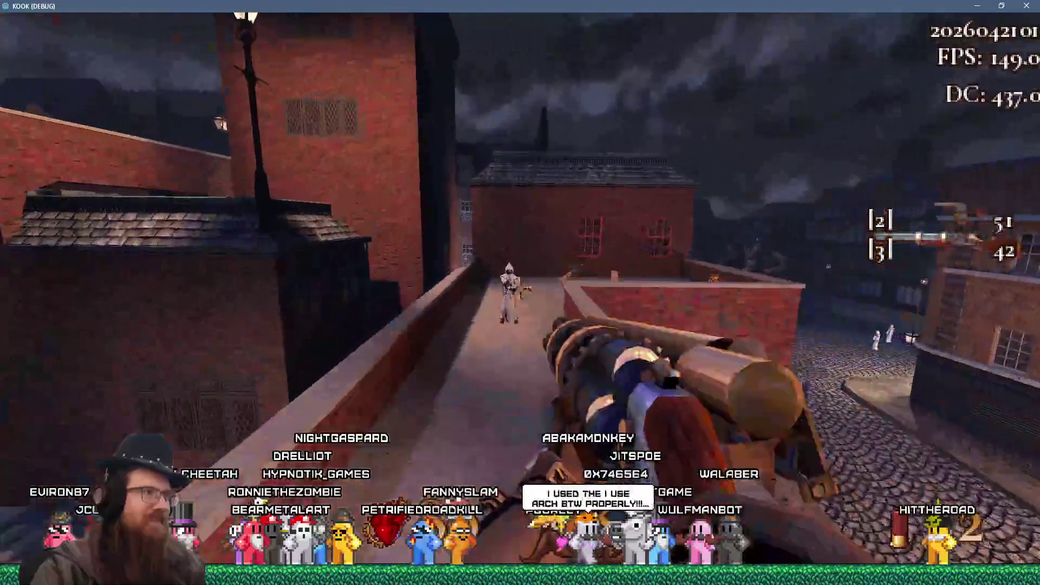
{"action": "key", "text": "r"}
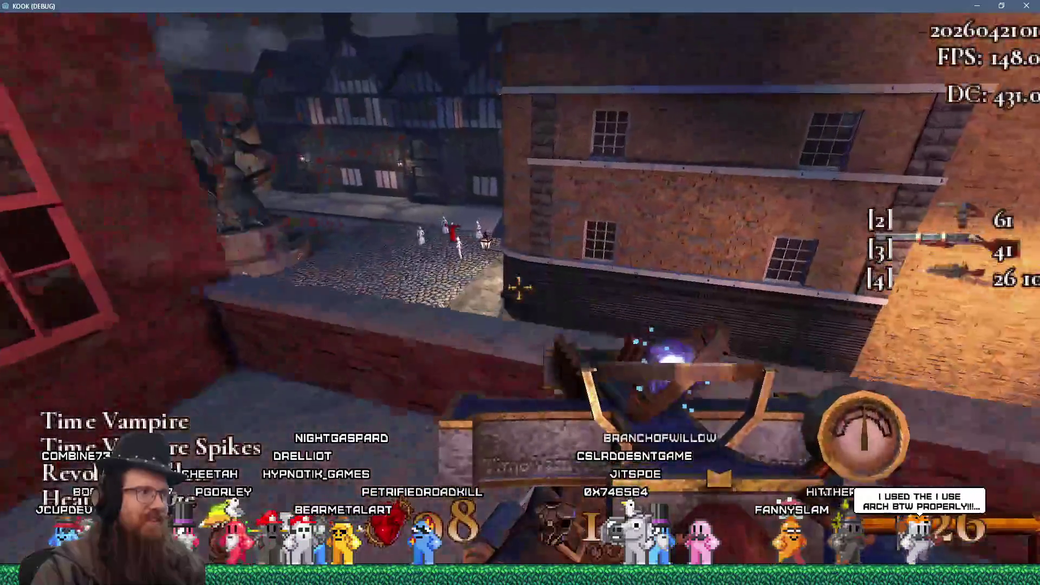
- Drop into the plaza and fire purple blasts at the robed cultists near the blue dome
{"action": "key", "text": "w"}
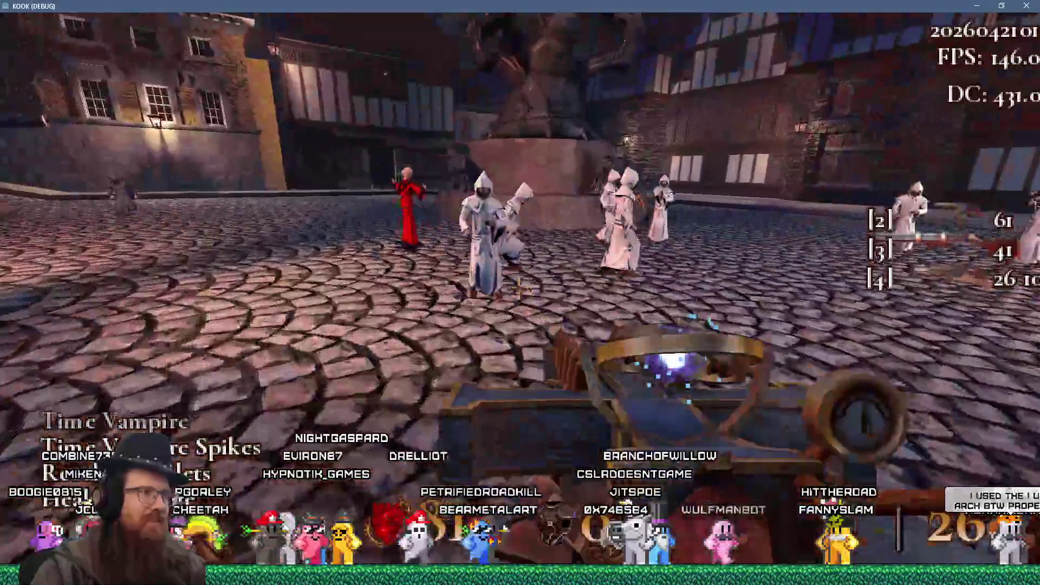
{"action": "left_click", "coordinate": [521, 292]}
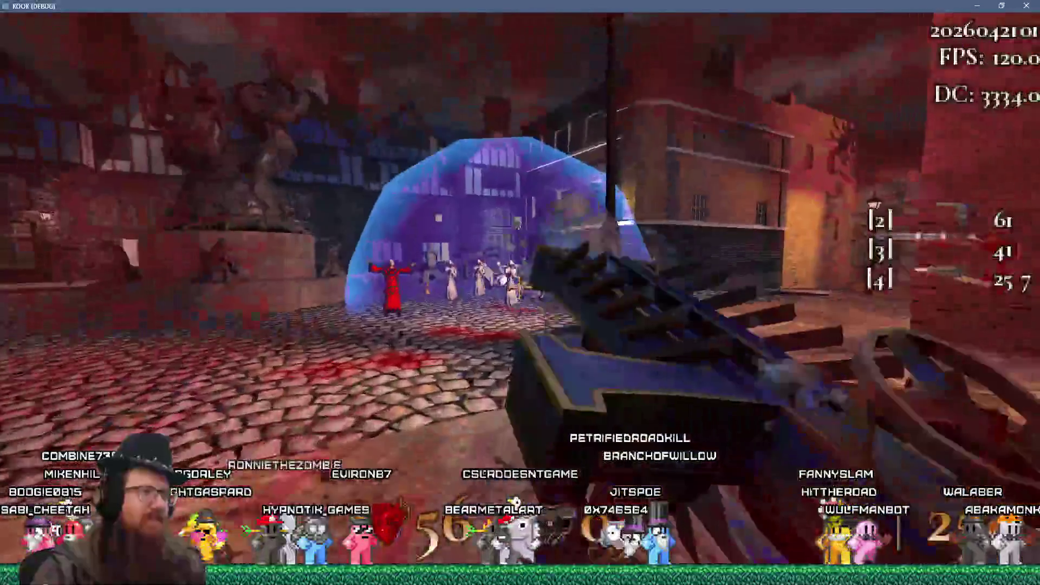
{"action": "left_click", "coordinate": [520, 292]}
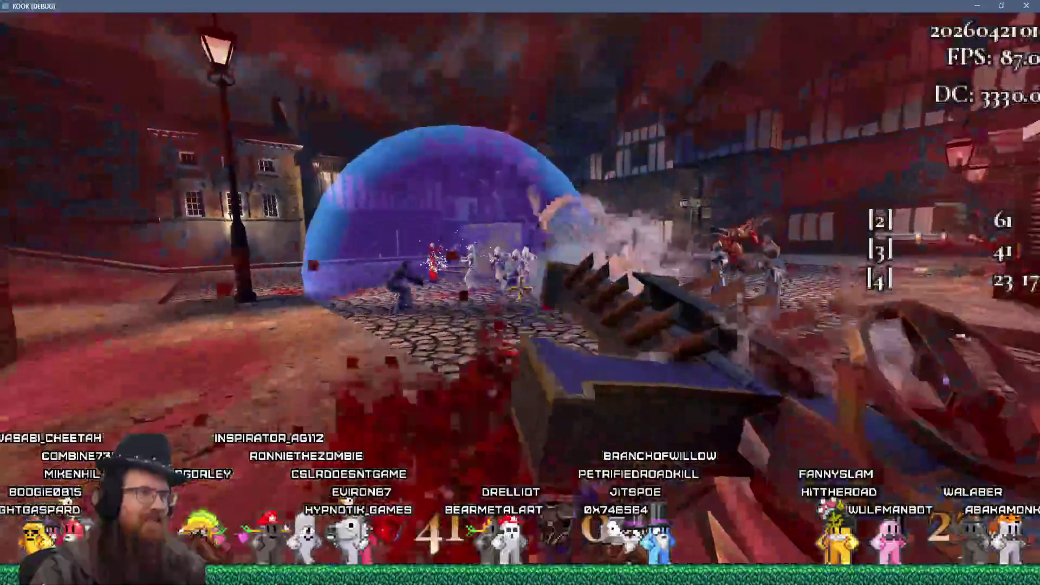
{"action": "left_click", "coordinate": [520, 292]}
{"action": "left_click", "coordinate": [520, 292]}
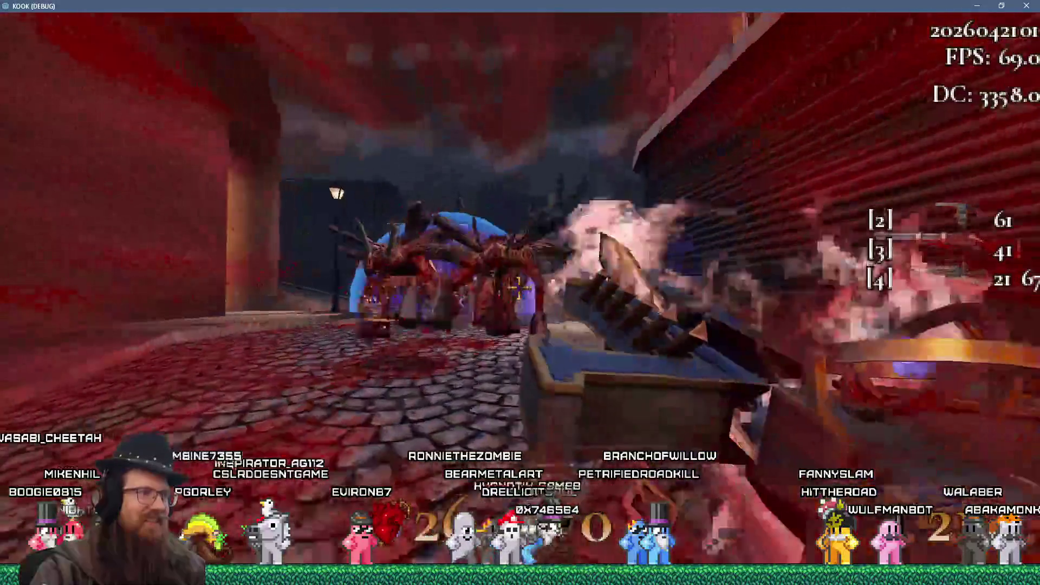
{"action": "left_click", "coordinate": [520, 292]}
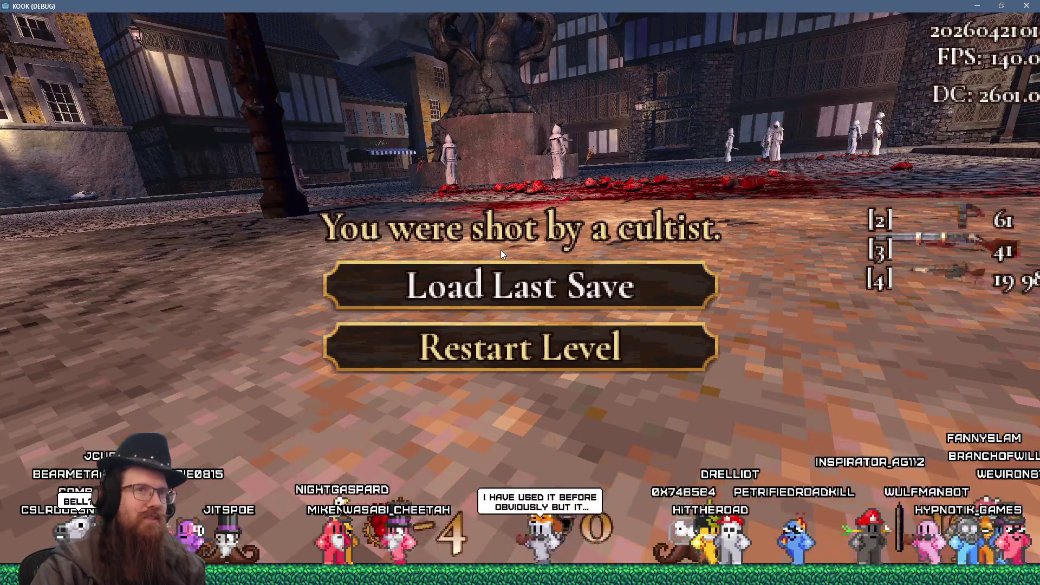
- Respawn from the death screen back at the dark starting dock
{"action": "left_click", "coordinate": [518, 341]}
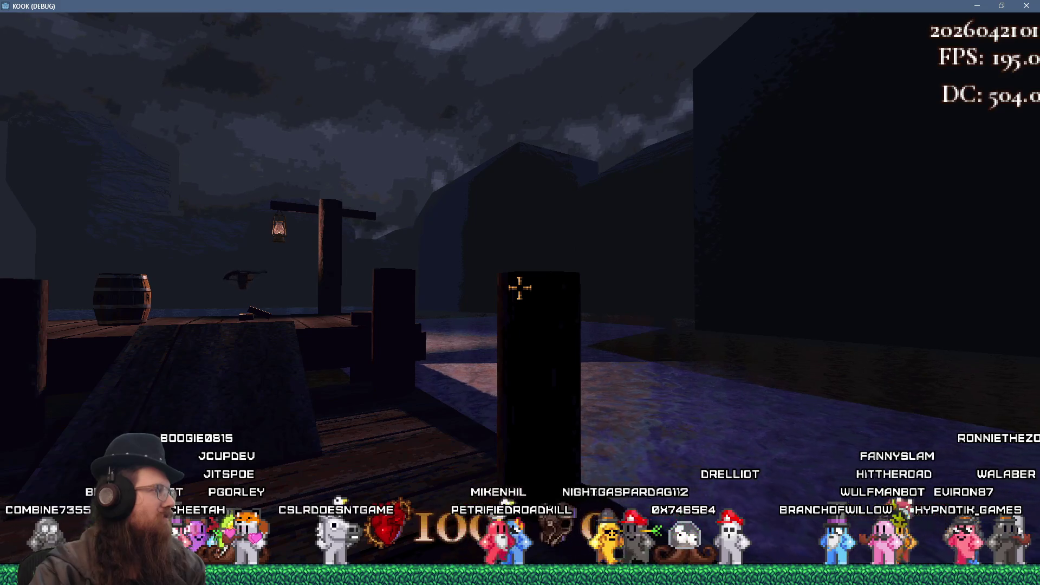
{"action": "mouse_move", "coordinate": [519, 288]}
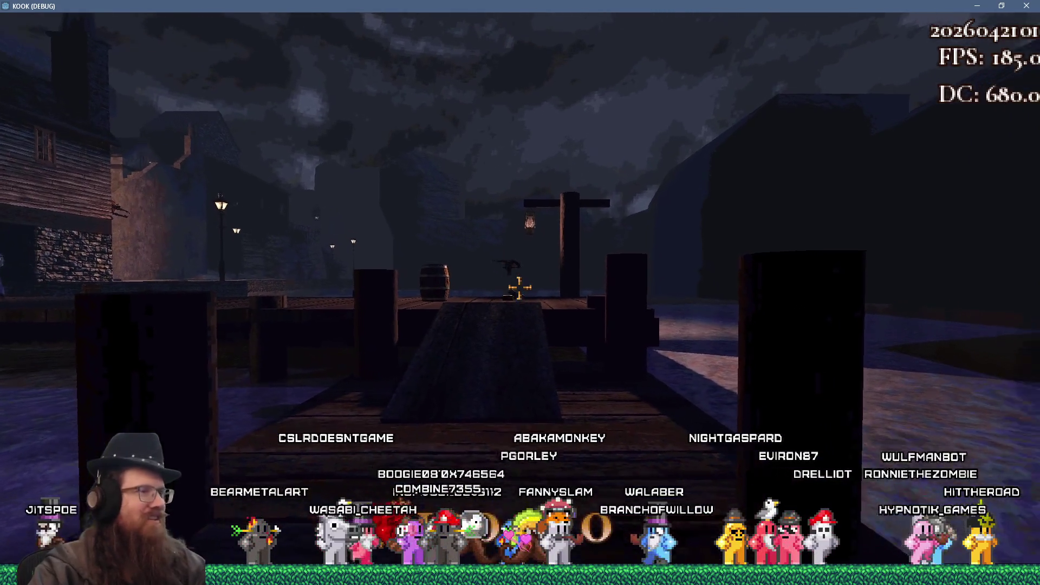
- Pick up the revolver on the dock and shoot the cultists
{"action": "key", "text": "w"}
{"action": "key", "text": "s"}
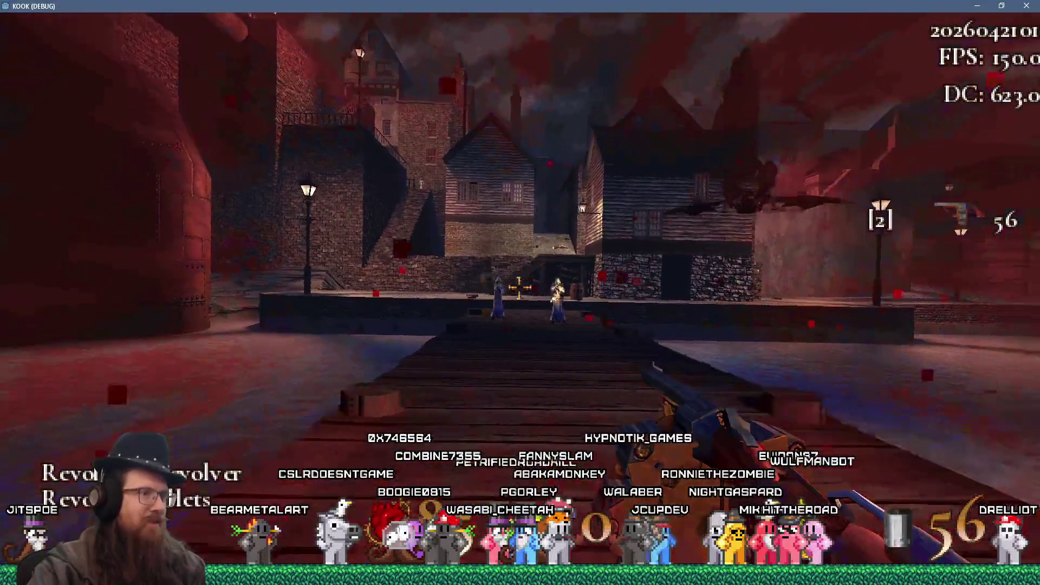
{"action": "left_click", "coordinate": [519, 288]}
{"action": "key", "text": "w"}
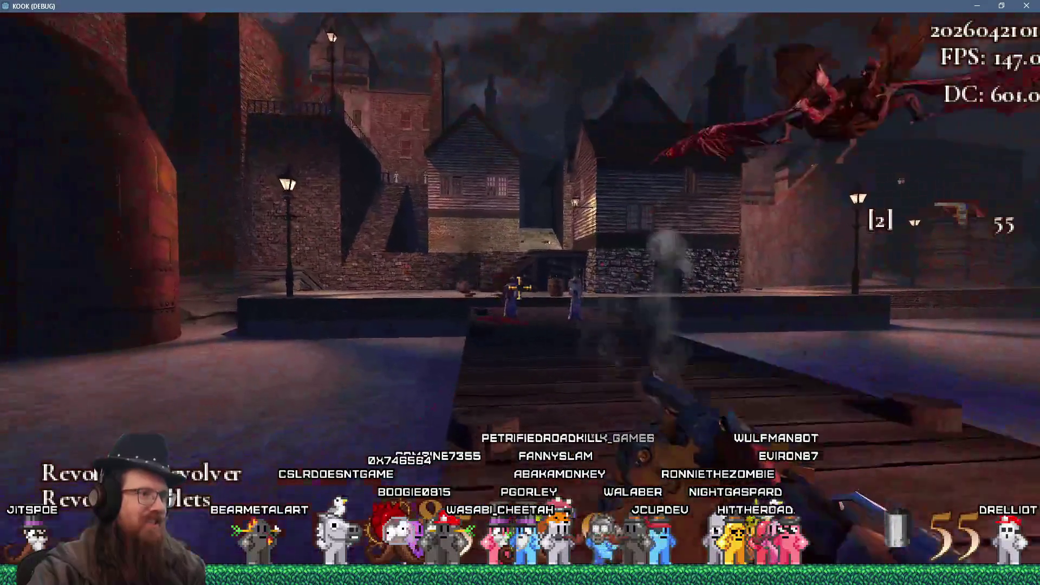
{"action": "left_click", "coordinate": [519, 287]}
- Grab the Super Shotgun up the stairs and fire it through the alley into the cobbled street
{"action": "key", "text": "w"}
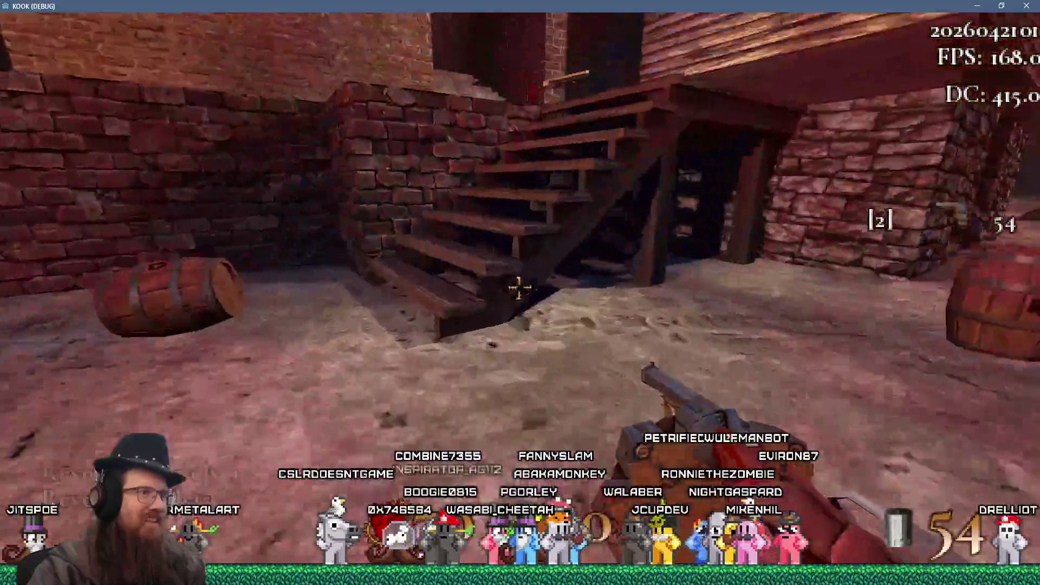
{"action": "key", "text": "w"}
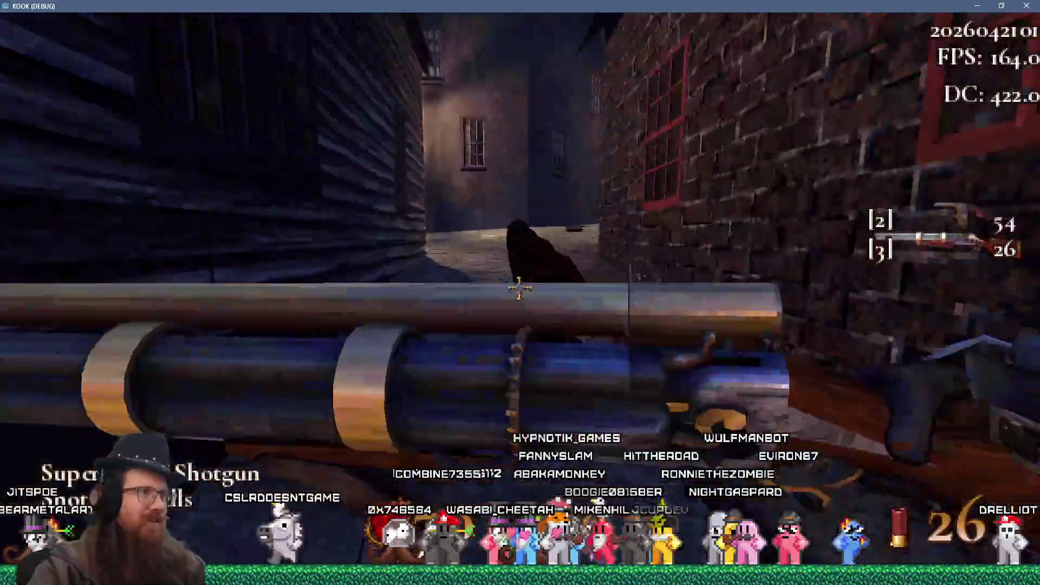
{"action": "left_click", "coordinate": [519, 288]}
{"action": "key", "text": "w"}
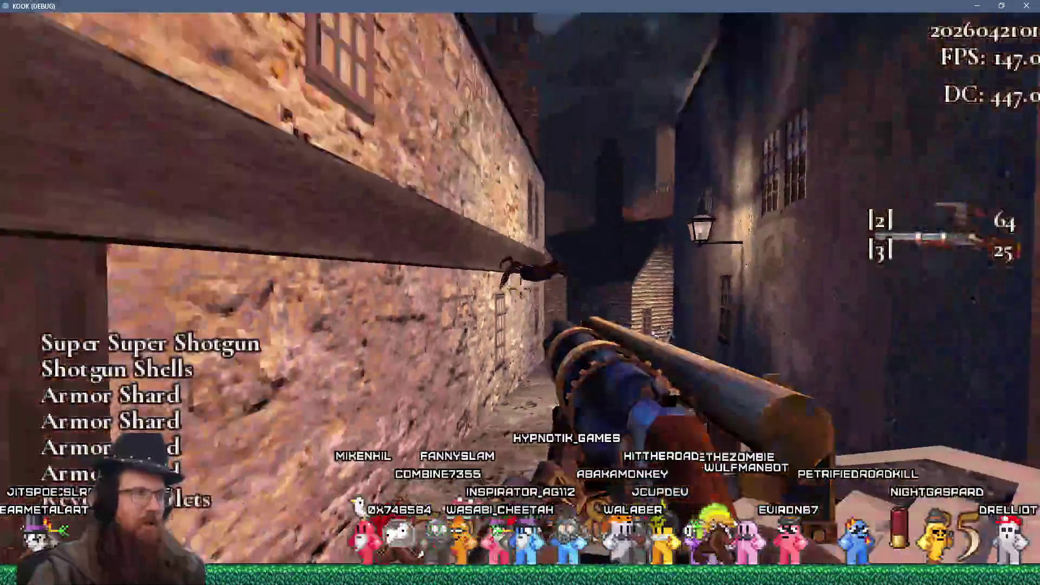
{"action": "left_click", "coordinate": [519, 288]}
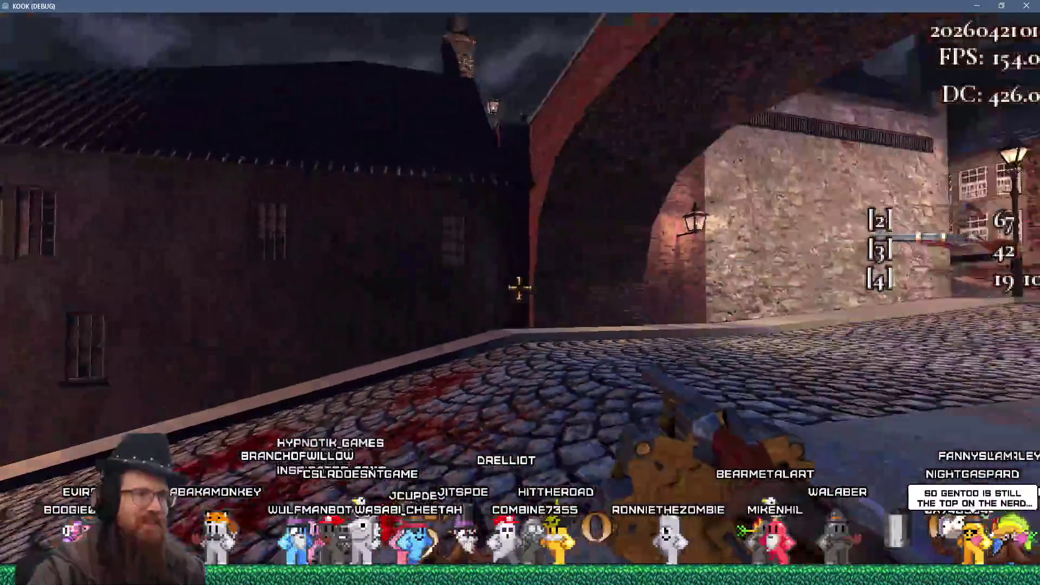
- Switch to the shotgun, shoot the alley enemy, and fight past the wooden door
{"action": "key", "text": "3"}
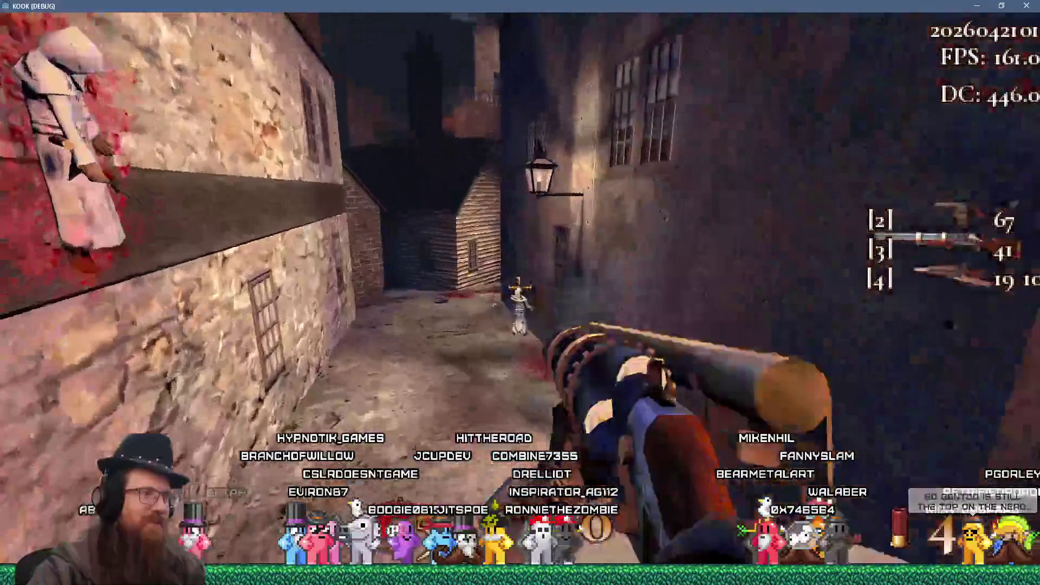
{"action": "left_click", "coordinate": [520, 287]}
{"action": "left_click", "coordinate": [520, 287]}
{"action": "key", "text": "w"}
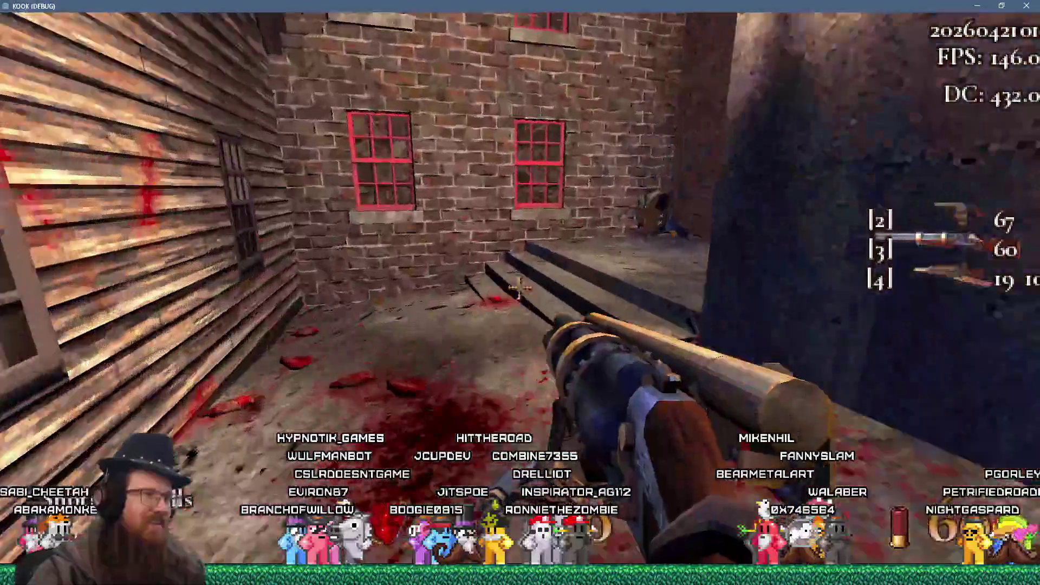
{"action": "key", "text": "w"}
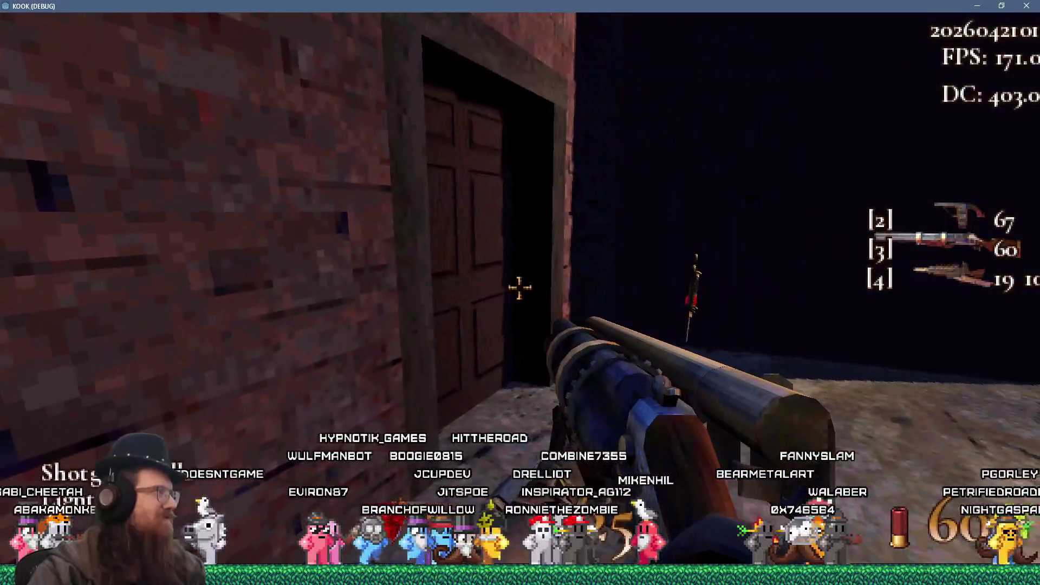
{"action": "key", "text": "w"}
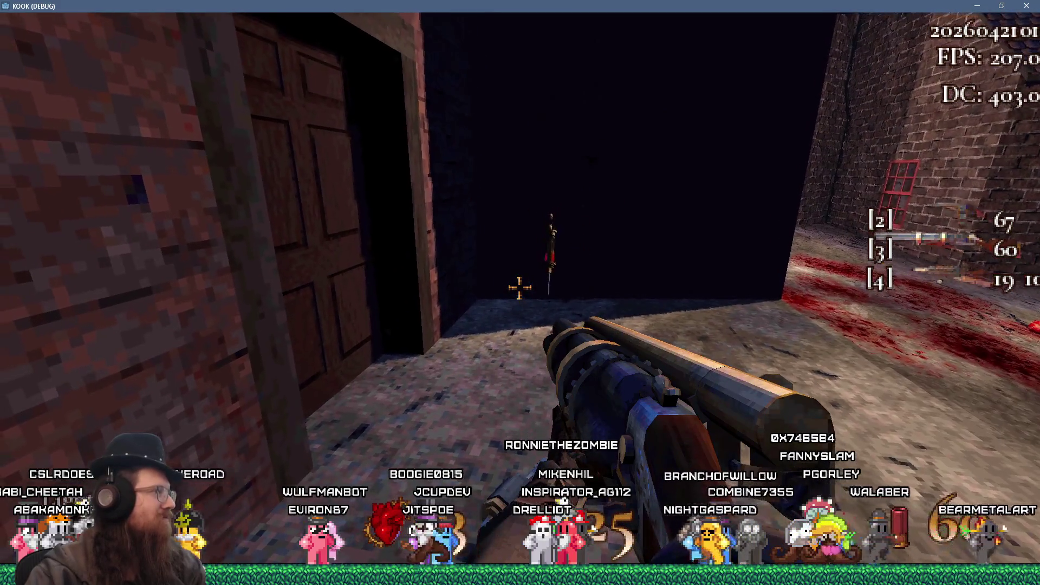
{"action": "left_click", "coordinate": [519, 288]}
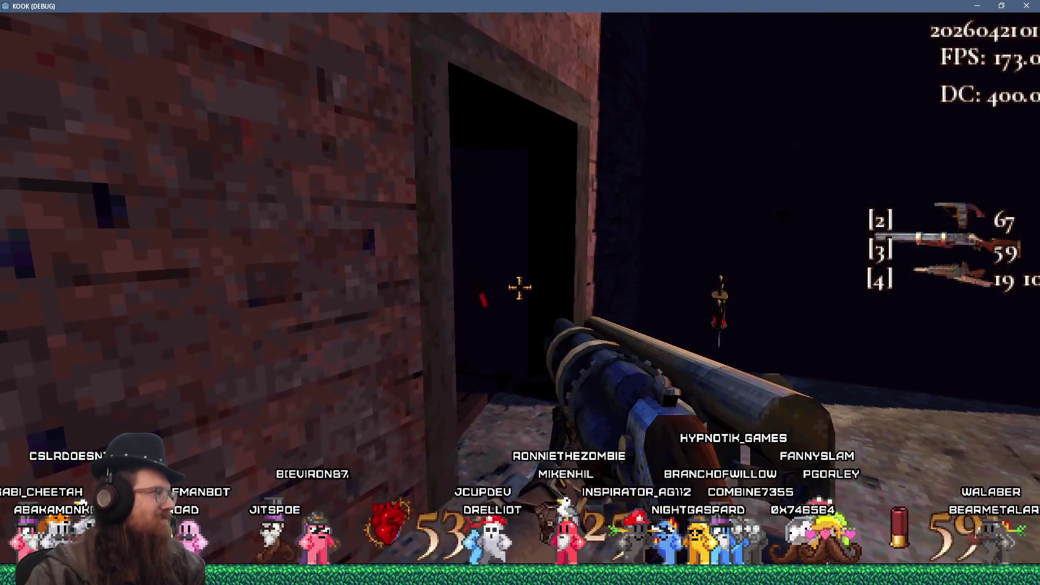
- Collect health by the wooden house, then go through the stone alley onto the rooftop
{"action": "key", "text": "w"}
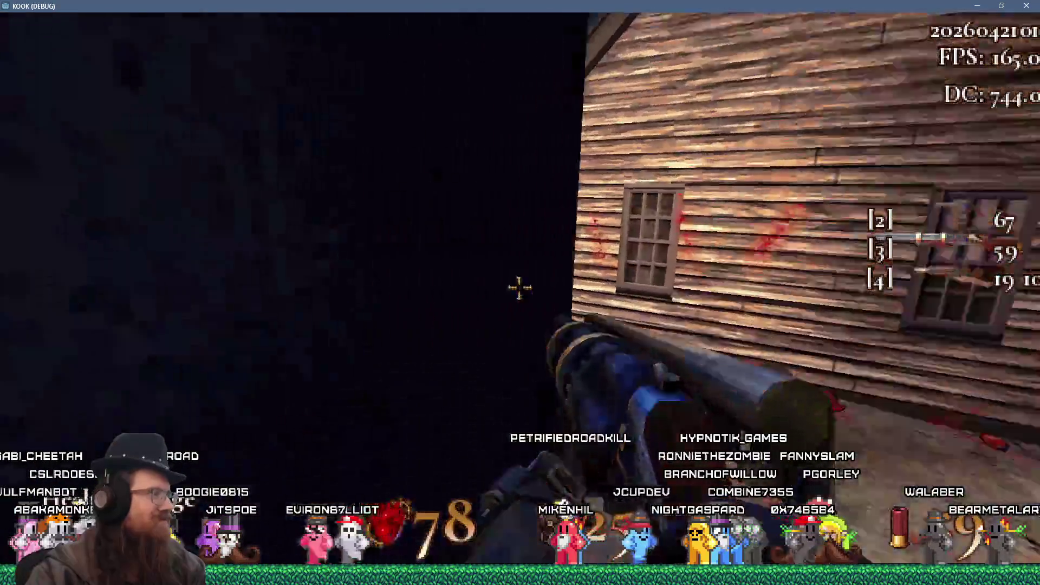
{"action": "key", "text": "w"}
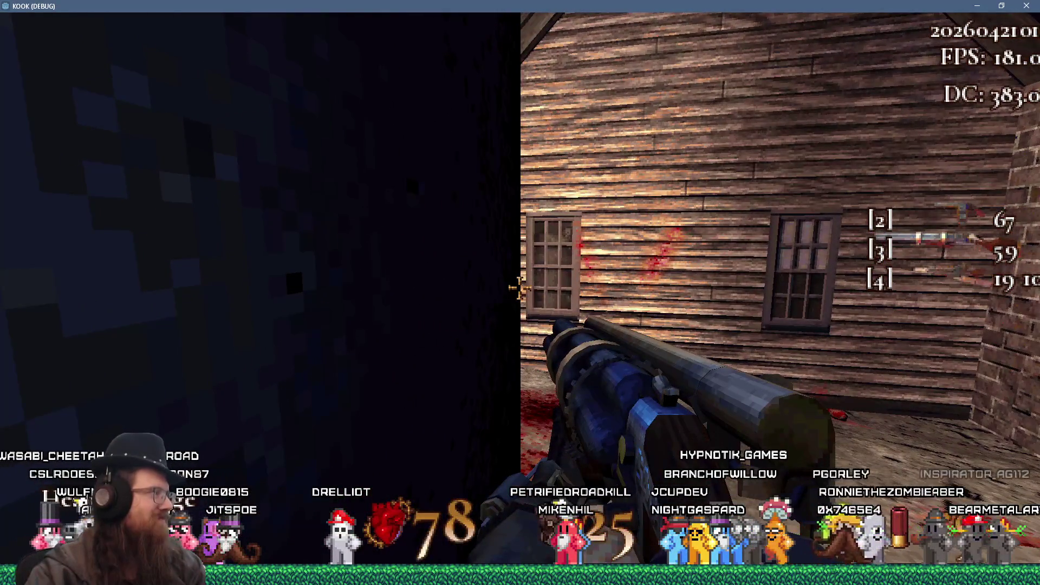
{"action": "key", "text": "w"}
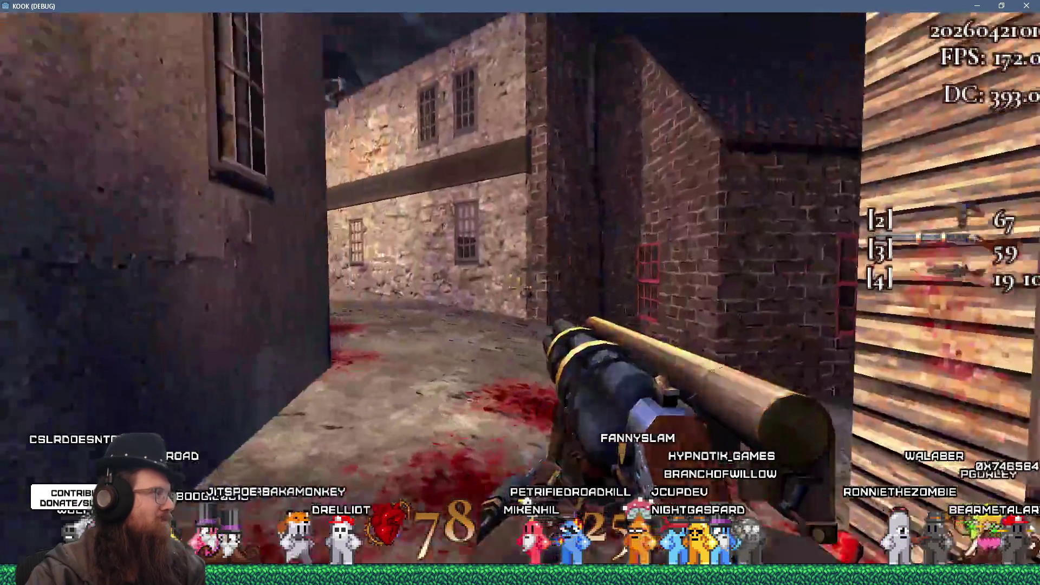
{"action": "key", "text": "w"}
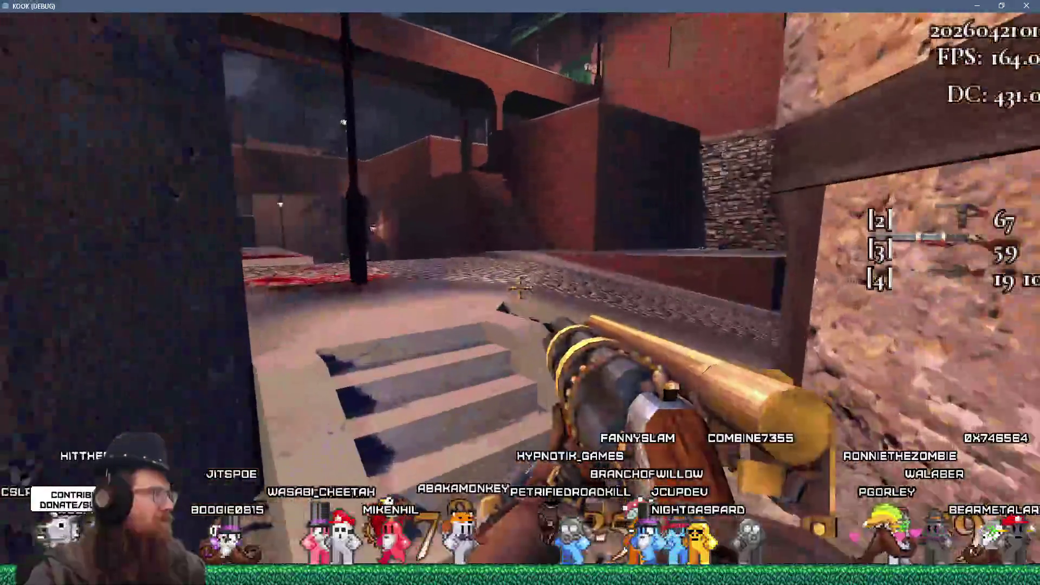
{"action": "key", "text": "w"}
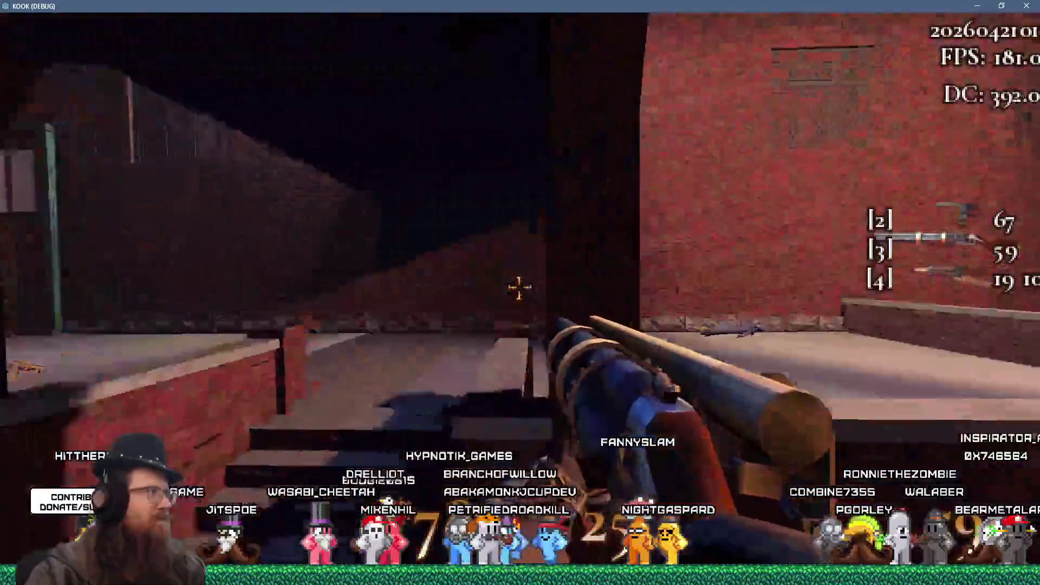
{"action": "key", "text": "w"}
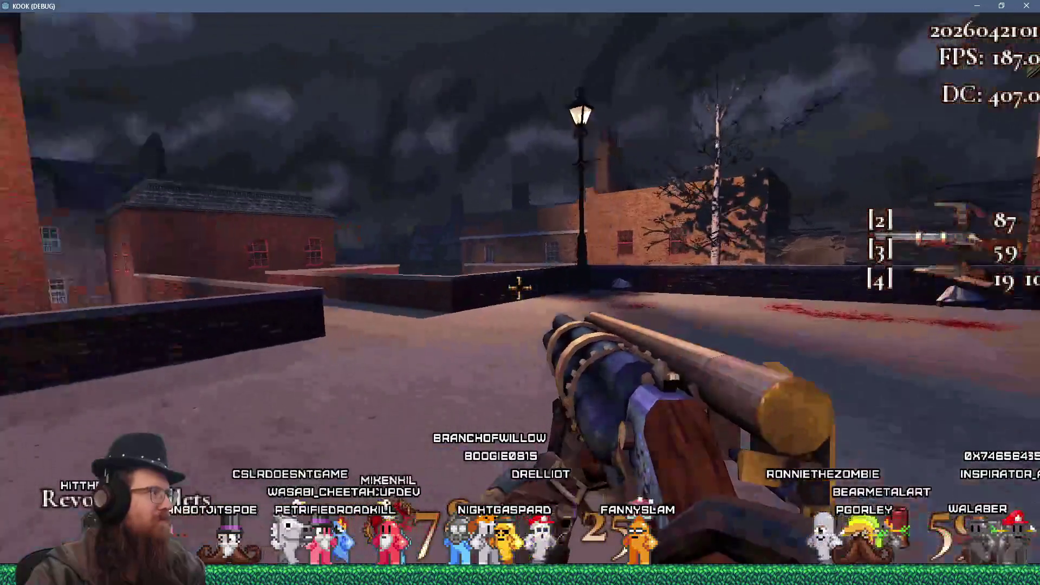
- Switch to the orb weapon, cross the rooftop and drop down to the street
{"action": "key", "text": "w"}
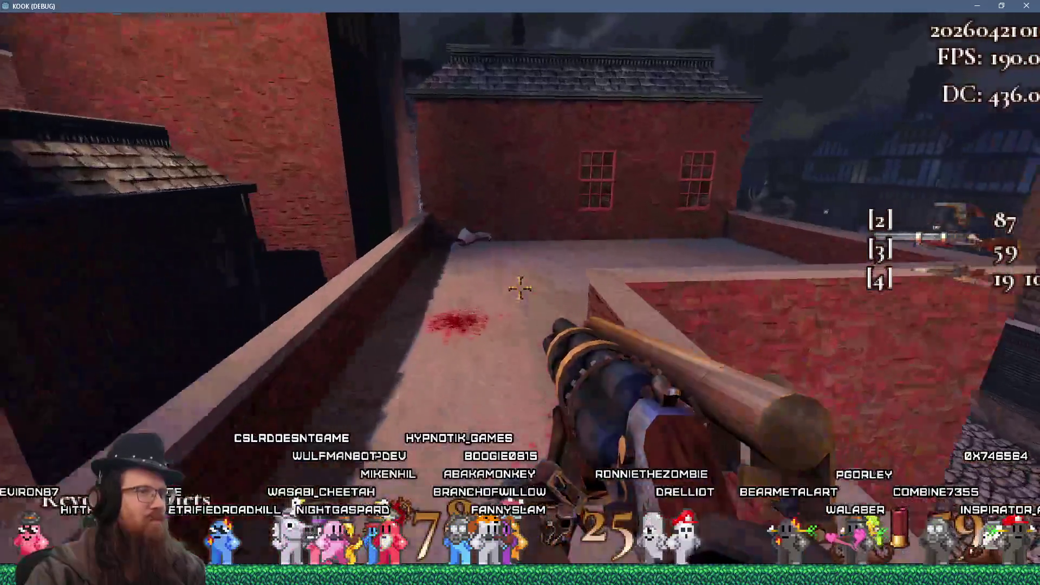
{"action": "key", "text": "1"}
{"action": "key", "text": "w"}
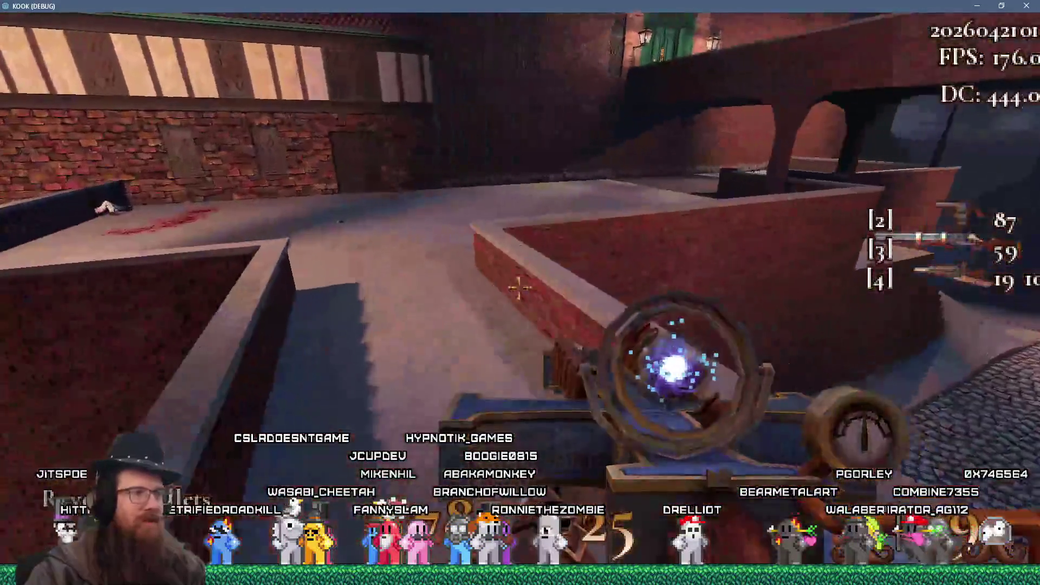
{"action": "key", "text": "w"}
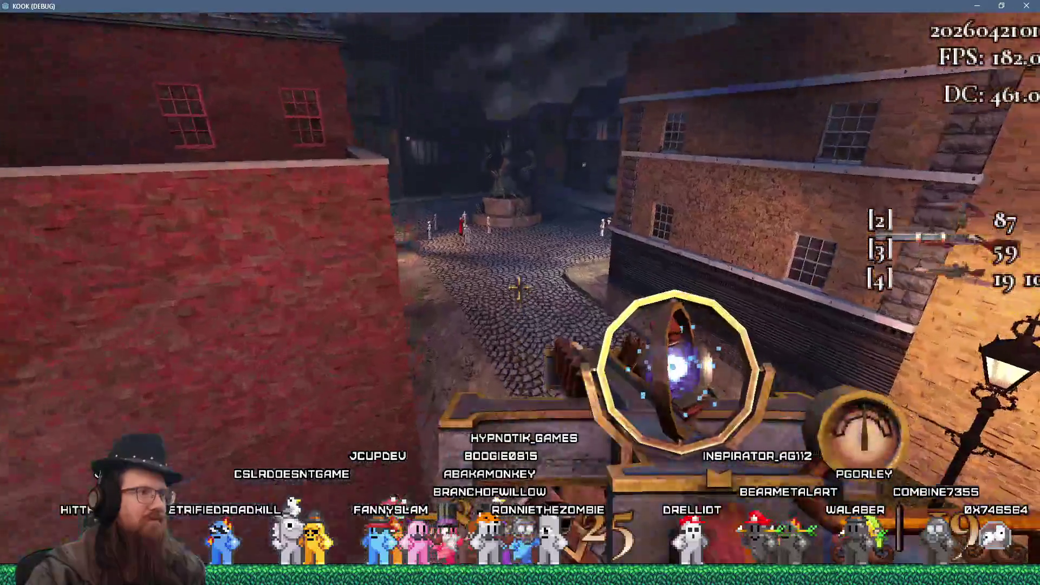
{"action": "key", "text": "w"}
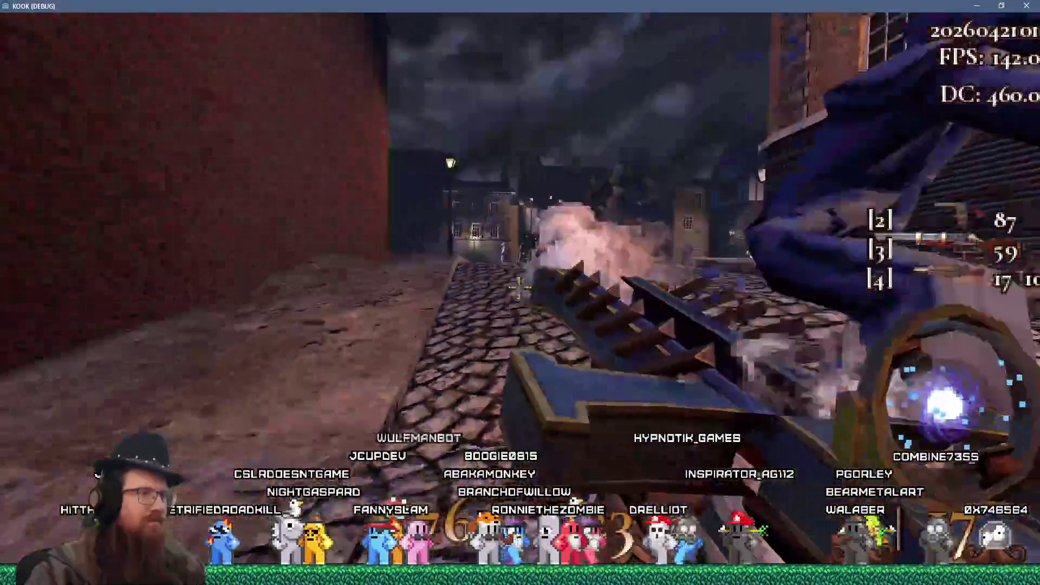
{"action": "key", "text": "w"}
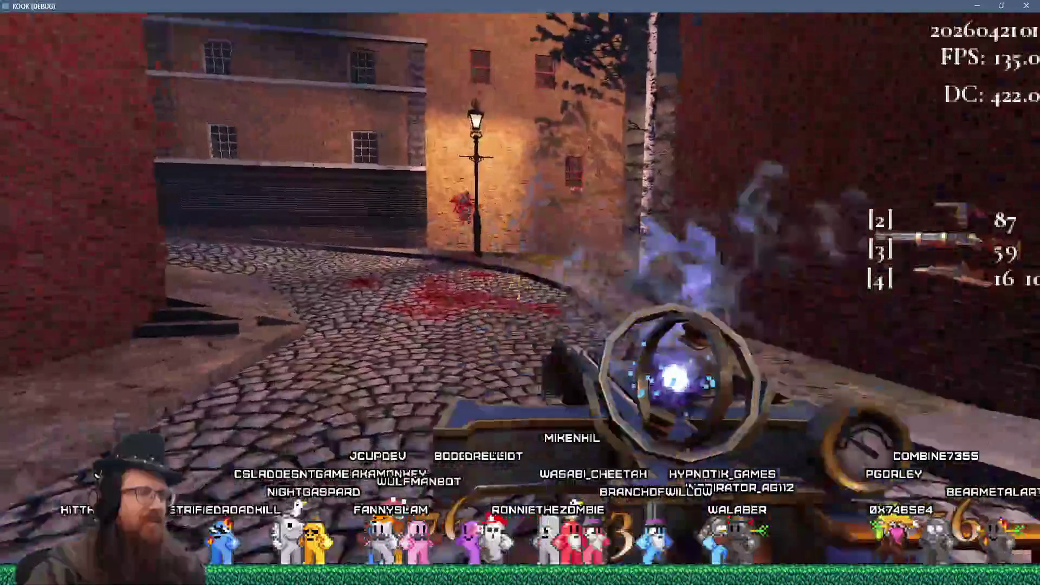
{"action": "key", "text": "w"}
{"action": "key", "text": "w"}
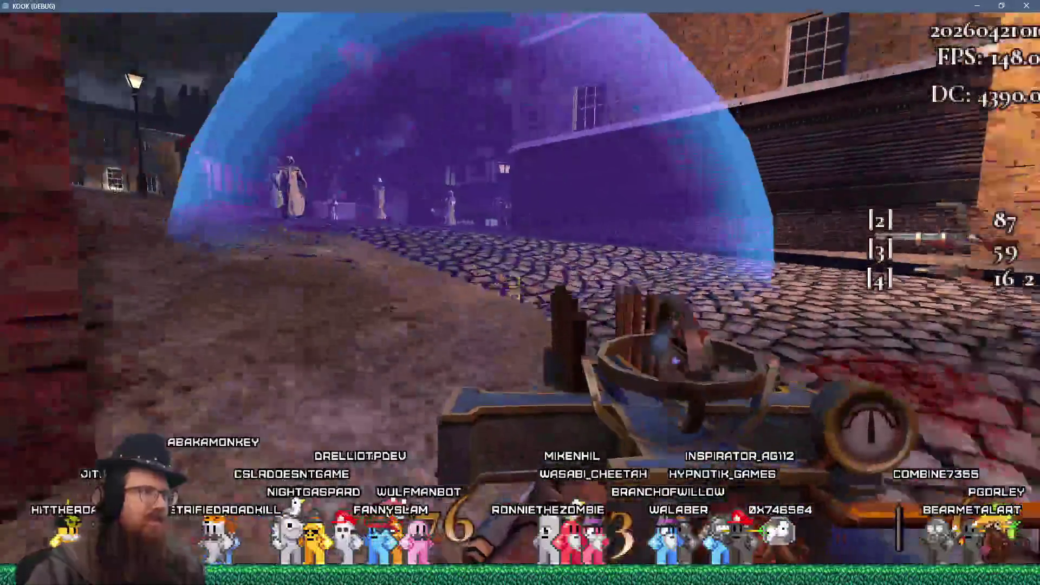
- Fire the crossbow at street enemies and advance toward the plaza and robed figures
{"action": "scroll", "coordinate": [520, 292], "scroll_direction": "down", "scroll_amount": 1}
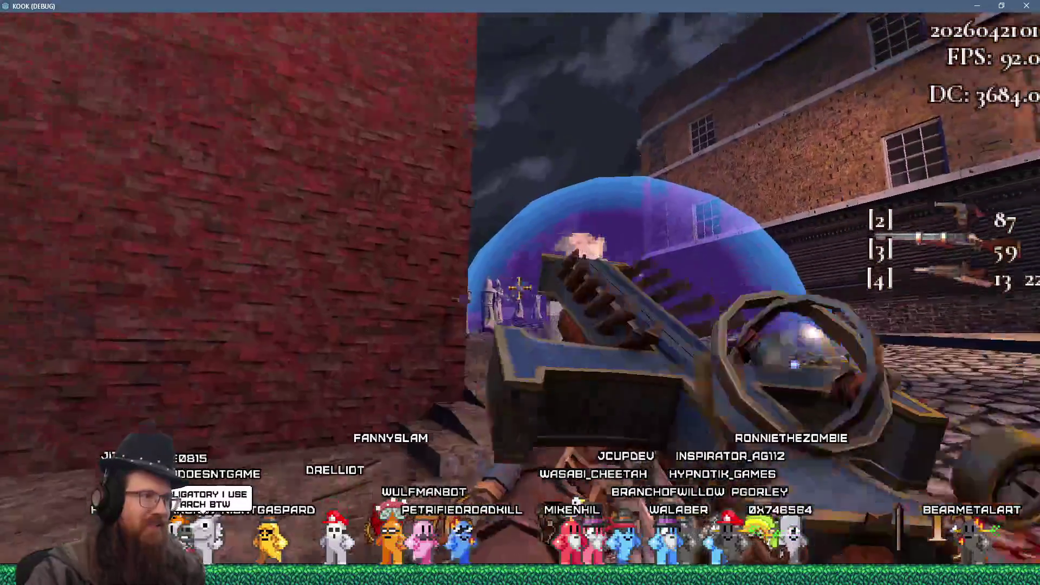
{"action": "left_click", "coordinate": [518, 288]}
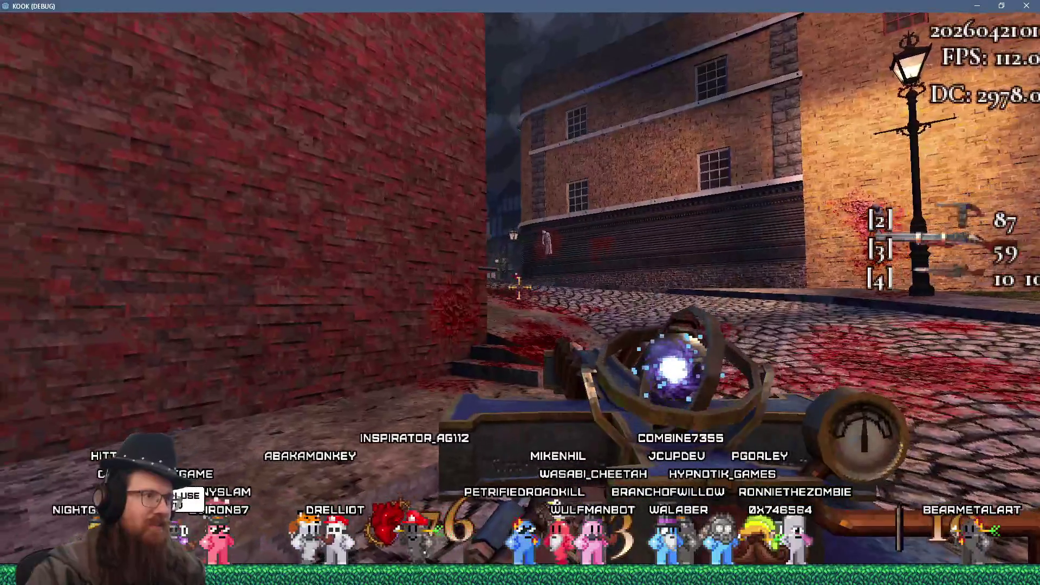
{"action": "key", "text": "w"}
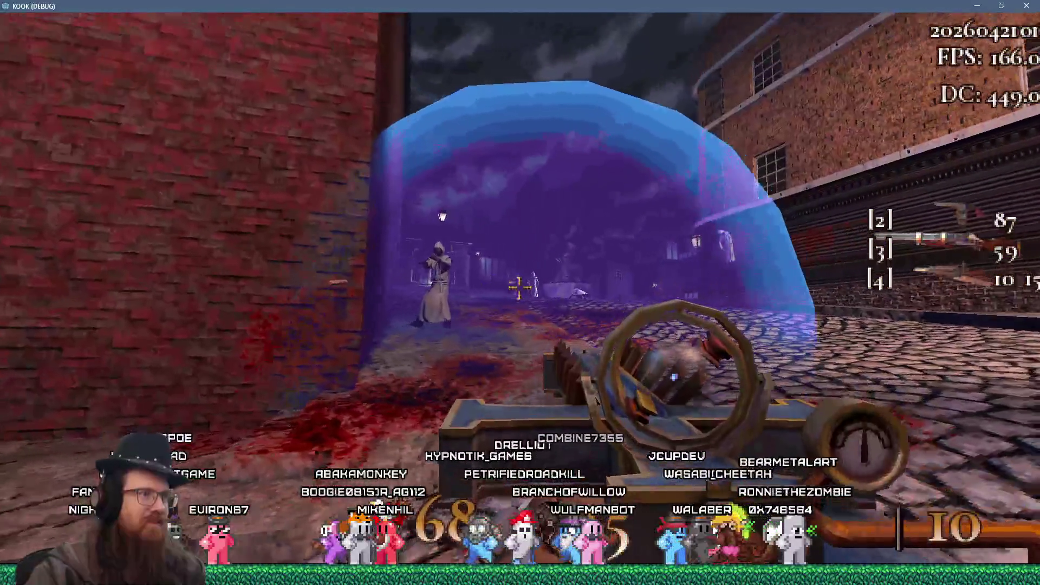
{"action": "key", "text": "w"}
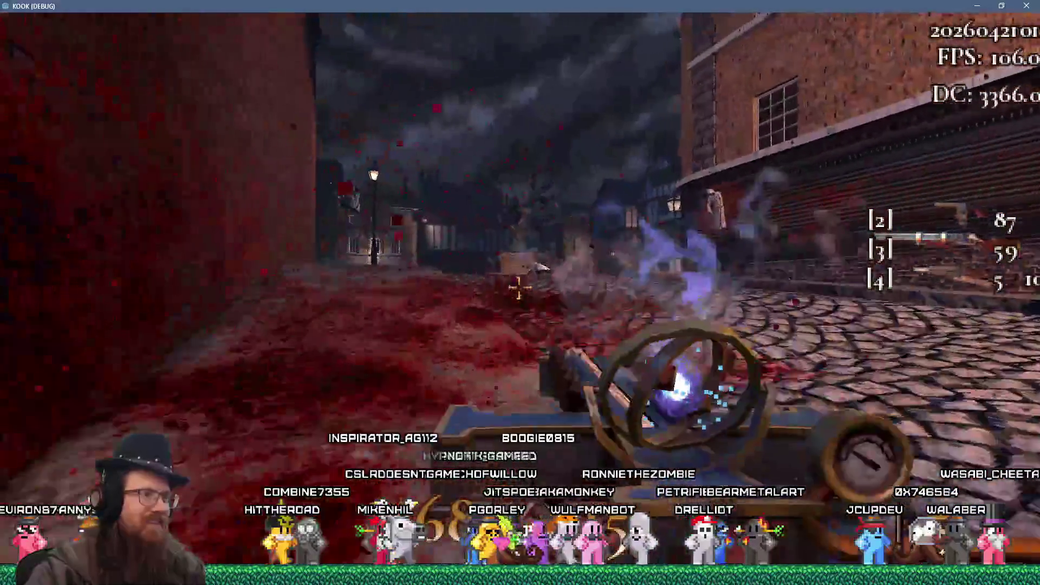
{"action": "key", "text": "w"}
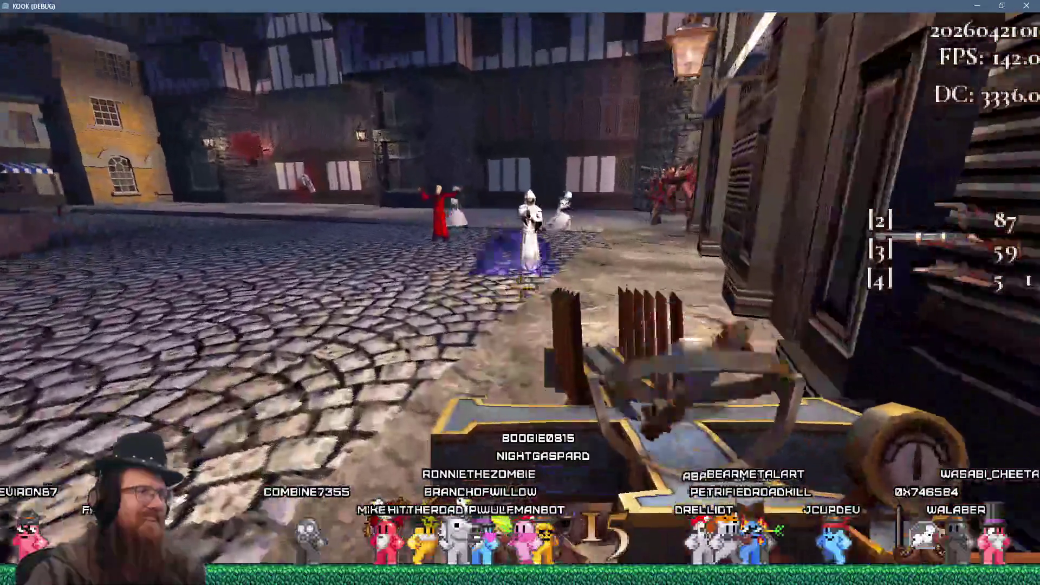
- Switch to the cannon and fire at enemies near the red wall
{"action": "key", "text": "4"}
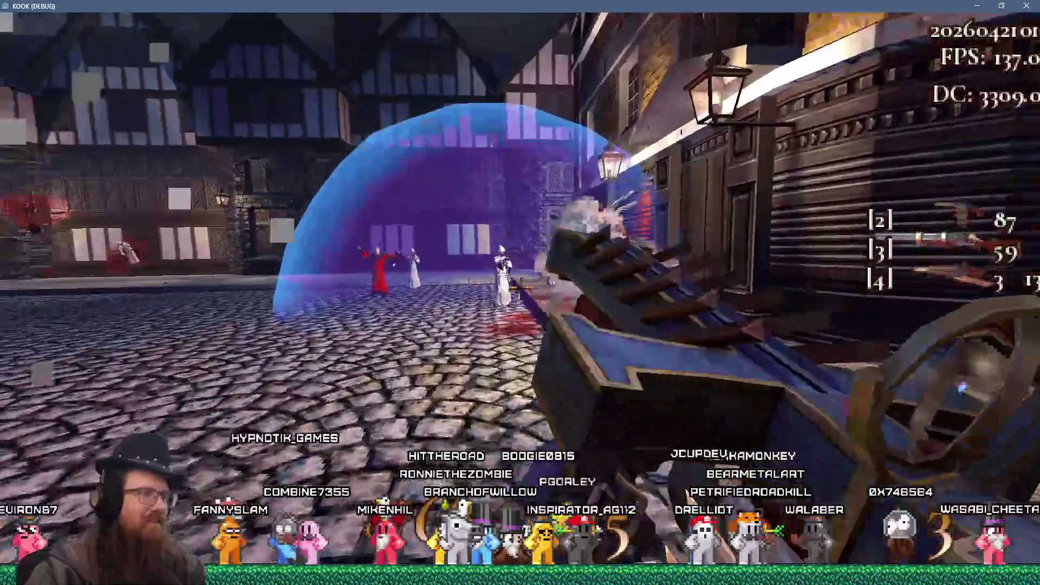
{"action": "left_click", "coordinate": [520, 293]}
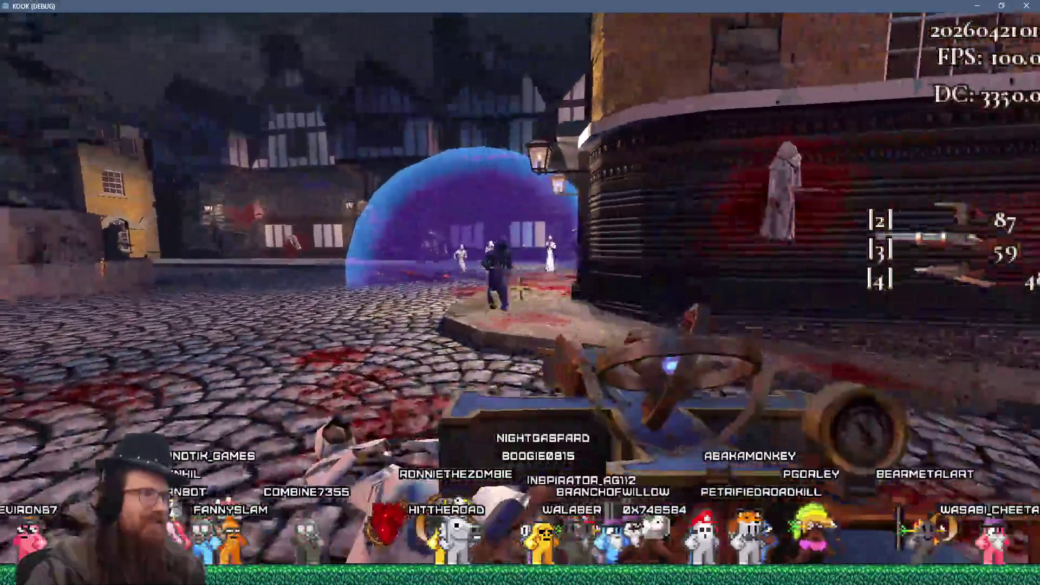
{"action": "left_click", "coordinate": [520, 293]}
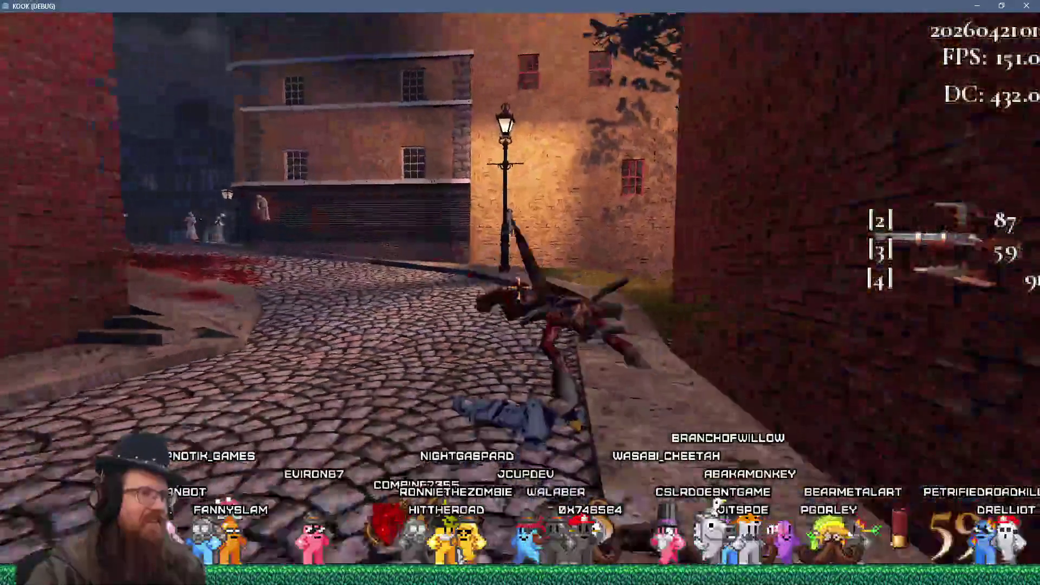
{"action": "left_click", "coordinate": [520, 292]}
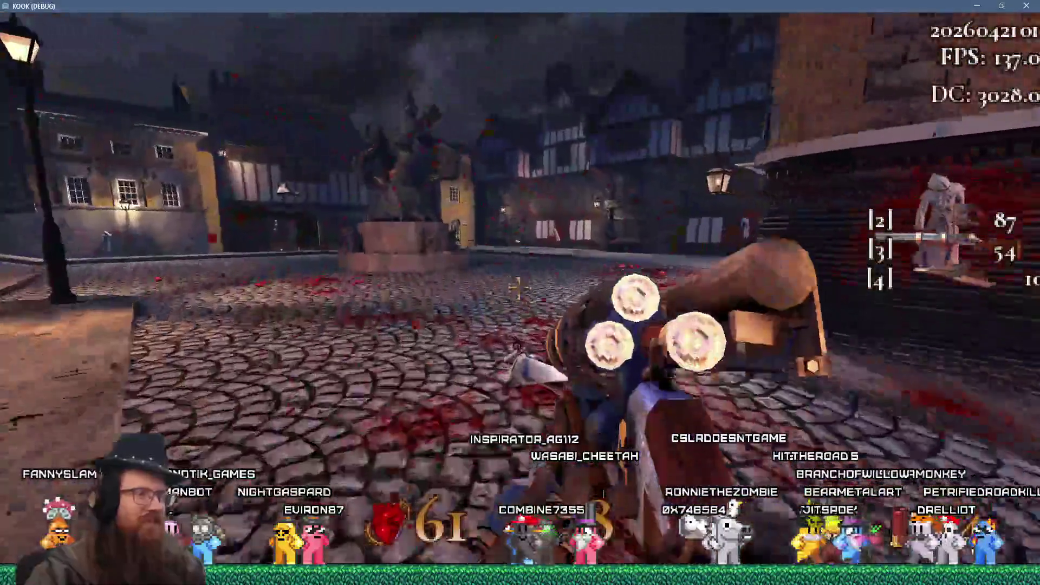
- Switch to the long-barrelled gun, collect health syringes, and shoot the approaching enemy
{"action": "key", "text": "2"}
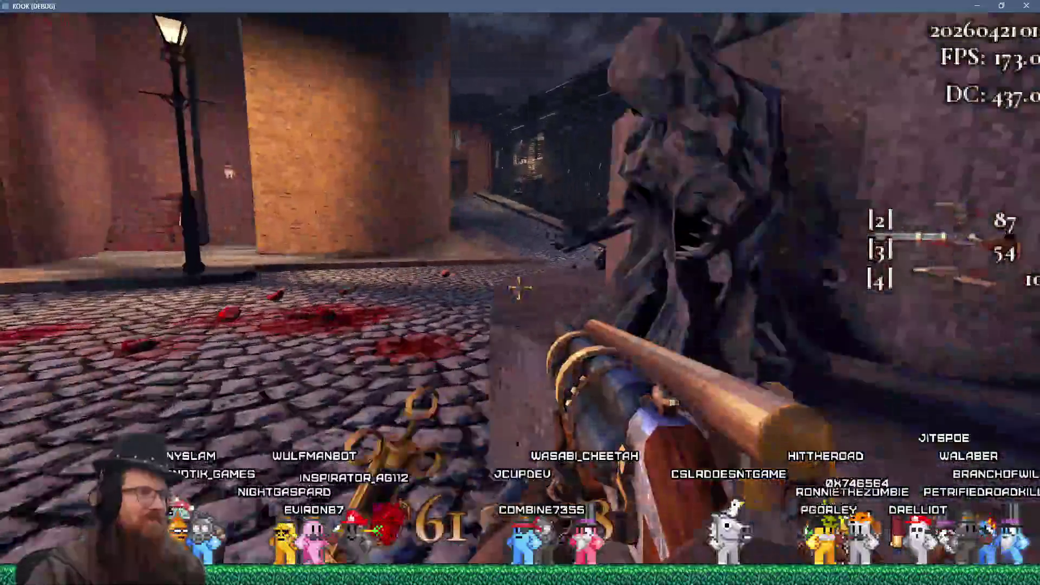
{"action": "key", "text": "w"}
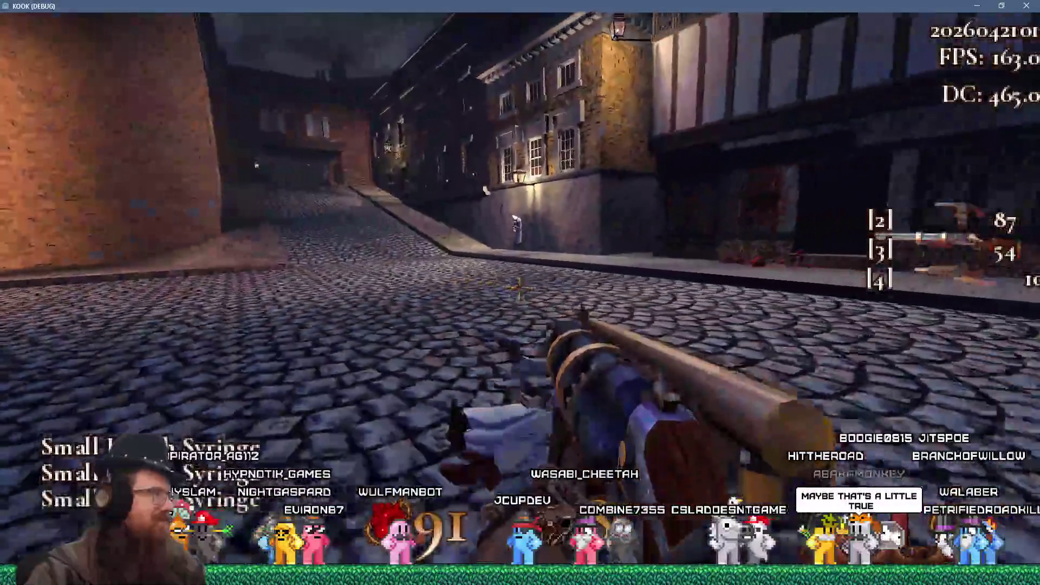
{"action": "left_click", "coordinate": [519, 287]}
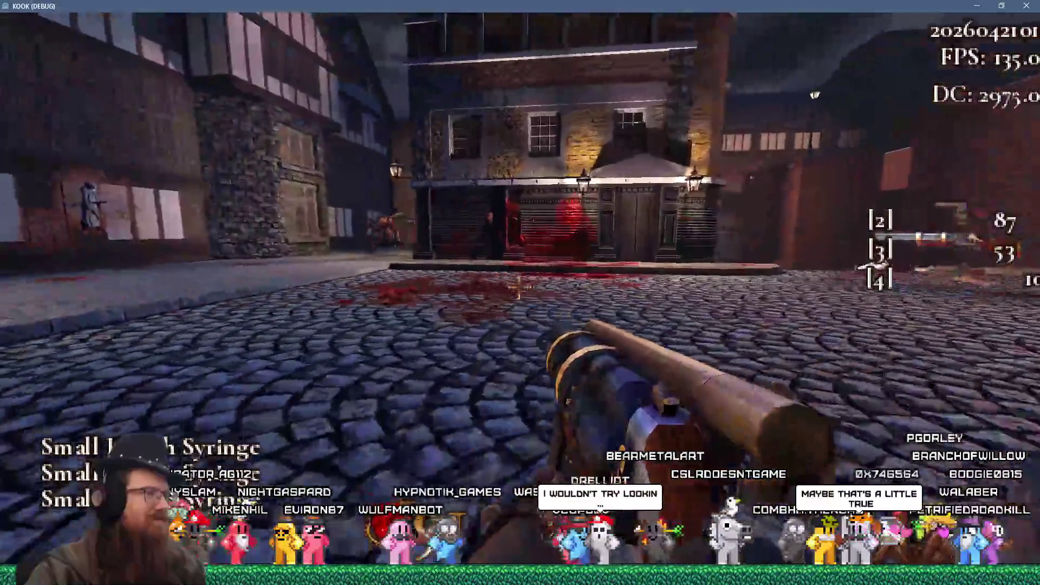
{"action": "left_click", "coordinate": [519, 287]}
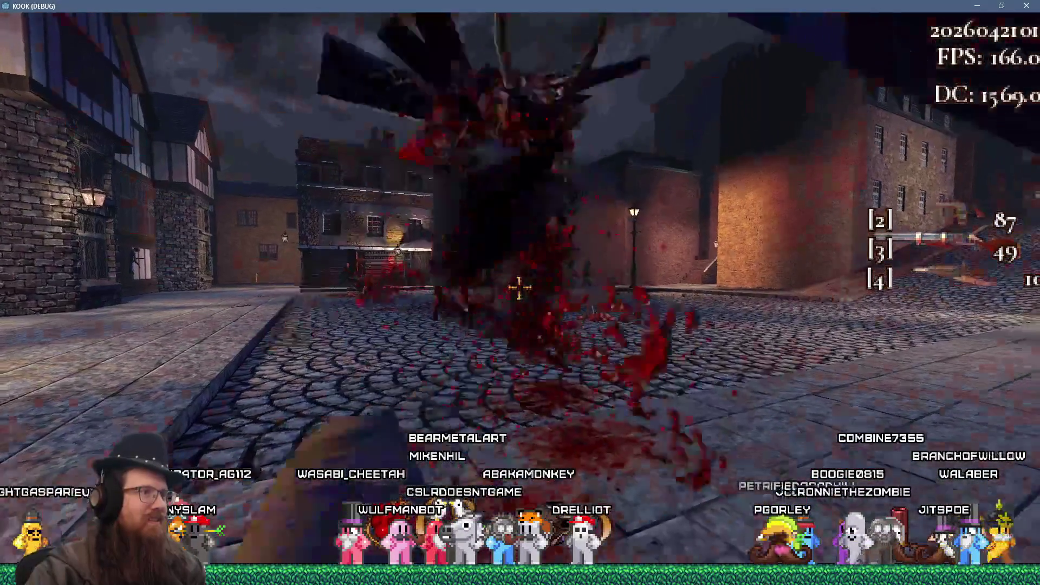
{"action": "left_click", "coordinate": [519, 287]}
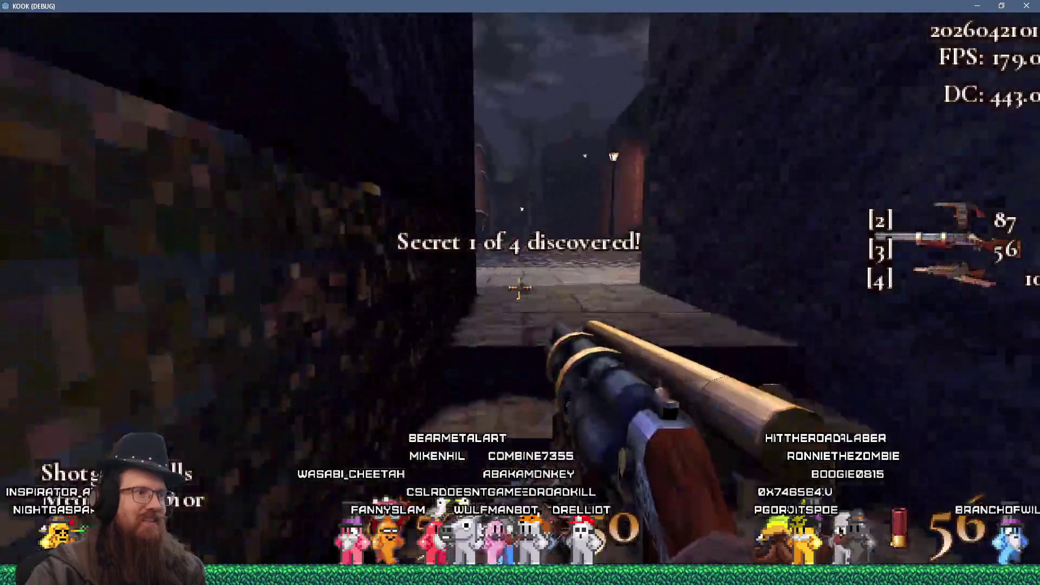
- Advance from the alley down the cobblestone street and shoot through the archway
{"action": "key", "text": "w"}
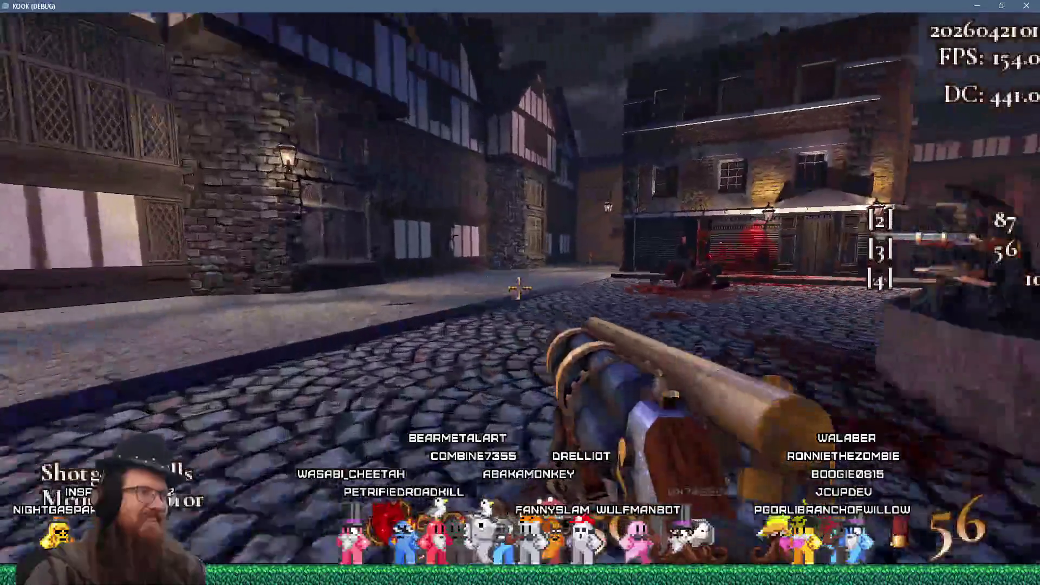
{"action": "key", "text": "w"}
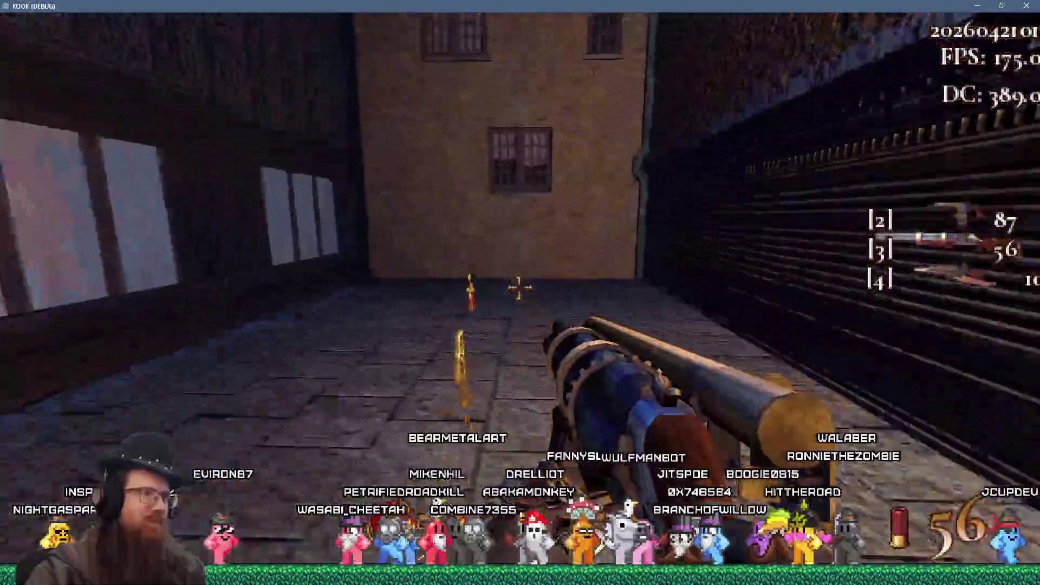
{"action": "key", "text": "w"}
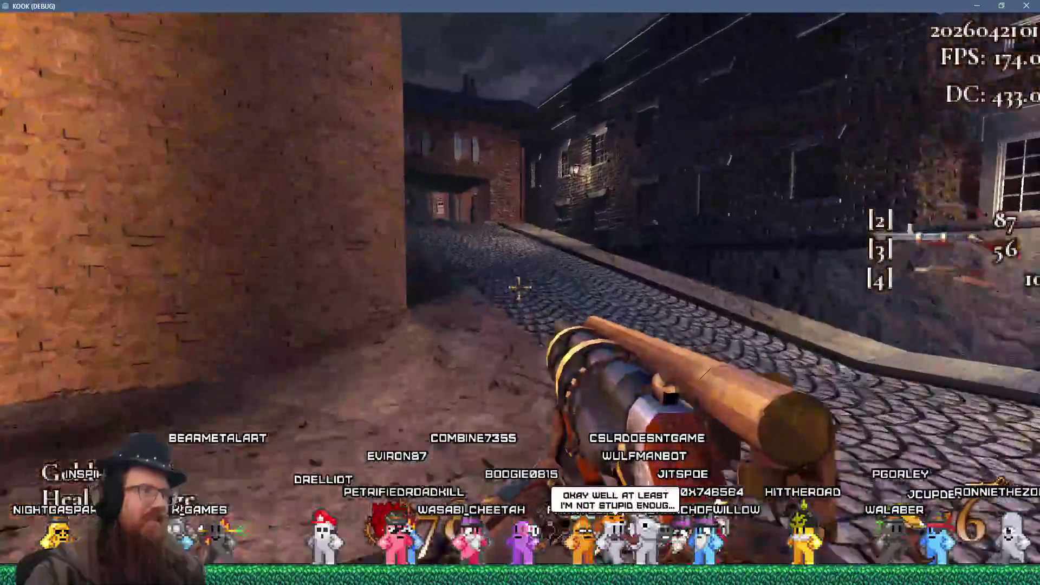
{"action": "key", "text": "w"}
{"action": "left_click", "coordinate": [520, 292]}
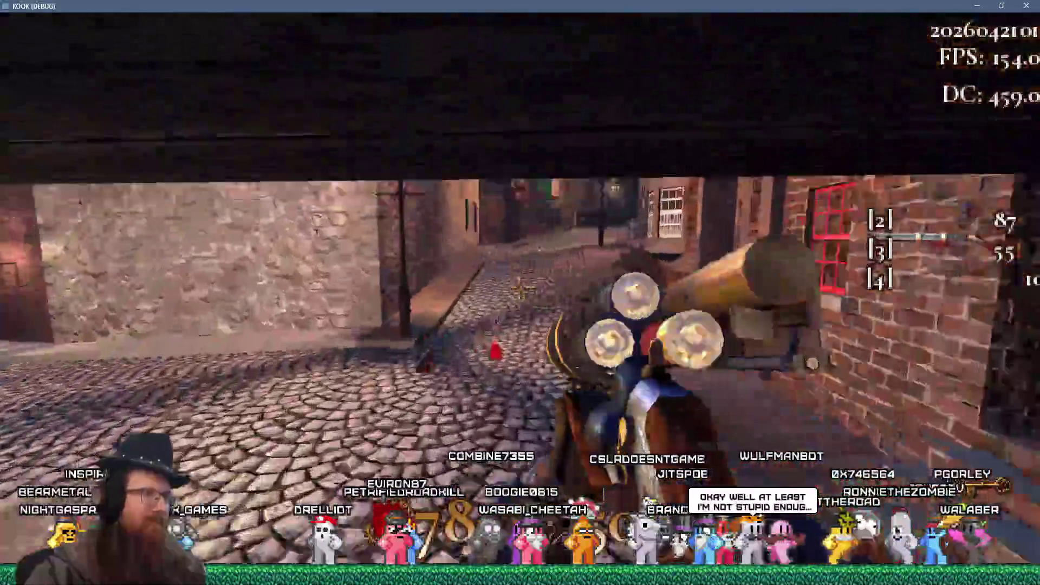
{"action": "key", "text": "w"}
{"action": "left_click", "coordinate": [521, 288]}
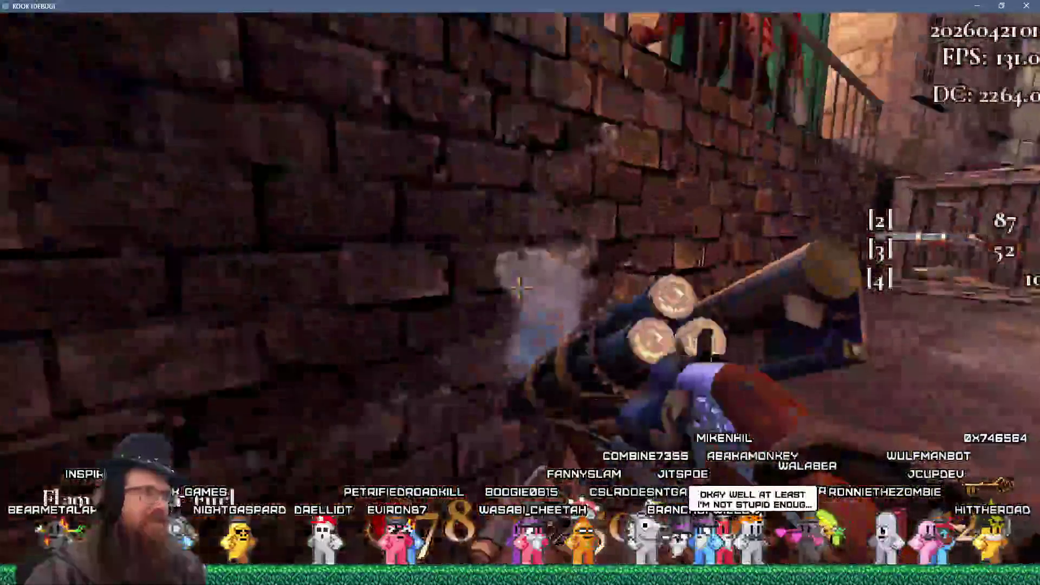
- Shoot down the leaping white-robed monk with the shotgun, then reload
{"action": "key", "text": "w"}
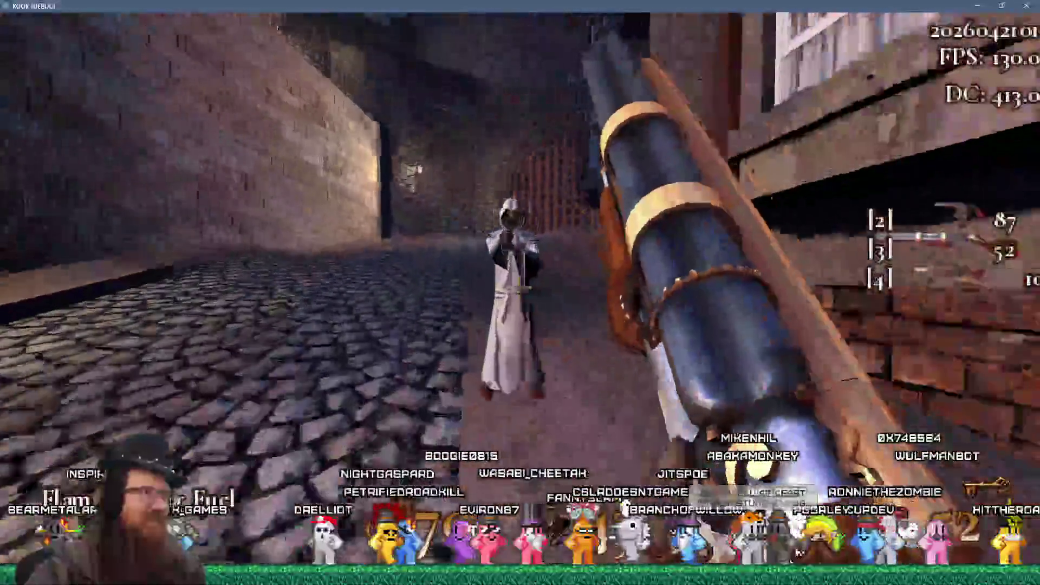
{"action": "left_click", "coordinate": [520, 292]}
{"action": "left_click", "coordinate": [520, 292]}
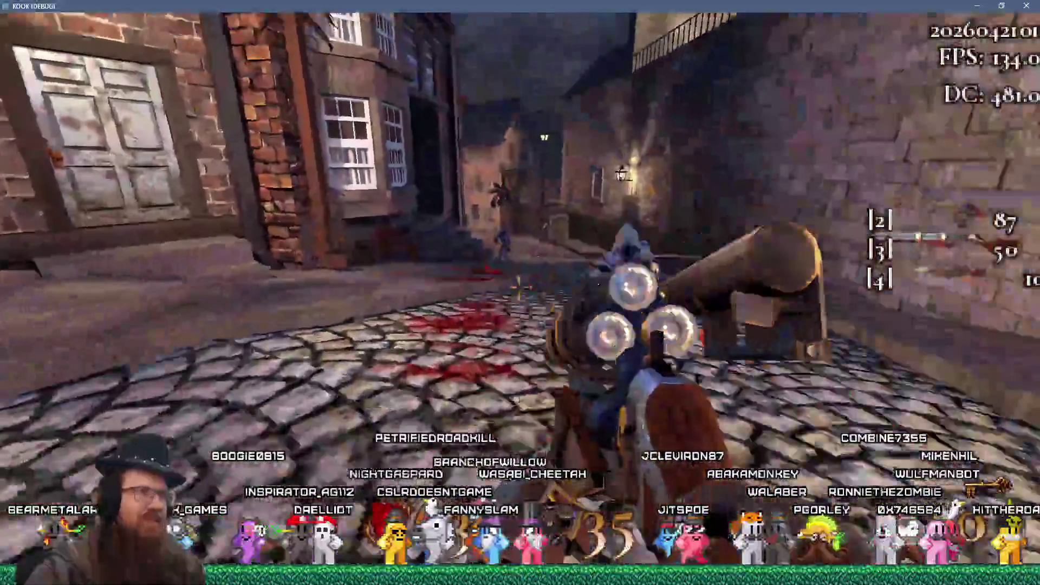
{"action": "left_click", "coordinate": [520, 293]}
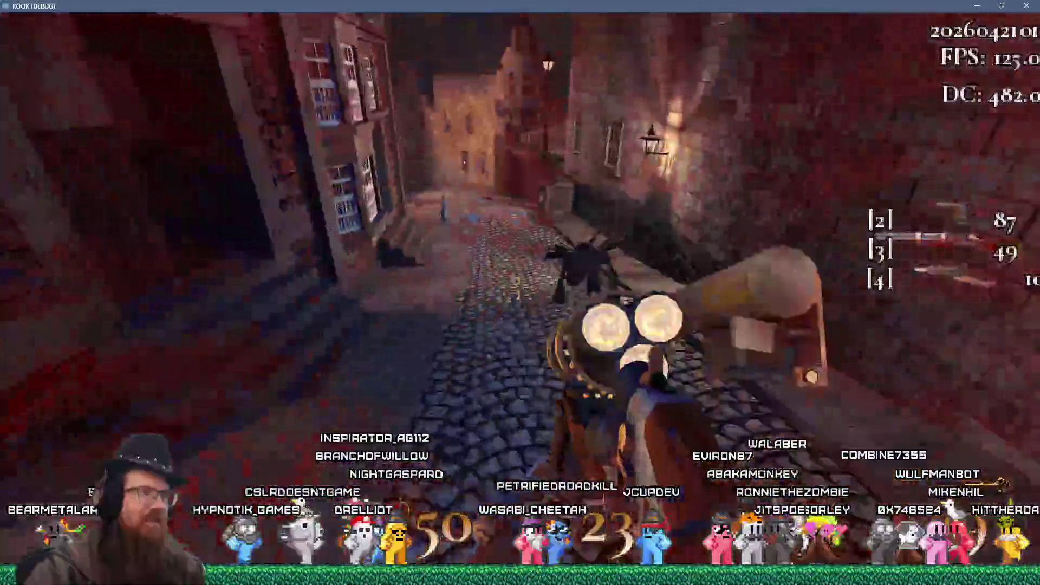
{"action": "left_click", "coordinate": [520, 292]}
{"action": "left_click", "coordinate": [520, 292]}
{"action": "left_click", "coordinate": [521, 292]}
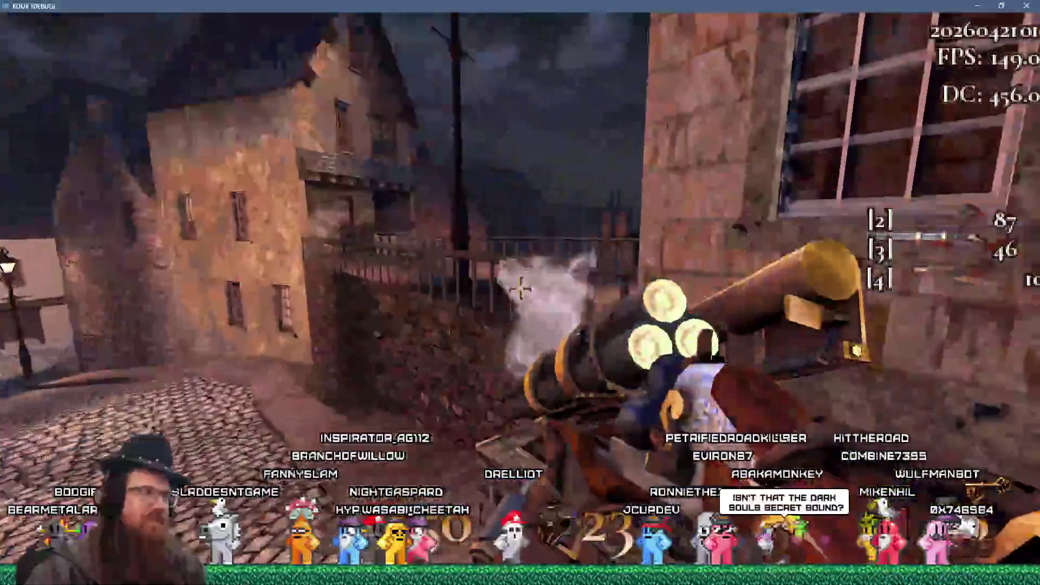
{"action": "key", "text": "r"}
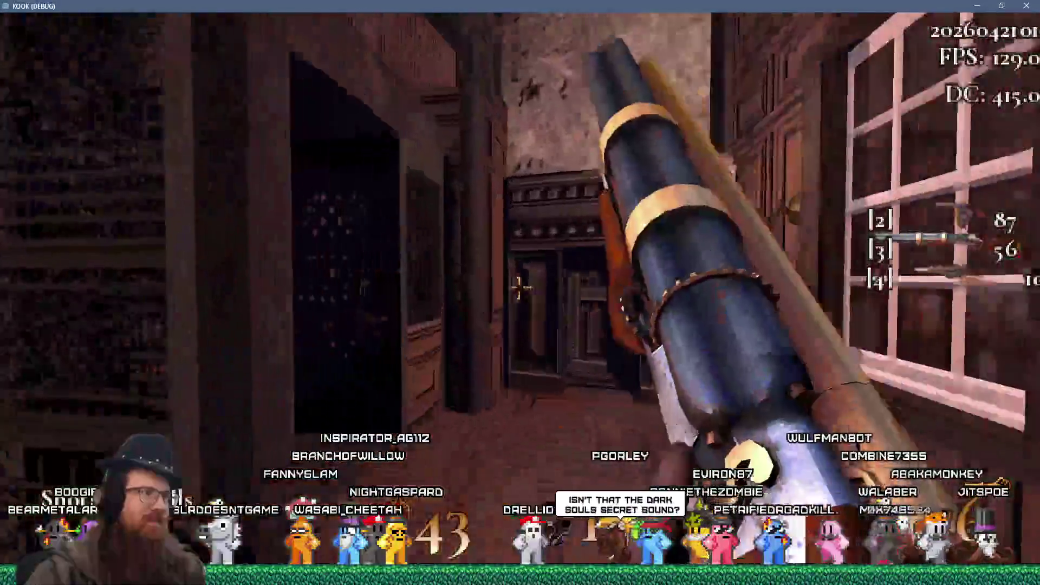
- Open the green door onto the street and fire five revolver shots
{"action": "key", "text": "period"}
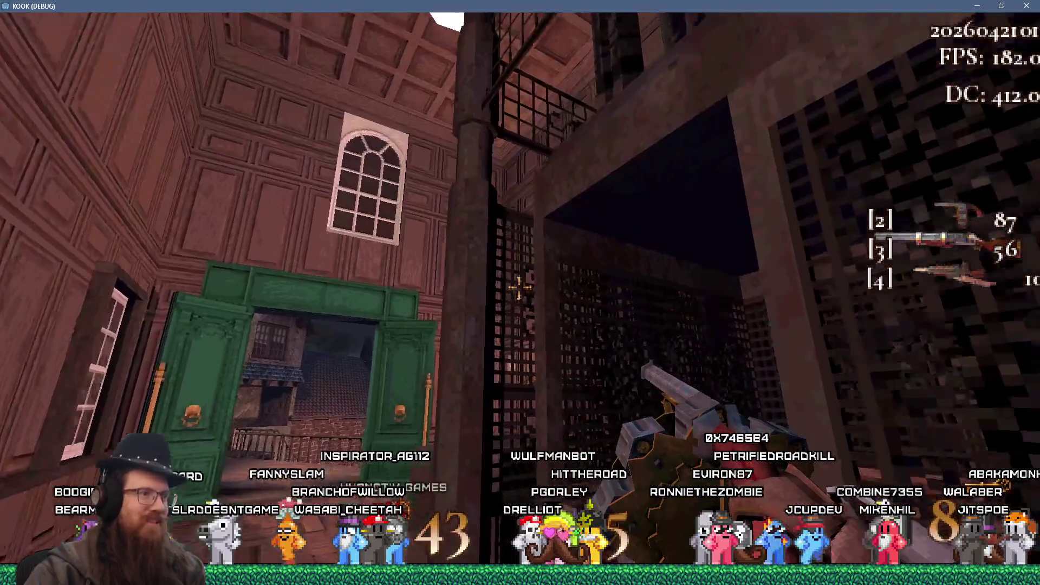
{"action": "left_click", "coordinate": [519, 287]}
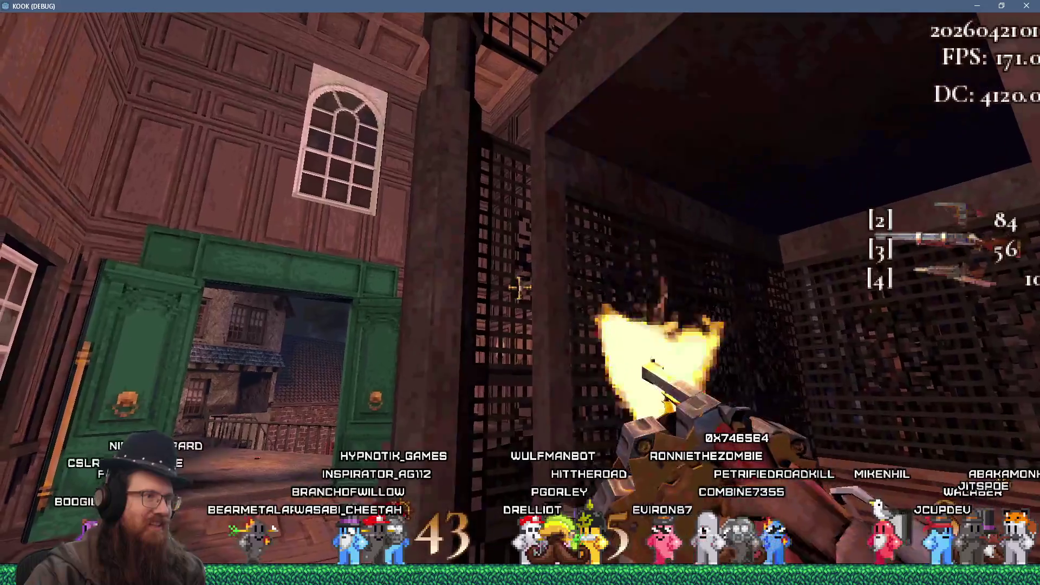
{"action": "left_click", "coordinate": [519, 287]}
{"action": "left_click", "coordinate": [519, 287]}
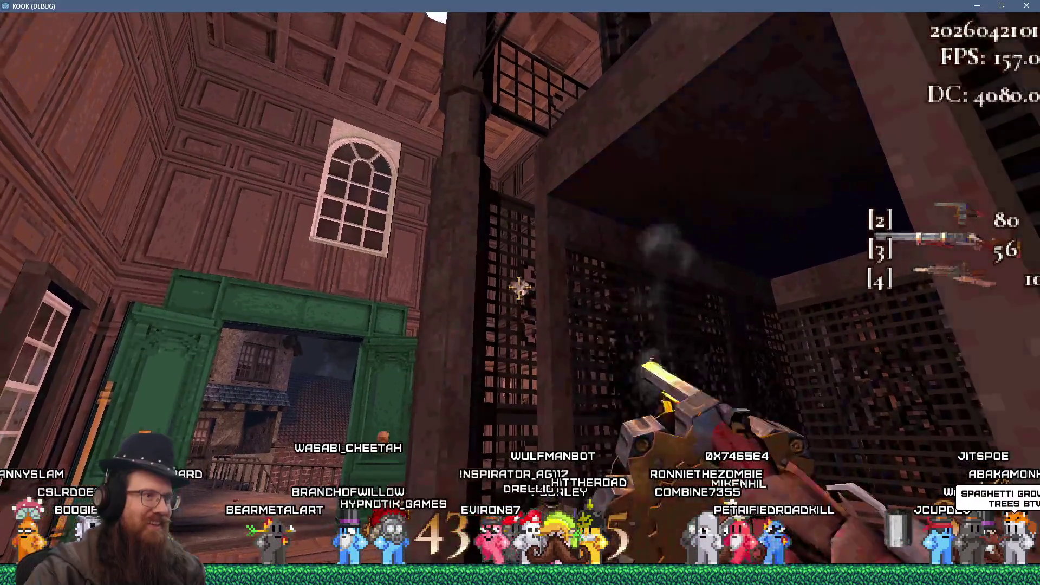
{"action": "left_click", "coordinate": [519, 287]}
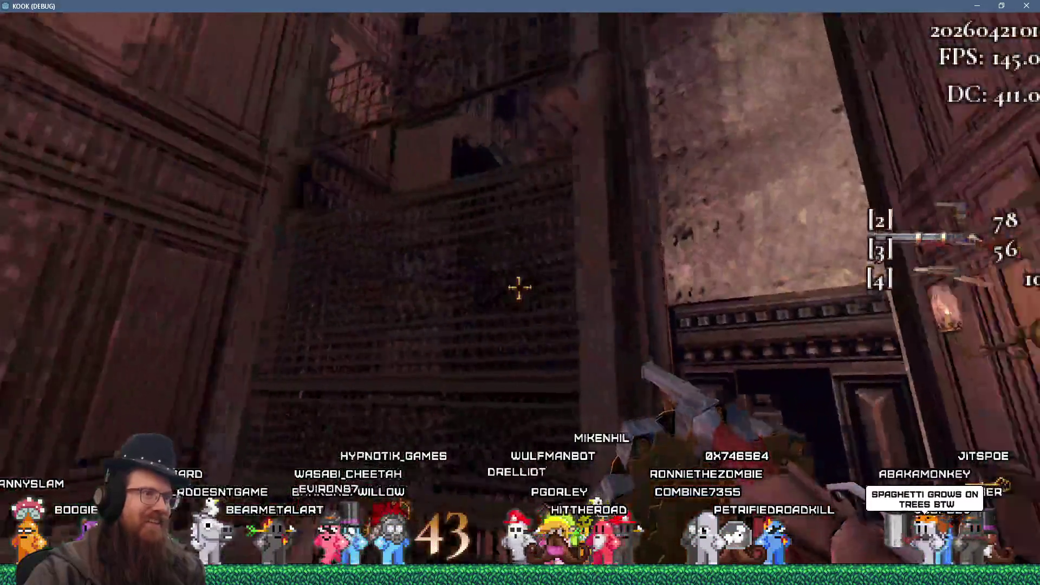
{"action": "left_click", "coordinate": [519, 287]}
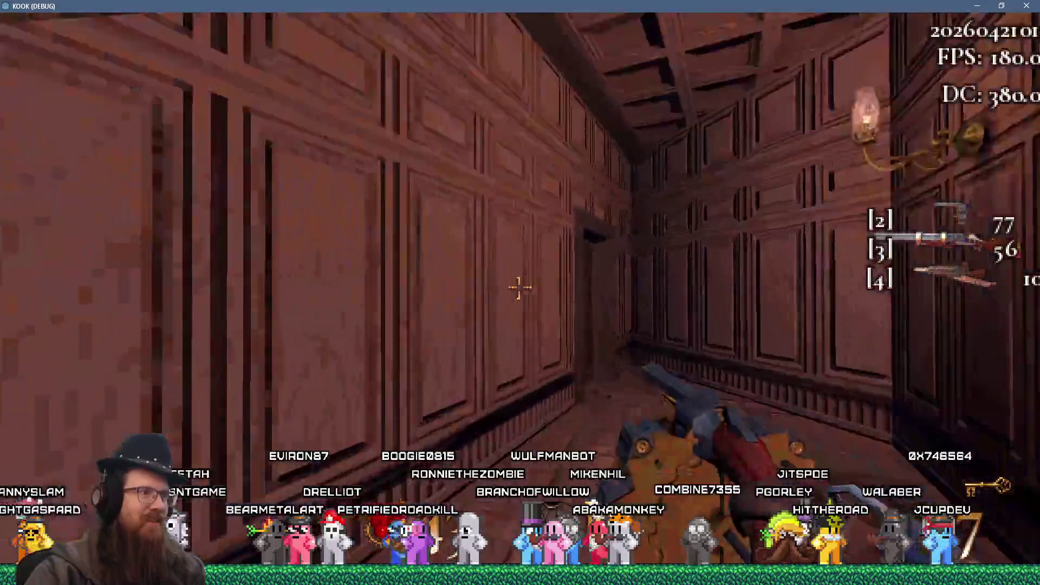
- Switch to the shotgun, climb the stairs, and shoot the monster in the courtyard
{"action": "key", "text": "3"}
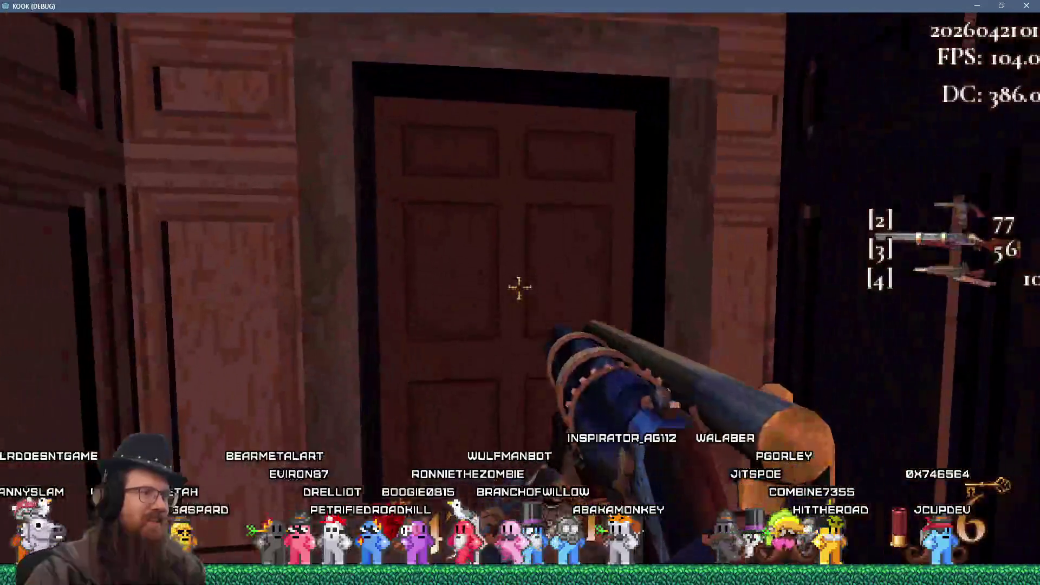
{"action": "left_click", "coordinate": [519, 287]}
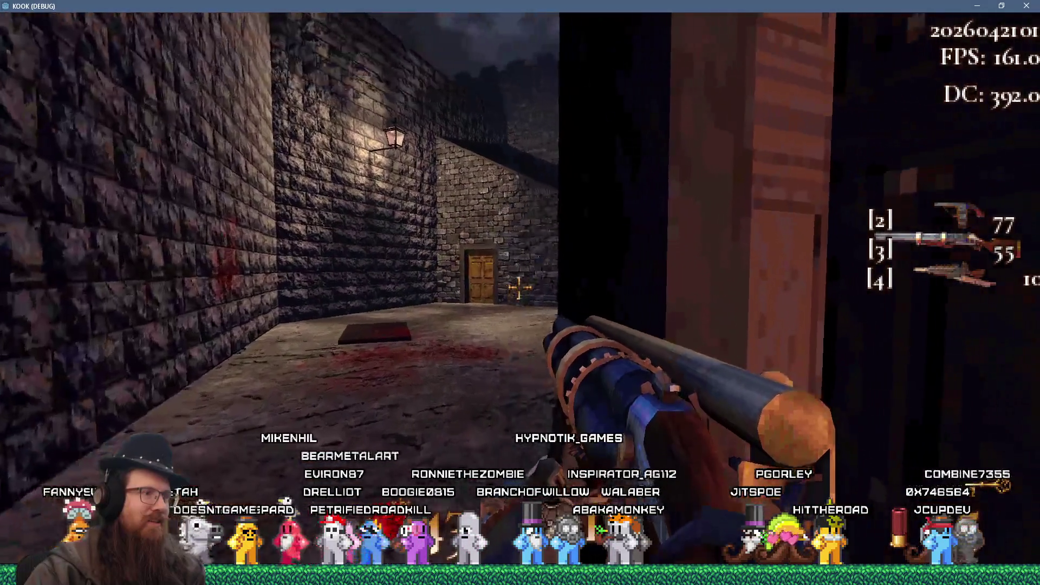
{"action": "left_click", "coordinate": [520, 287]}
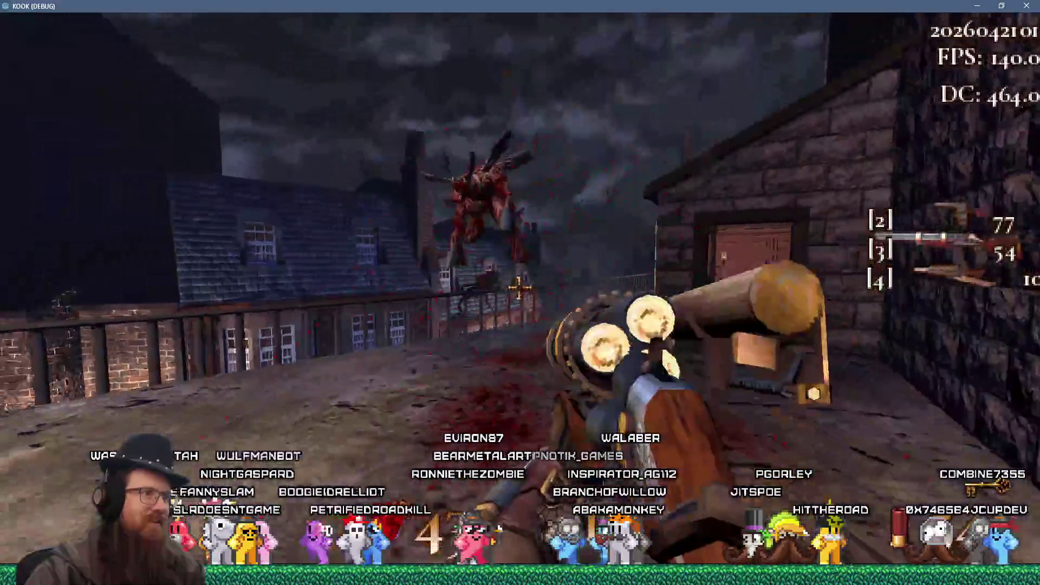
{"action": "left_click", "coordinate": [519, 288]}
{"action": "left_click", "coordinate": [519, 288]}
{"action": "left_click", "coordinate": [519, 287]}
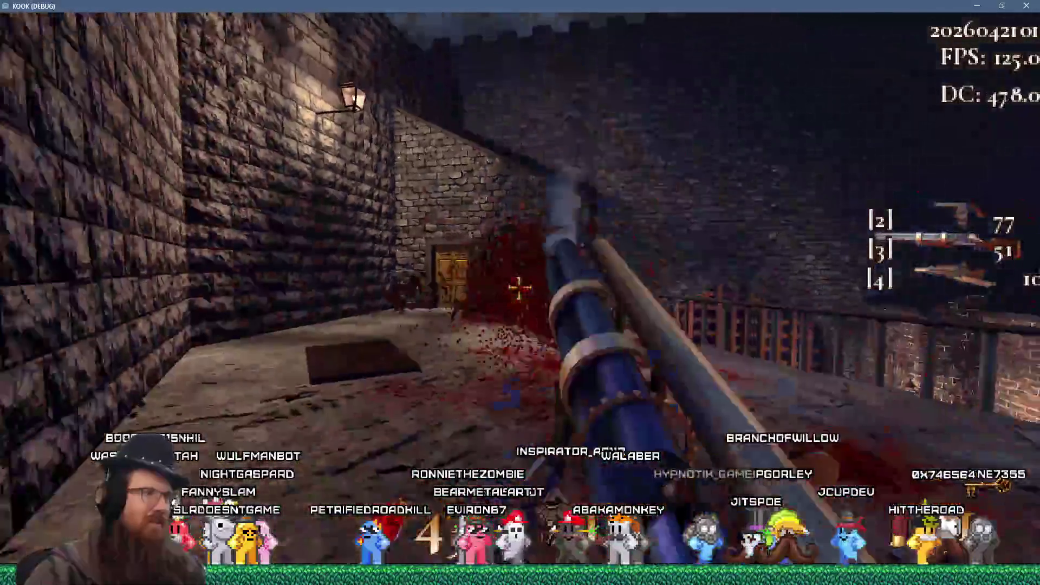
- Walk through the wooden door onto the balcony and up to the bloody door
{"action": "key", "text": "w"}
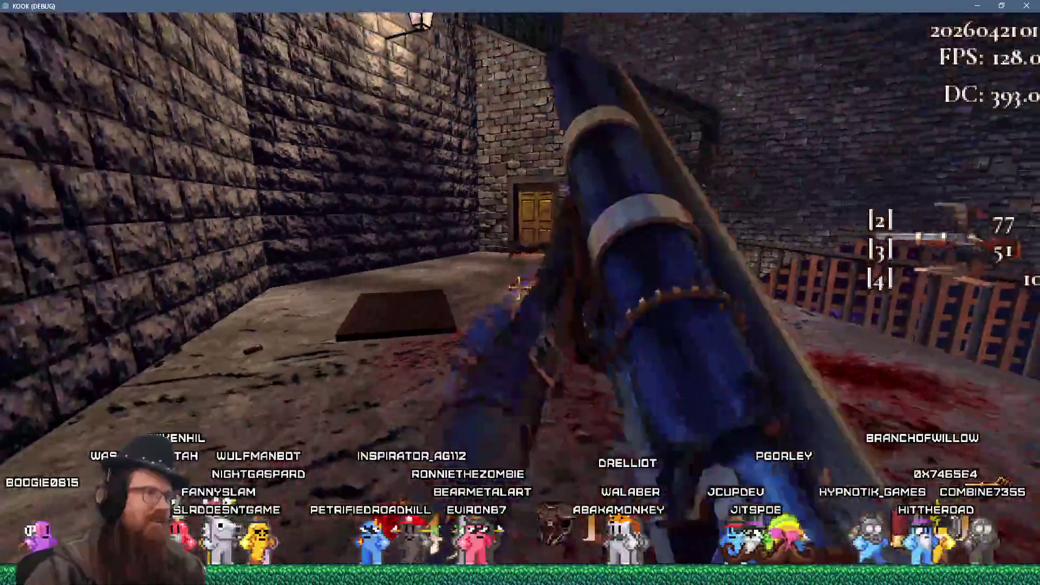
{"action": "key", "text": "w"}
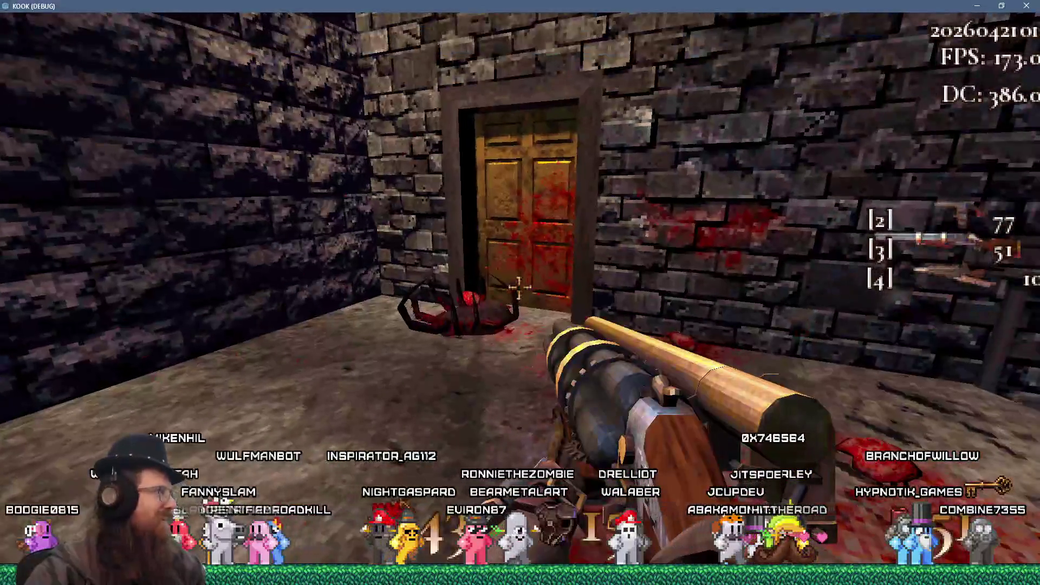
{"action": "key", "text": "w"}
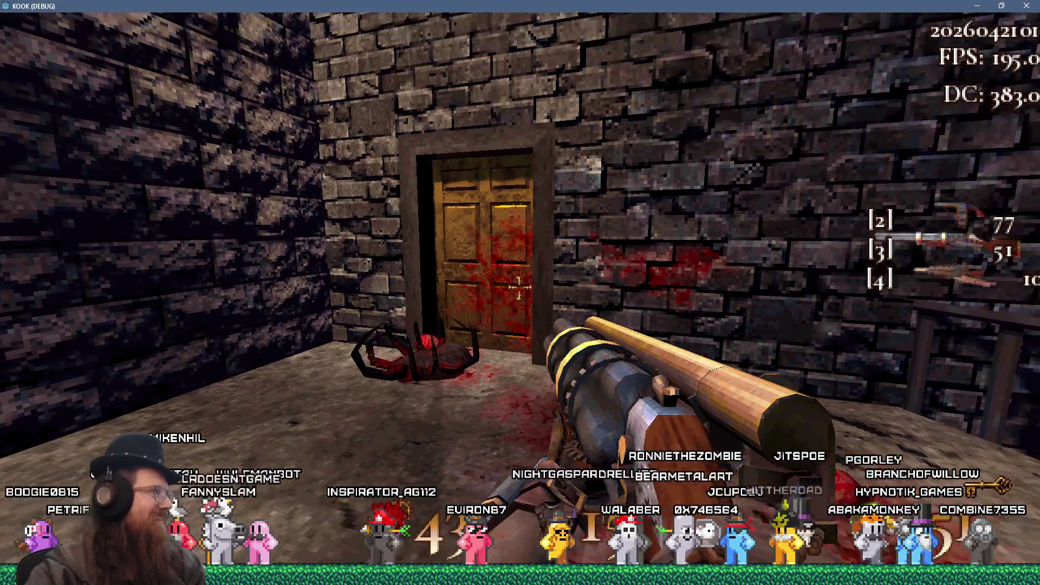
{"action": "key", "text": "w"}
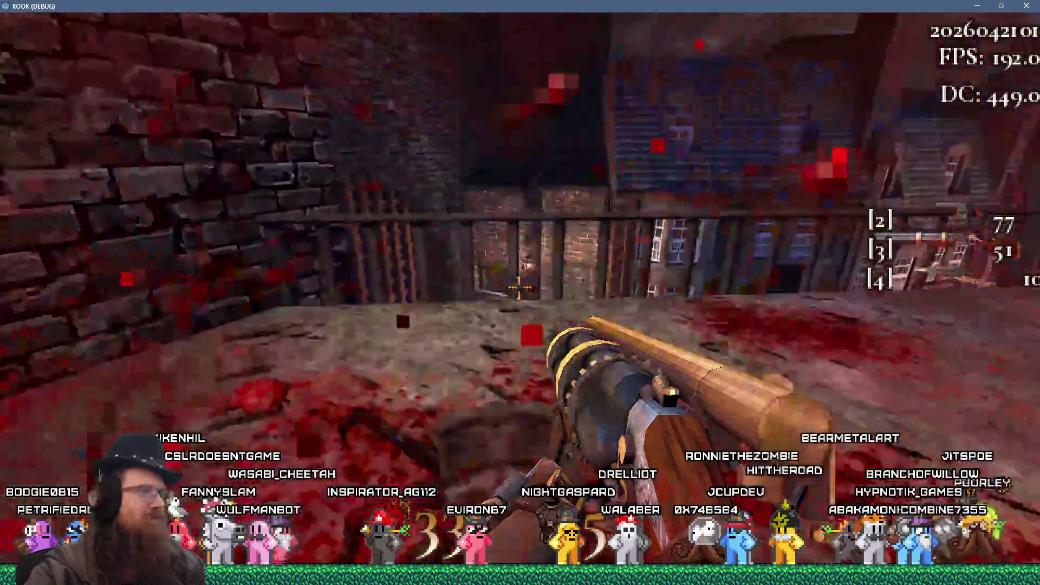
{"action": "key", "text": "w"}
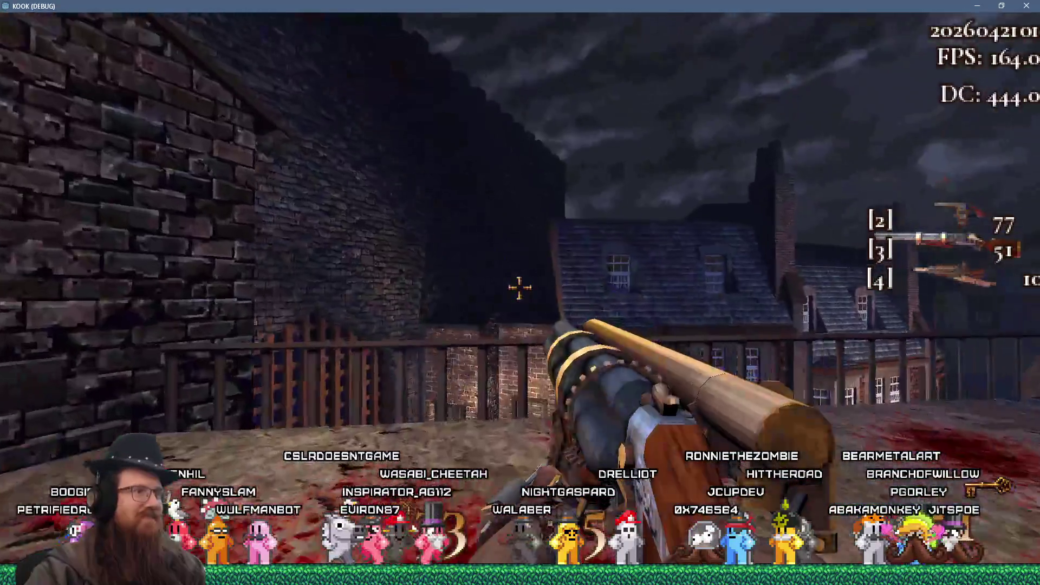
{"action": "key", "text": "w"}
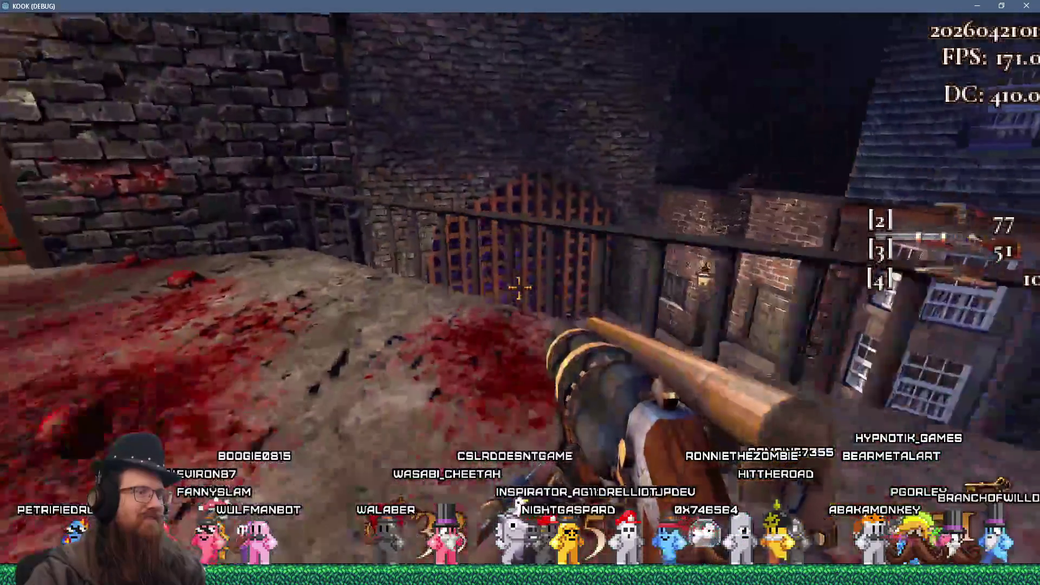
{"action": "key", "text": "w"}
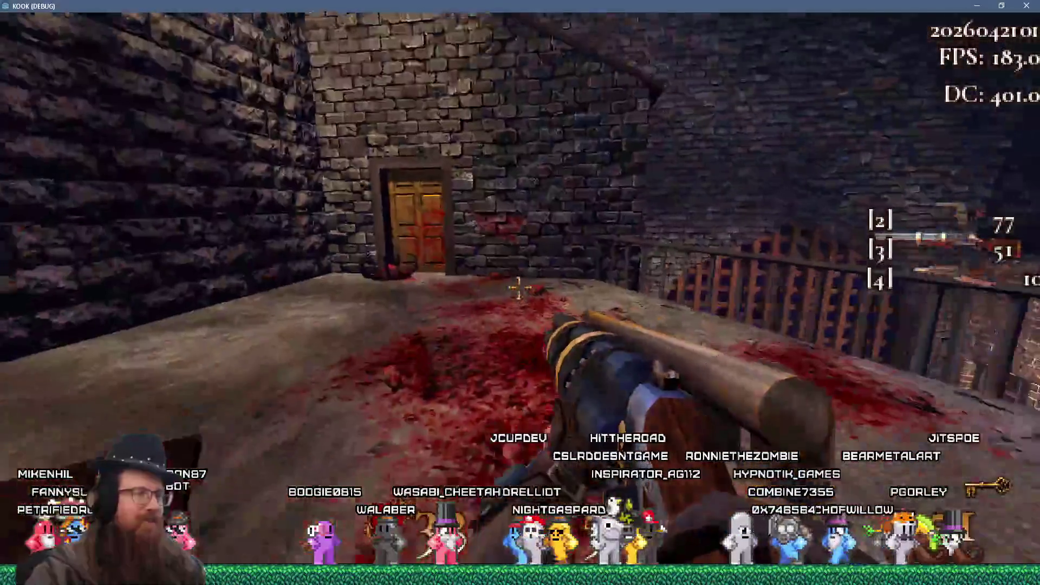
{"action": "key", "text": "w"}
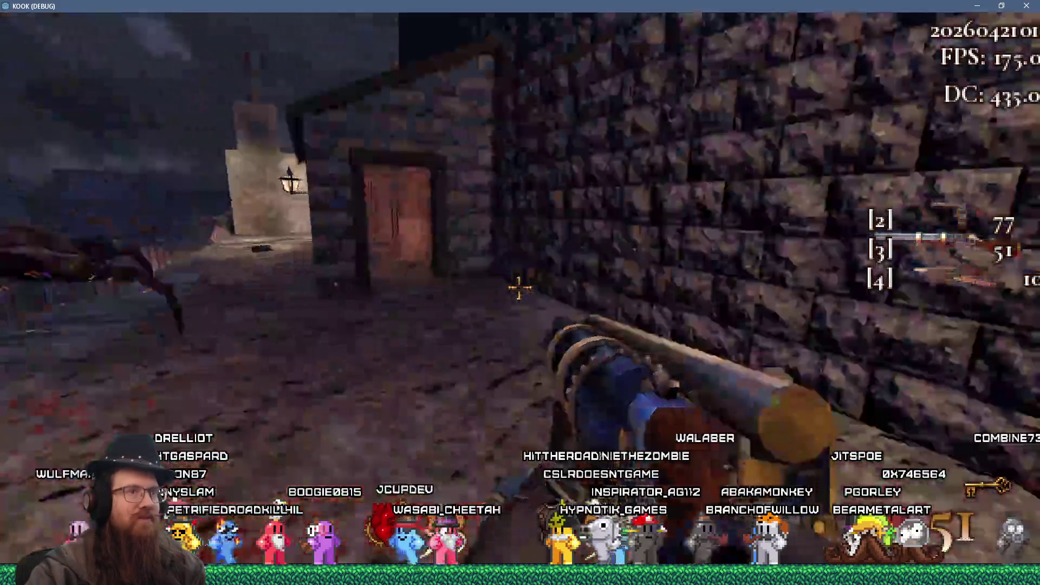
- Switch to the revolver and shoot the nearby enemy from the street
{"action": "left_click", "coordinate": [519, 288]}
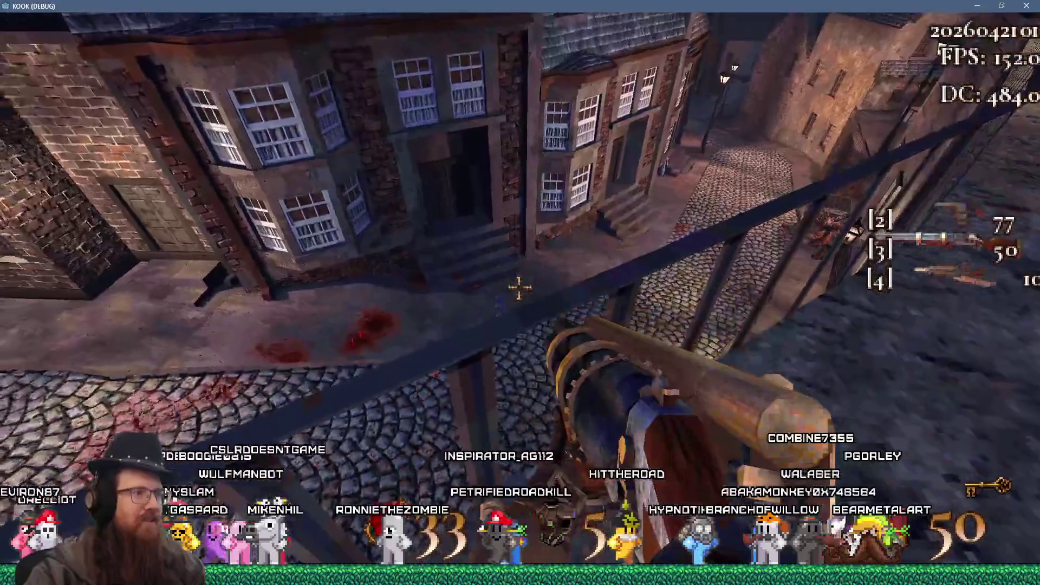
{"action": "key", "text": "2"}
{"action": "left_click", "coordinate": [519, 288]}
{"action": "left_click", "coordinate": [519, 288]}
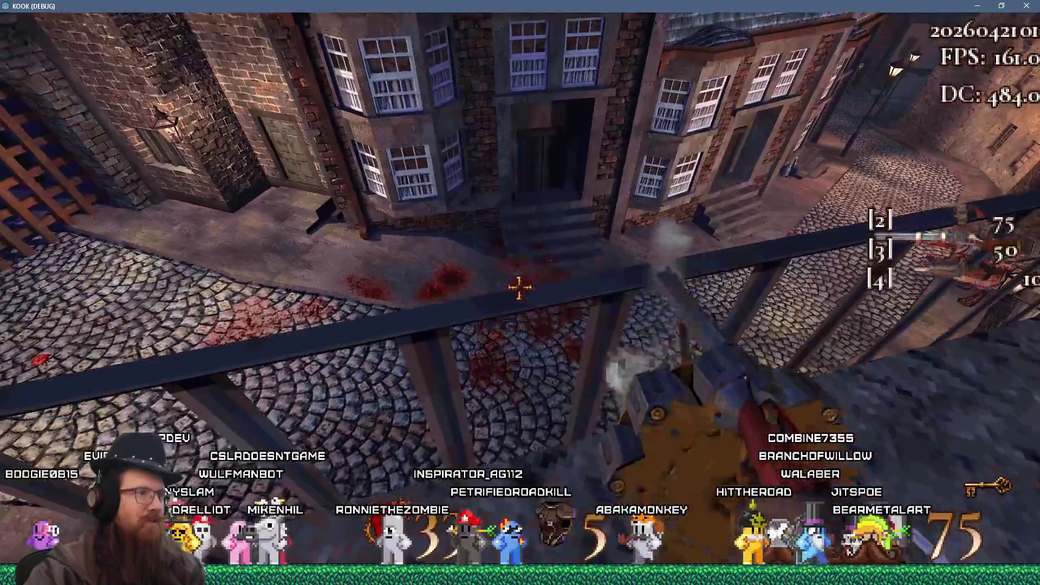
{"action": "left_click", "coordinate": [519, 287]}
{"action": "left_click", "coordinate": [519, 287]}
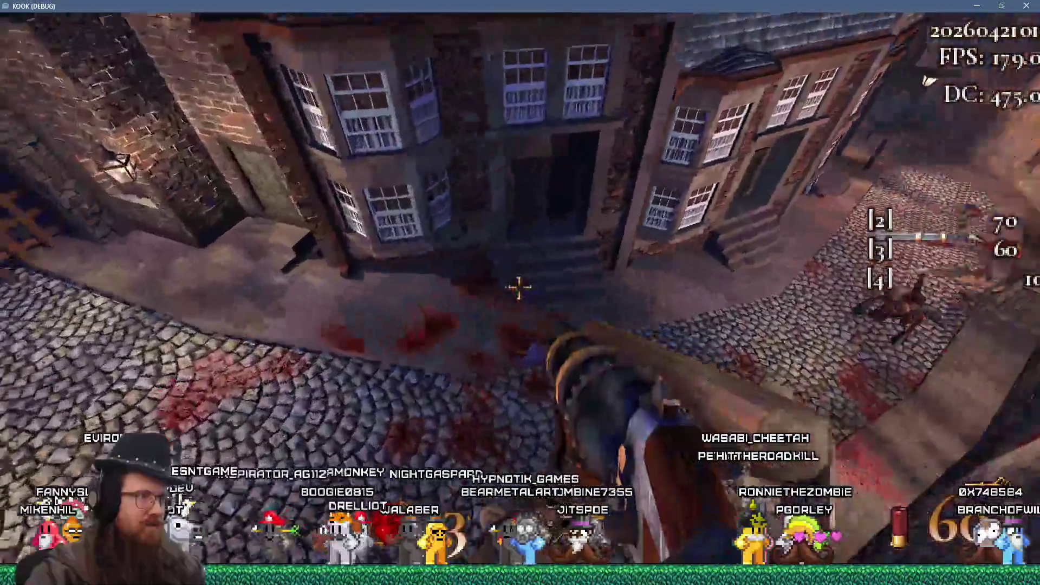
{"action": "left_click", "coordinate": [520, 287]}
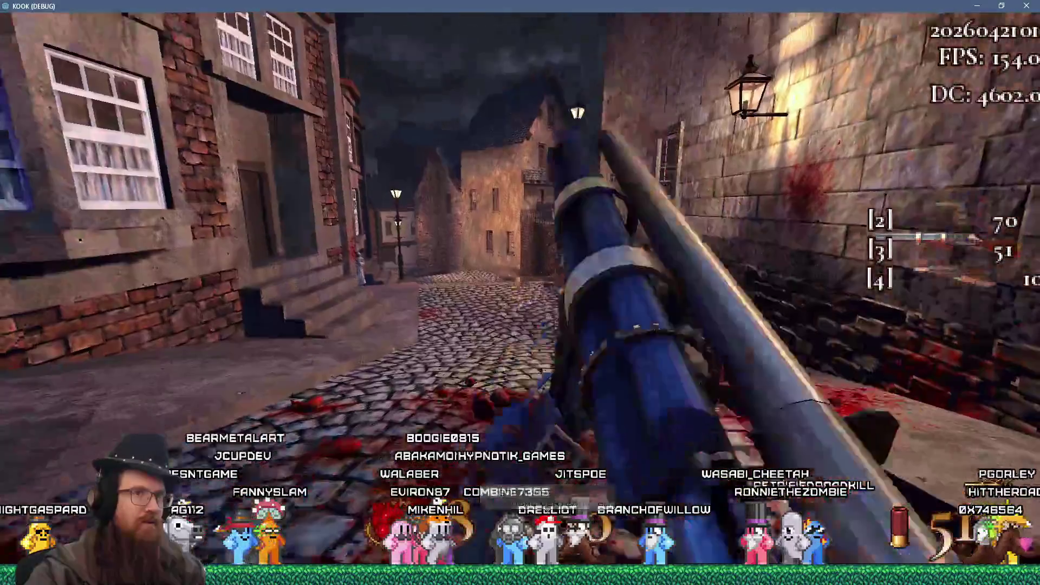
- Finish off the enemy on the cobblestones and grab the shotgun shells
{"action": "left_click", "coordinate": [519, 288]}
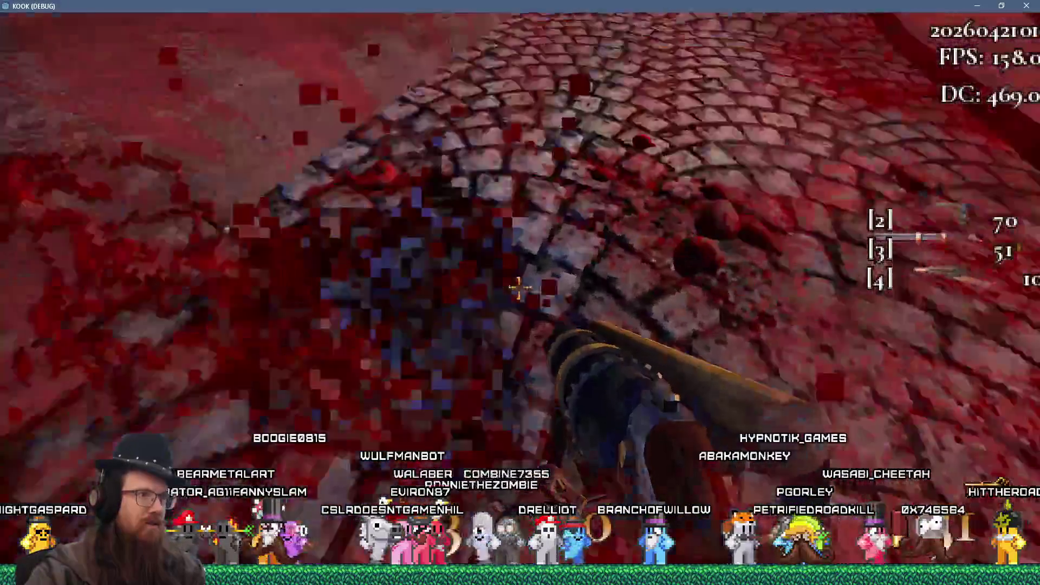
{"action": "left_click", "coordinate": [521, 292]}
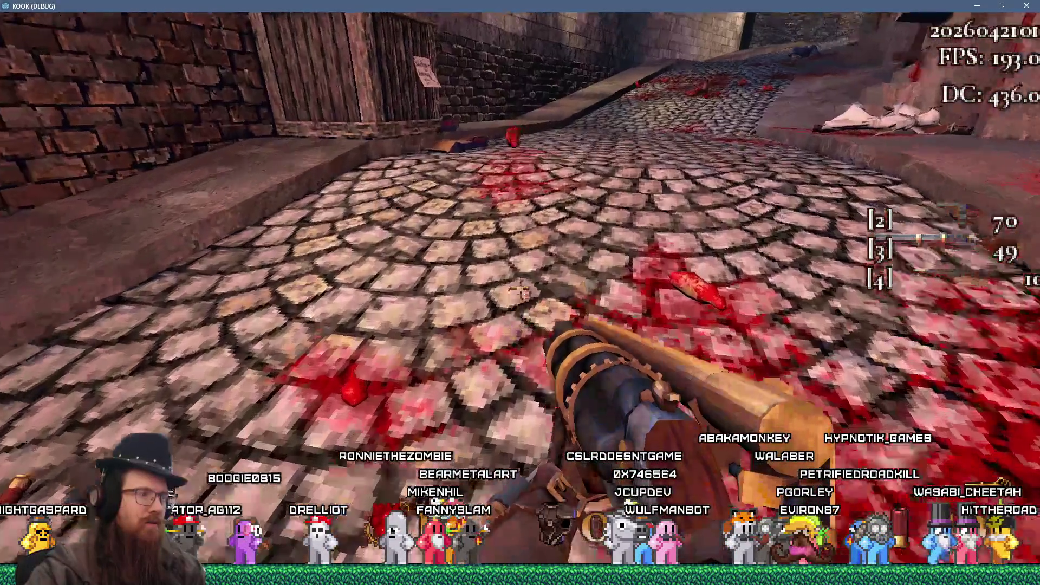
{"action": "key", "text": "w"}
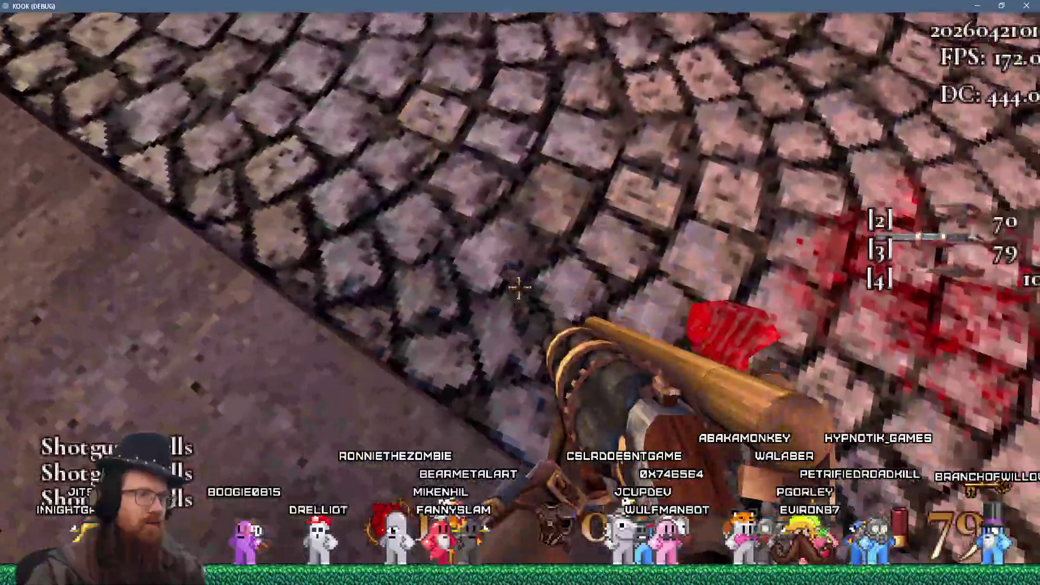
- Fire the shotgun toward the brick houses until shot dead, then restart the level
{"action": "left_click", "coordinate": [519, 287]}
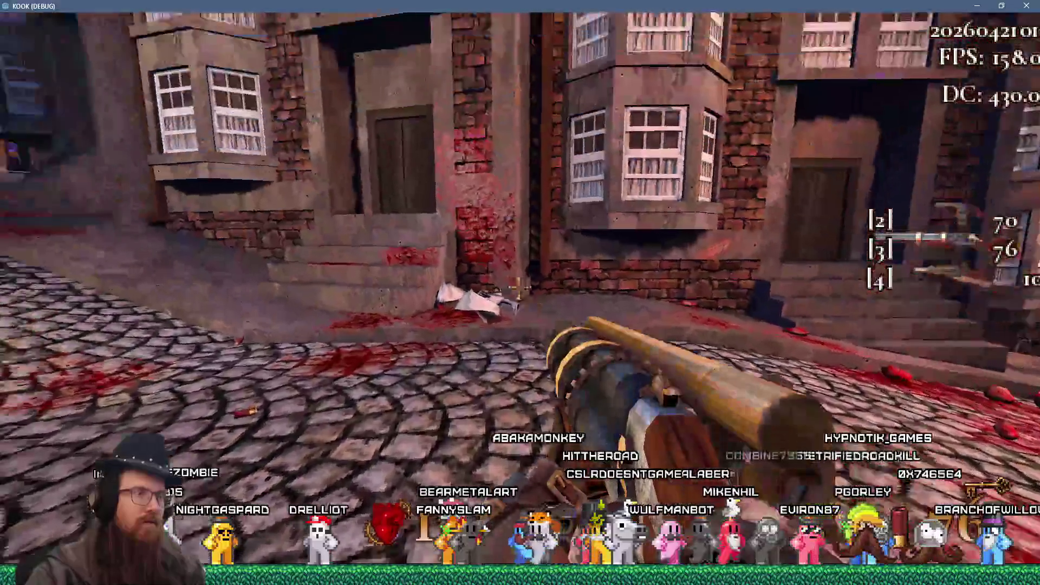
{"action": "left_click", "coordinate": [519, 287]}
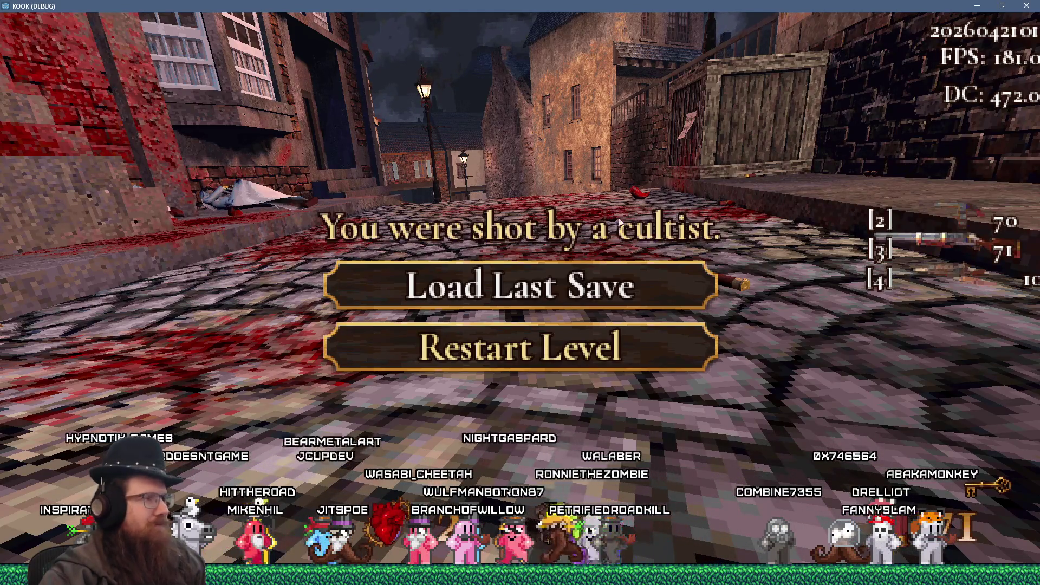
{"action": "left_click", "coordinate": [636, 340]}
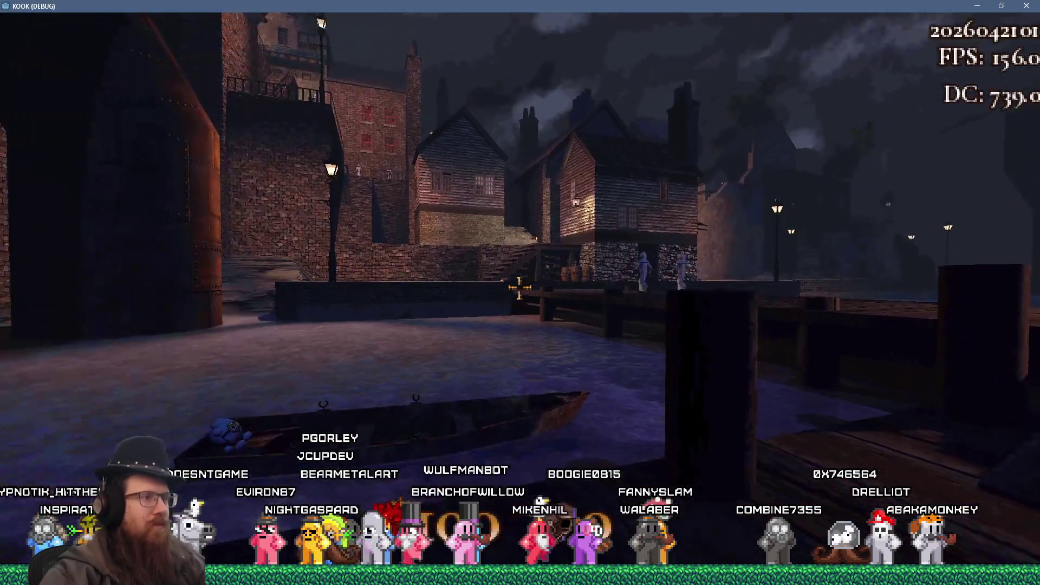
- Open Controller Settings through the pause menu's Settings > Controls
{"action": "key", "text": "Escape"}
{"action": "left_click", "coordinate": [635, 349]}
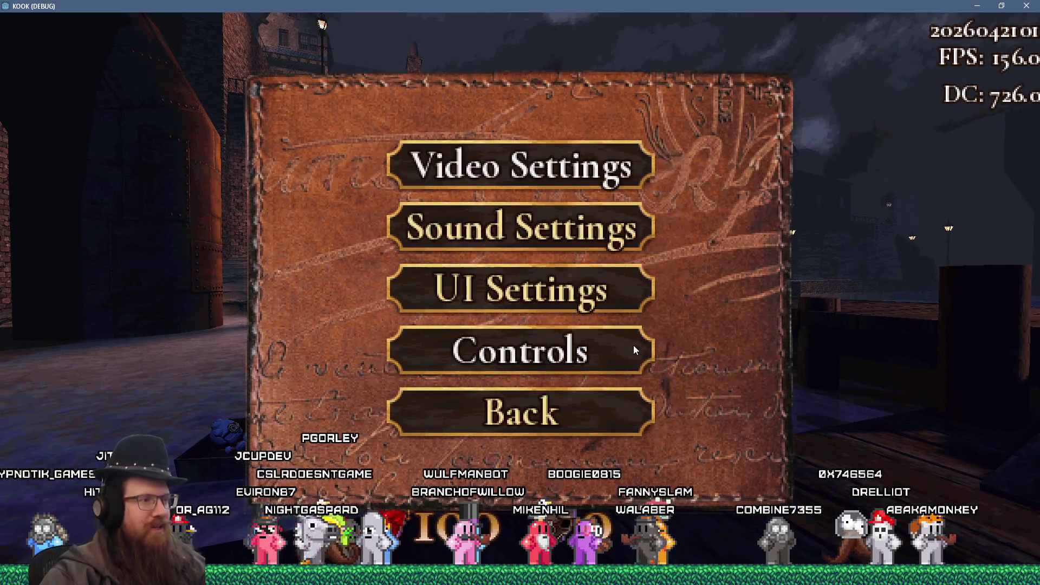
{"action": "left_click", "coordinate": [634, 348]}
{"action": "left_click", "coordinate": [574, 404]}
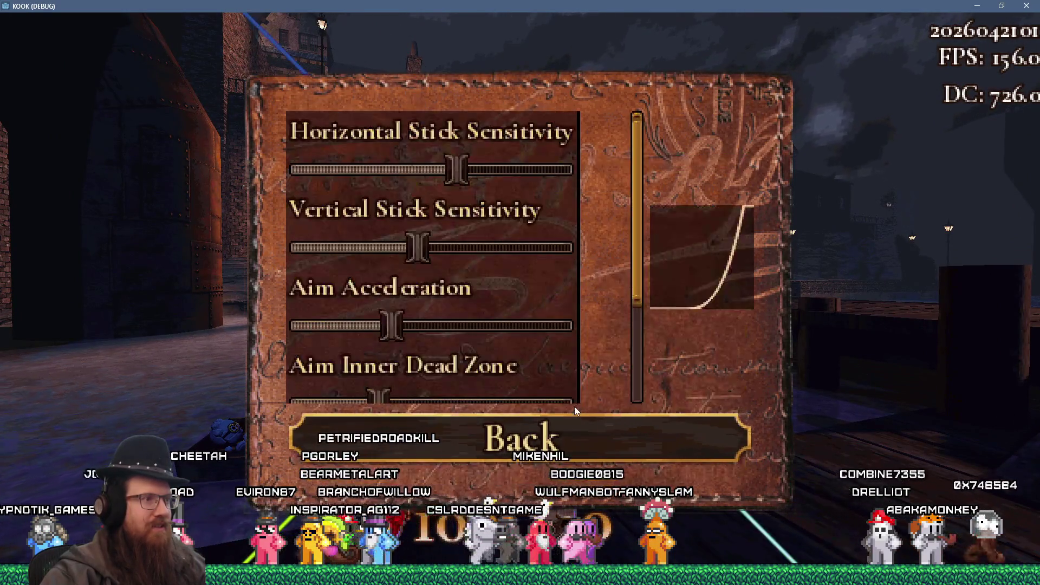
{"action": "mouse_move", "coordinate": [637, 261]}
{"action": "left_mouse_down"}
{"action": "mouse_move", "coordinate": [645, 268]}
{"action": "mouse_move", "coordinate": [638, 356]}
{"action": "mouse_move", "coordinate": [640, 333]}
{"action": "left_mouse_up"}
- Adjust Aim Exponent and the aim inner and outer dead-zone sliders
{"action": "mouse_move", "coordinate": [359, 394]}
{"action": "left_mouse_down"}
{"action": "mouse_move", "coordinate": [490, 393]}
{"action": "mouse_move", "coordinate": [300, 402]}
{"action": "left_mouse_up"}
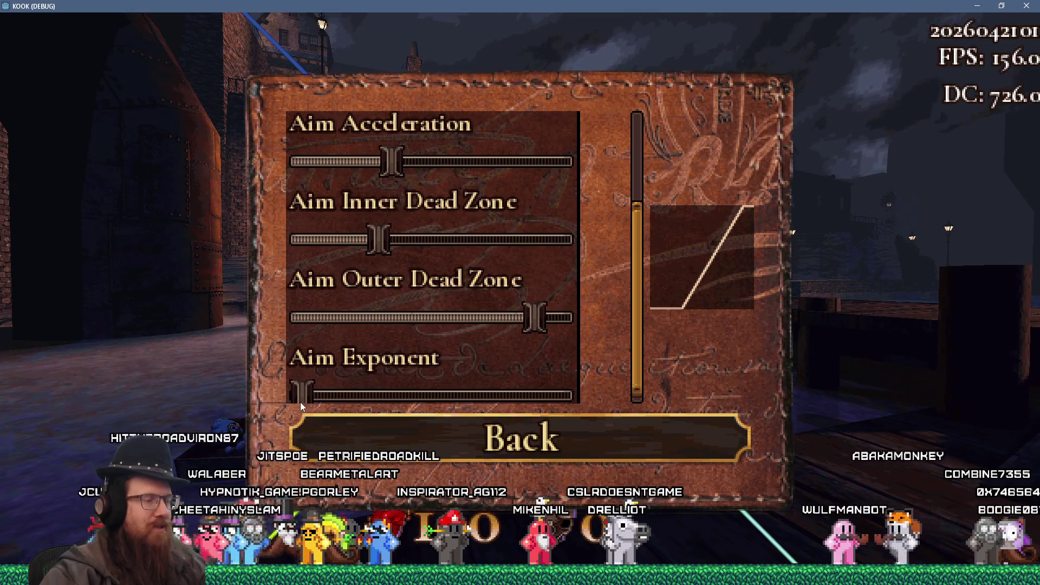
{"action": "mouse_move", "coordinate": [541, 317]}
{"action": "left_mouse_down"}
{"action": "mouse_move", "coordinate": [433, 334]}
{"action": "mouse_move", "coordinate": [521, 328]}
{"action": "left_mouse_up"}
{"action": "mouse_move", "coordinate": [378, 239]}
{"action": "left_mouse_down"}
{"action": "mouse_move", "coordinate": [362, 246]}
{"action": "mouse_move", "coordinate": [431, 255]}
{"action": "mouse_move", "coordinate": [402, 258]}
{"action": "left_mouse_up"}
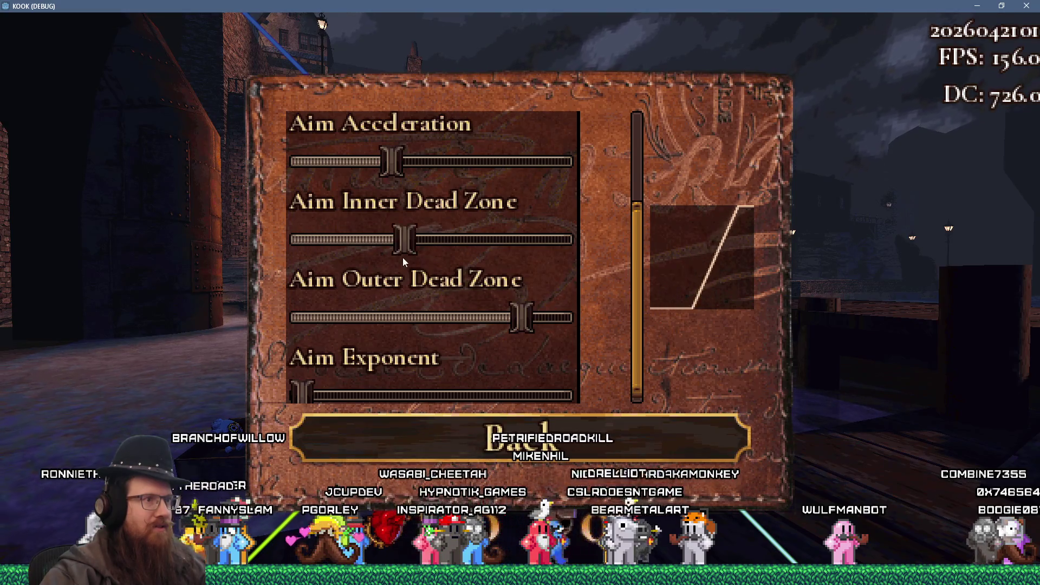
{"action": "left_click_drag", "start_coordinate": [519, 318], "coordinate": [347, 325]}
{"action": "mouse_move", "coordinate": [346, 246]}
{"action": "left_mouse_down"}
{"action": "mouse_move", "coordinate": [547, 253]}
{"action": "mouse_move", "coordinate": [371, 261]}
{"action": "mouse_move", "coordinate": [466, 260]}
{"action": "mouse_move", "coordinate": [360, 317]}
{"action": "left_mouse_up"}
{"action": "left_click_drag", "start_coordinate": [547, 313], "coordinate": [417, 319]}
{"action": "mouse_move", "coordinate": [339, 240]}
{"action": "left_mouse_down"}
{"action": "mouse_move", "coordinate": [522, 257]}
{"action": "mouse_move", "coordinate": [395, 275]}
{"action": "left_mouse_up"}
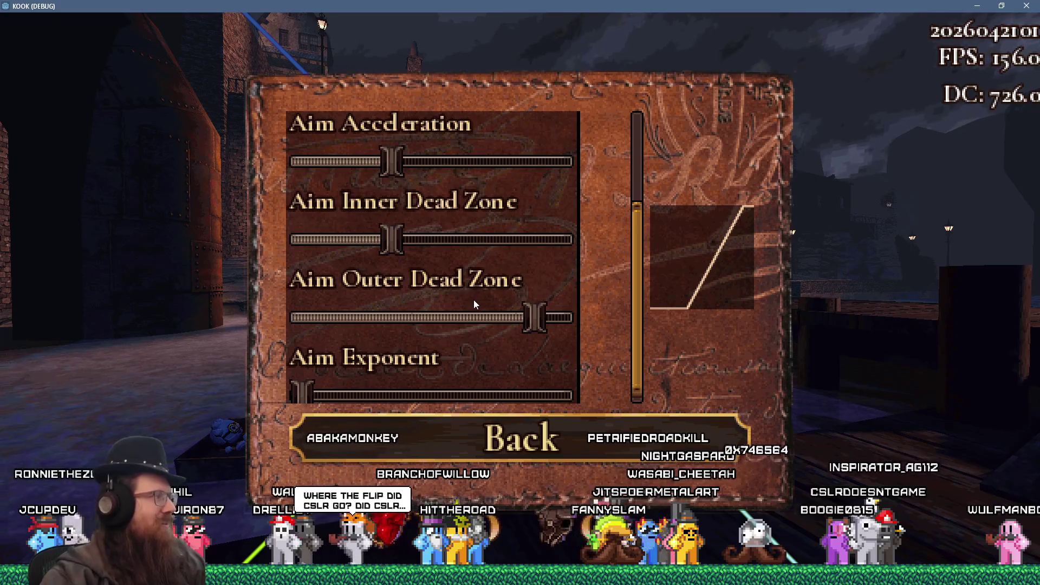
- Fine-tune the dead zones and raise Aim Exponent until the curve bends upward, then back out
{"action": "mouse_move", "coordinate": [532, 324]}
{"action": "left_mouse_down"}
{"action": "mouse_move", "coordinate": [515, 327]}
{"action": "mouse_move", "coordinate": [574, 330]}
{"action": "left_mouse_up"}
{"action": "left_click_drag", "start_coordinate": [391, 240], "coordinate": [352, 240]}
{"action": "mouse_move", "coordinate": [302, 395]}
{"action": "left_mouse_down"}
{"action": "mouse_move", "coordinate": [425, 389]}
{"action": "mouse_move", "coordinate": [410, 388]}
{"action": "left_mouse_up"}
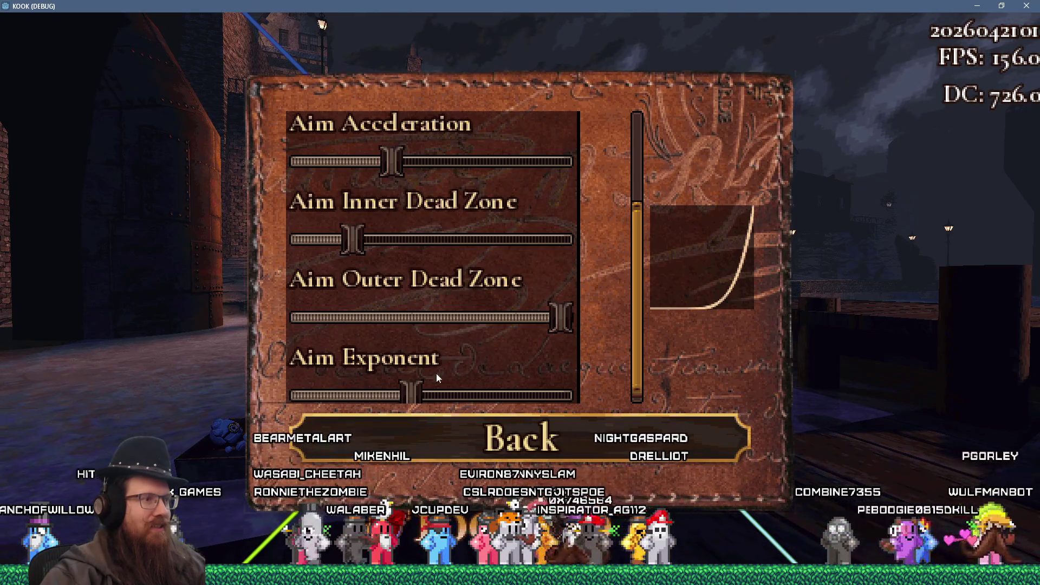
{"action": "mouse_move", "coordinate": [415, 391]}
{"action": "left_mouse_down"}
{"action": "mouse_move", "coordinate": [360, 396]}
{"action": "mouse_move", "coordinate": [374, 394]}
{"action": "left_mouse_up"}
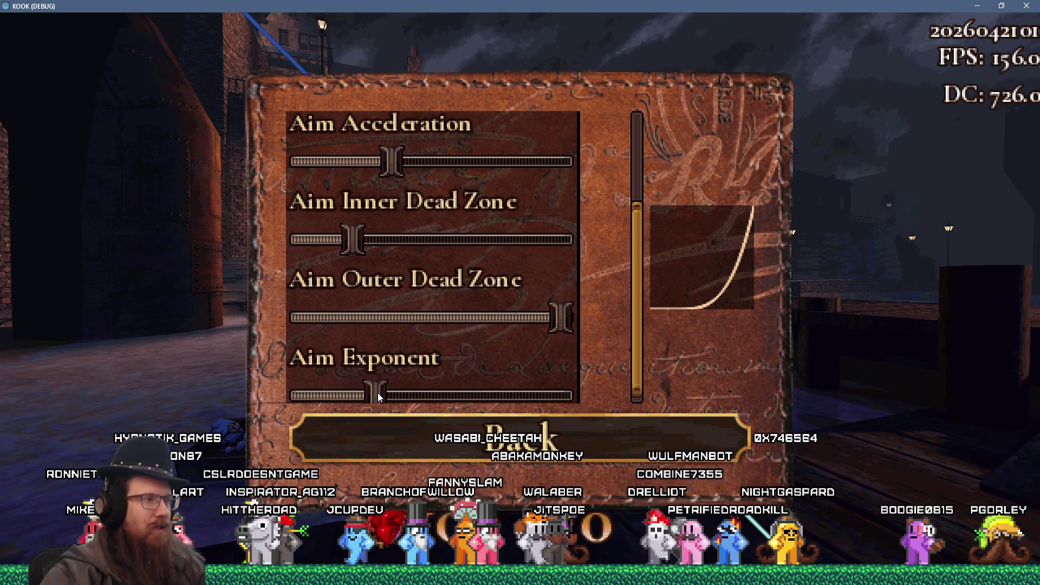
{"action": "scroll", "coordinate": [539, 363], "scroll_direction": "down", "scroll_amount": 1}
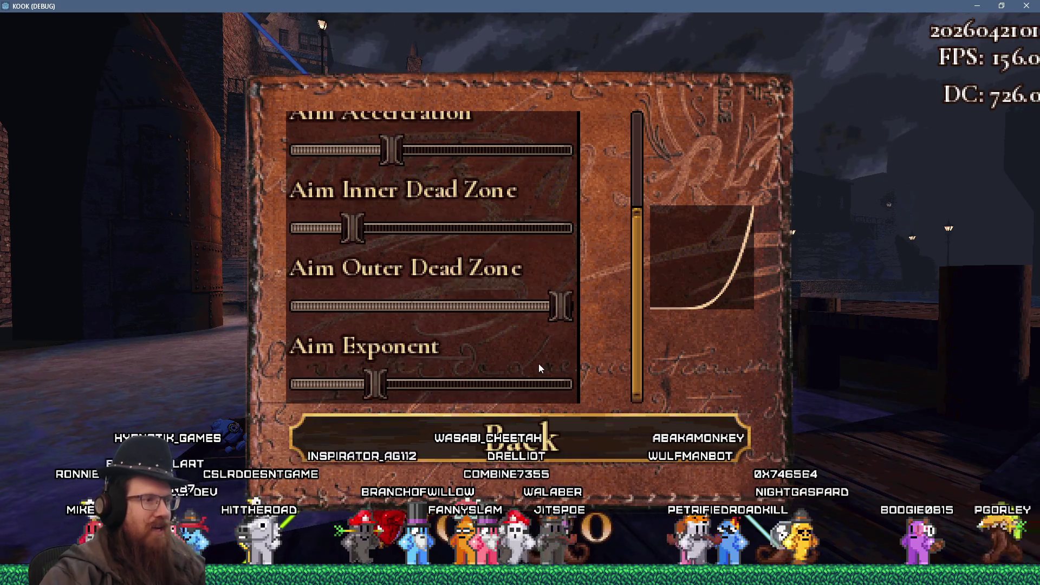
{"action": "scroll", "coordinate": [539, 363], "scroll_direction": "up", "scroll_amount": 3}
{"action": "scroll", "coordinate": [539, 363], "scroll_direction": "down", "scroll_amount": 3}
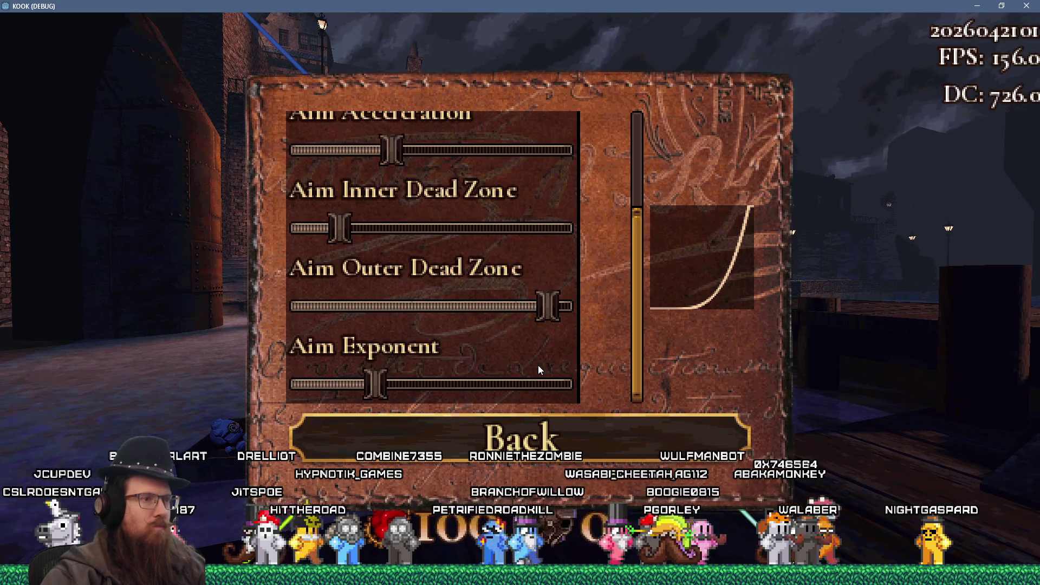
{"action": "key", "text": "Escape"}
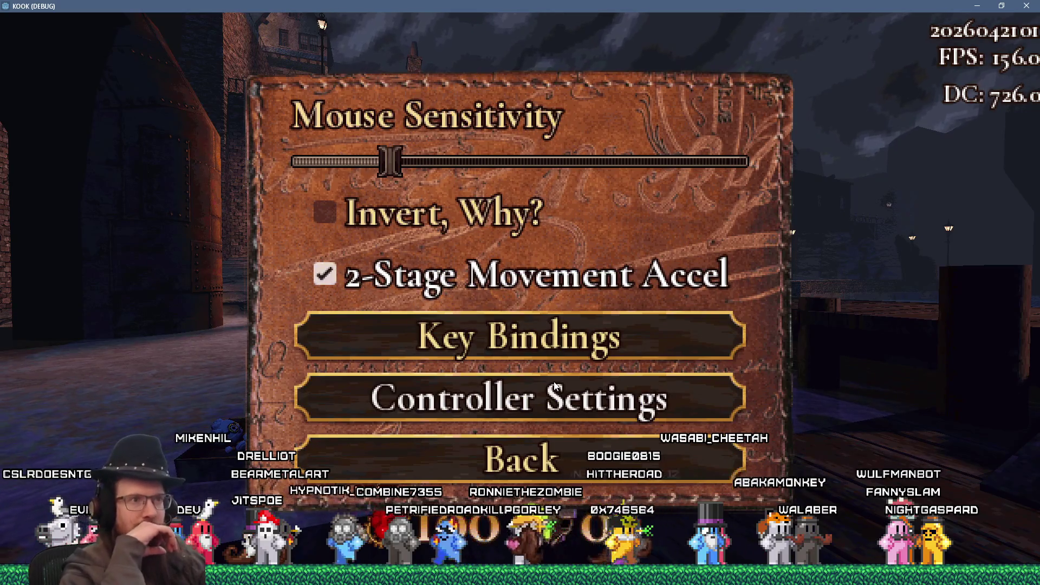
{"action": "key", "text": "alt+Tab"}
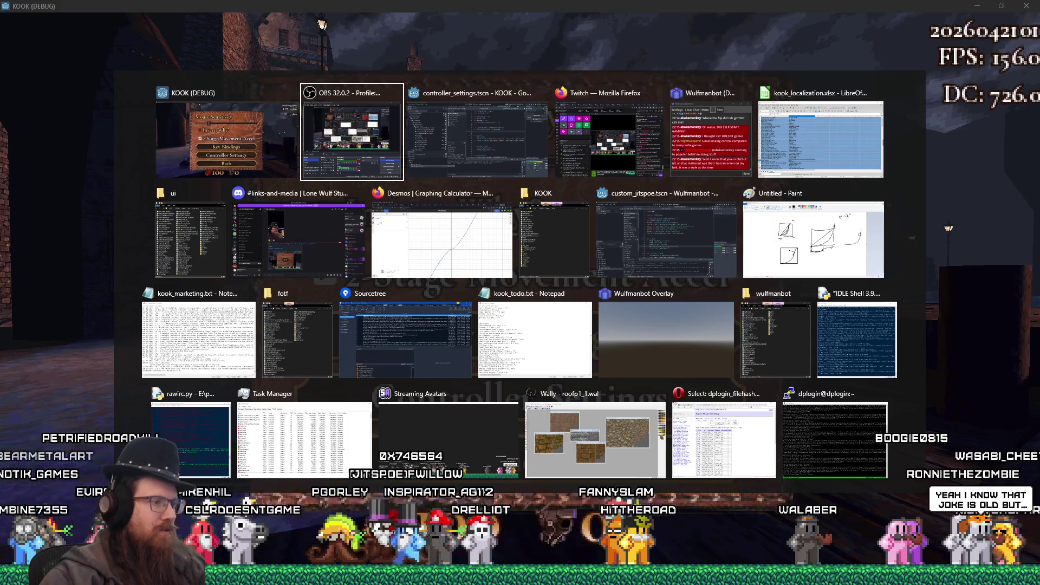
- In Paint, undo the stray stroke and draw a large oval circle at the lower right
{"action": "key", "text": "Escape"}
{"action": "key", "text": "alt+Tab"}
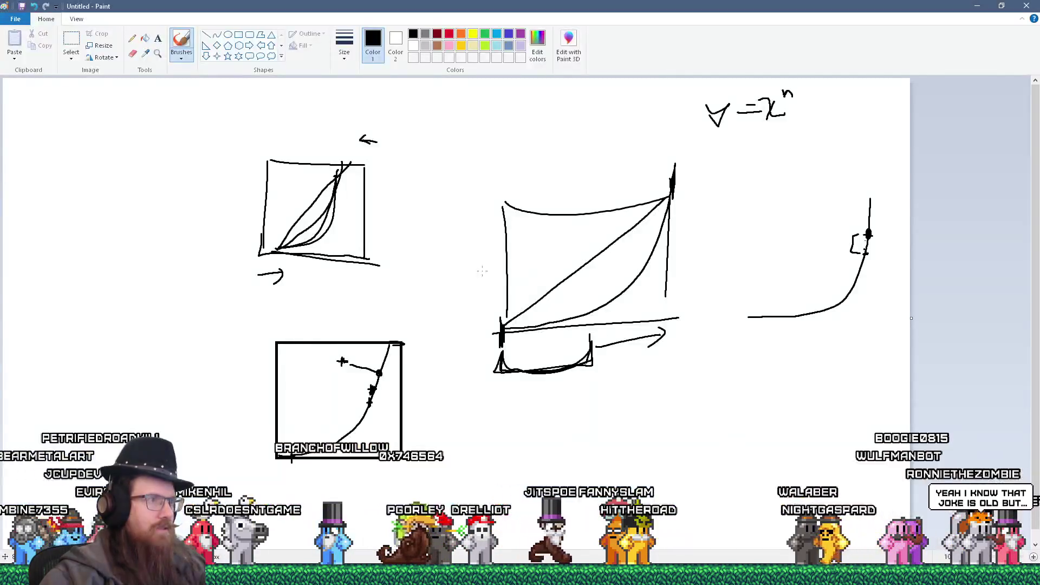
{"action": "mouse_move", "coordinate": [677, 368]}
{"action": "left_mouse_down"}
{"action": "mouse_move", "coordinate": [782, 441]}
{"action": "mouse_move", "coordinate": [773, 470]}
{"action": "left_mouse_up"}
{"action": "key", "text": "ctrl+z"}
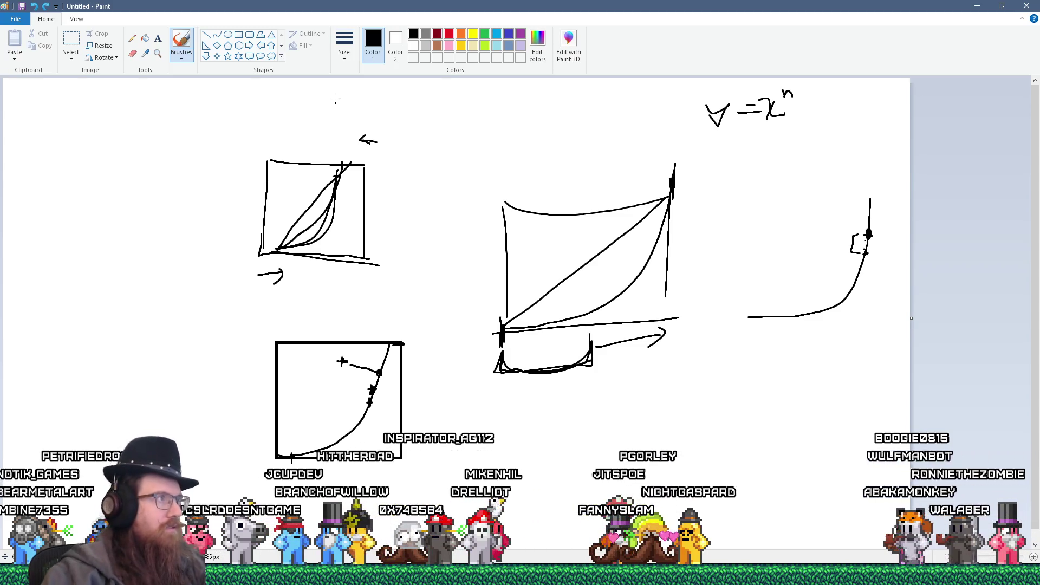
{"action": "left_click", "coordinate": [228, 36]}
{"action": "left_click_drag", "start_coordinate": [662, 373], "coordinate": [786, 495]}
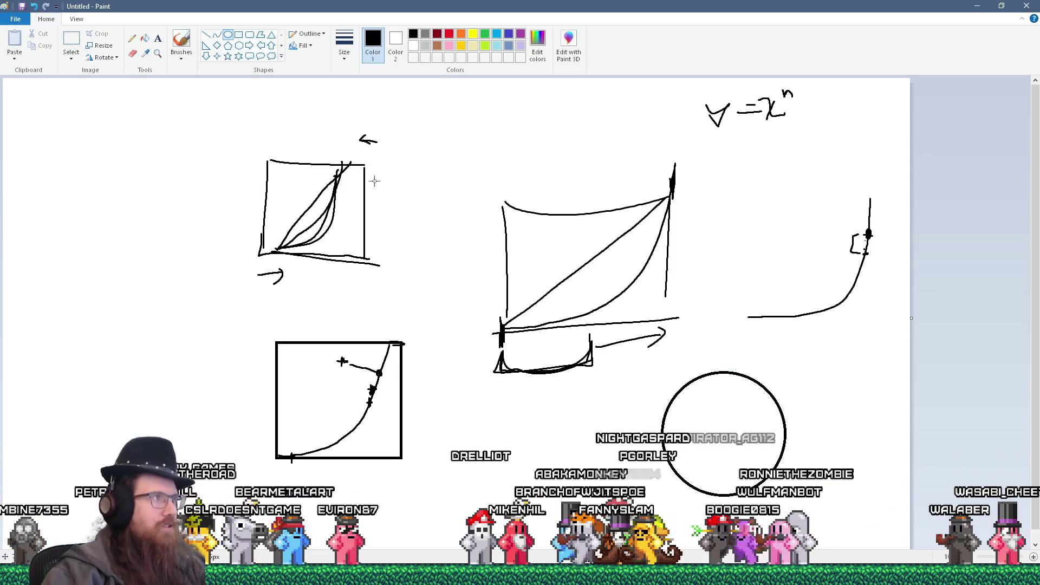
- Brush a curved stroke, a diagonal line, an angled stroke and a top point inside the circle
{"action": "left_click", "coordinate": [182, 43]}
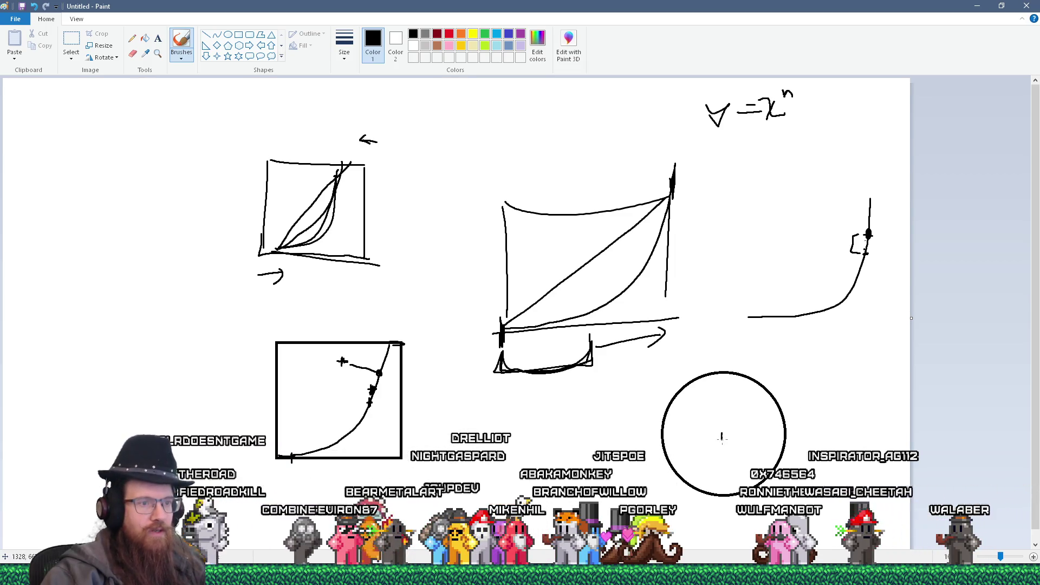
{"action": "mouse_move", "coordinate": [786, 431]}
{"action": "left_mouse_down"}
{"action": "mouse_move", "coordinate": [726, 438]}
{"action": "mouse_move", "coordinate": [780, 422]}
{"action": "mouse_move", "coordinate": [788, 381]}
{"action": "left_mouse_up"}
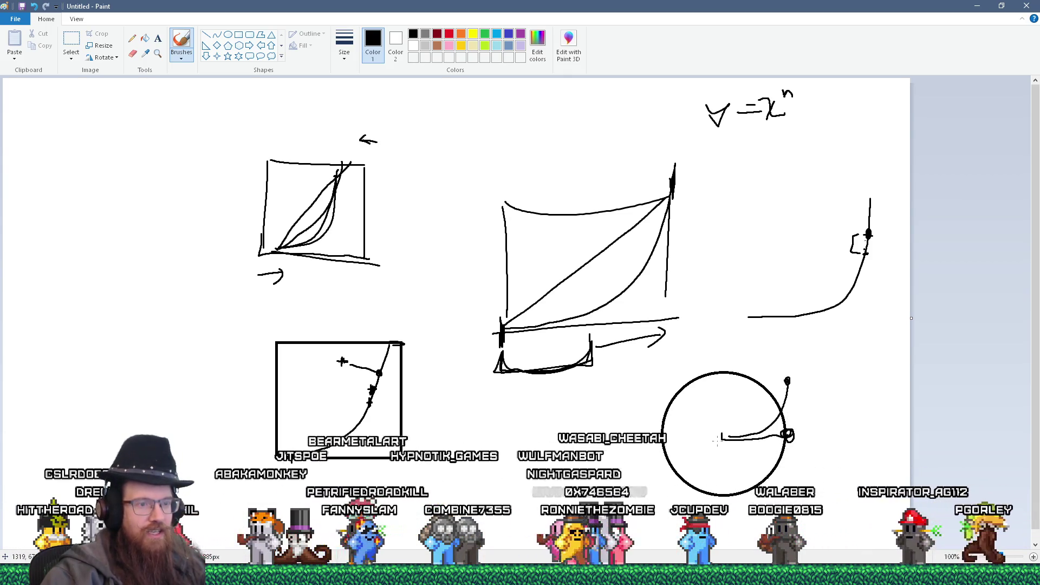
{"action": "mouse_move", "coordinate": [722, 440]}
{"action": "left_mouse_down"}
{"action": "mouse_move", "coordinate": [767, 390]}
{"action": "mouse_move", "coordinate": [766, 428]}
{"action": "left_mouse_up"}
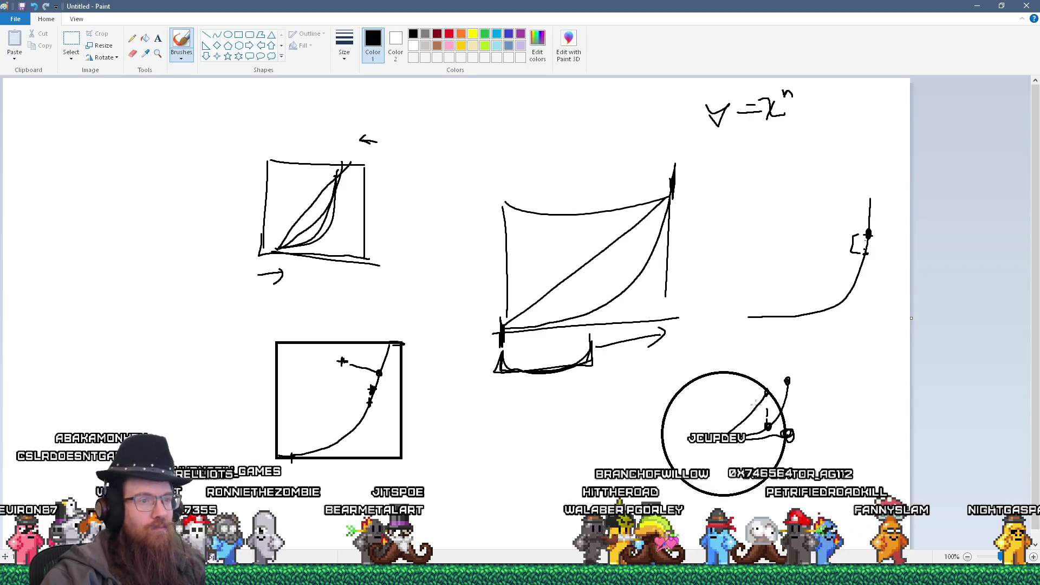
{"action": "mouse_move", "coordinate": [751, 368]}
{"action": "left_mouse_down"}
{"action": "mouse_move", "coordinate": [720, 404]}
{"action": "mouse_move", "coordinate": [720, 438]}
{"action": "left_mouse_up"}
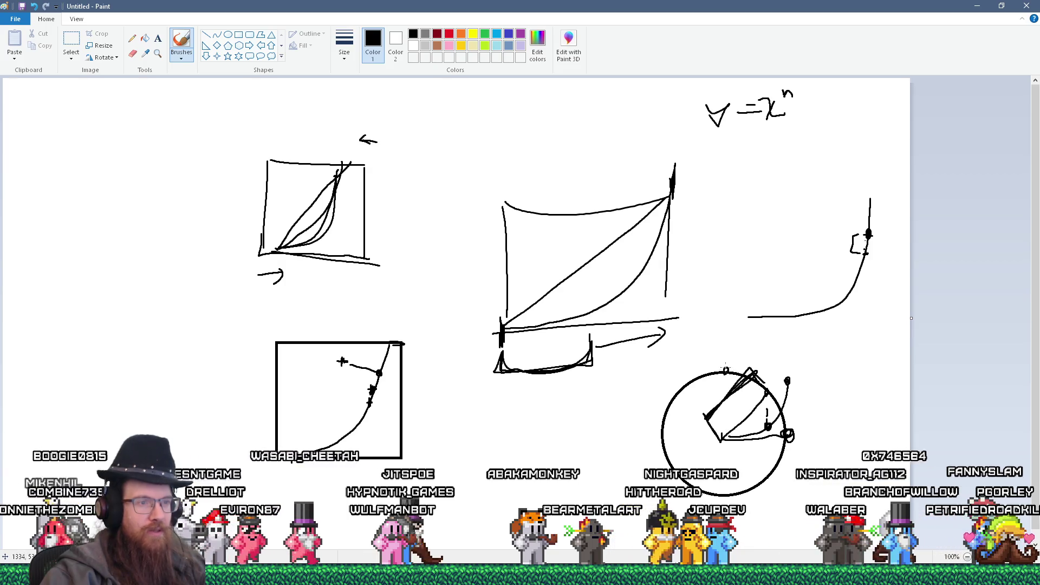
{"action": "left_click_drag", "start_coordinate": [724, 369], "coordinate": [722, 371]}
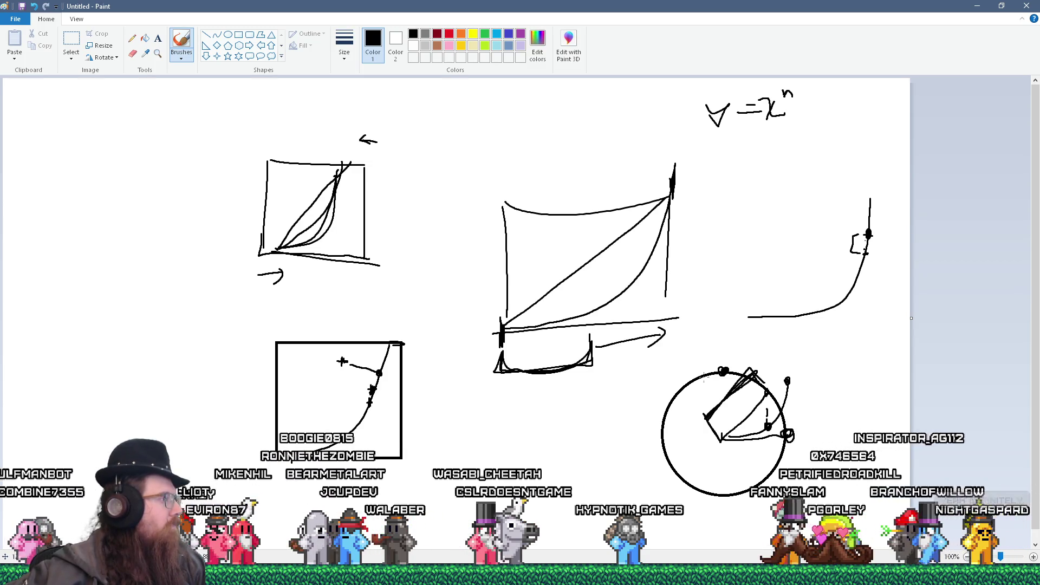
{"action": "key", "text": "alt+Tab"}
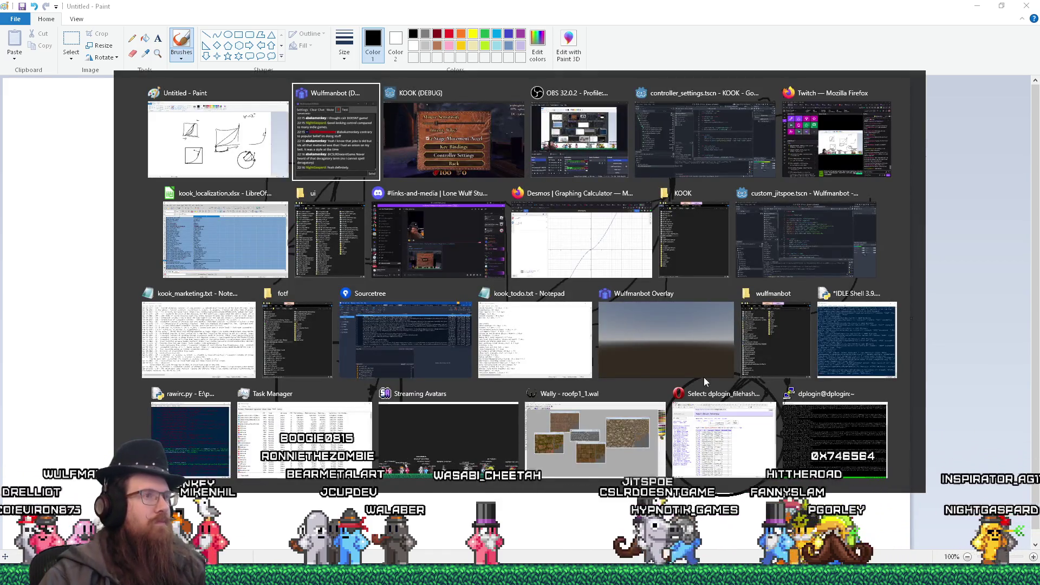
- In KOOK's controller settings, drag Aim Exponent higher to steepen the aim curve
{"action": "key", "text": "alt+Tab"}
{"action": "left_click", "coordinate": [536, 398]}
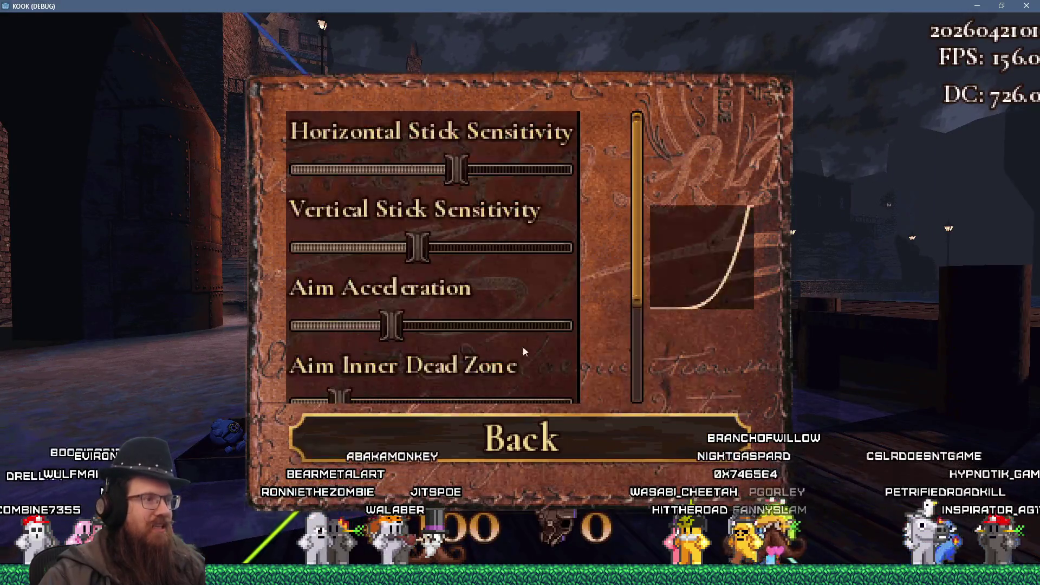
{"action": "scroll", "coordinate": [584, 293], "scroll_direction": "down", "scroll_amount": 3}
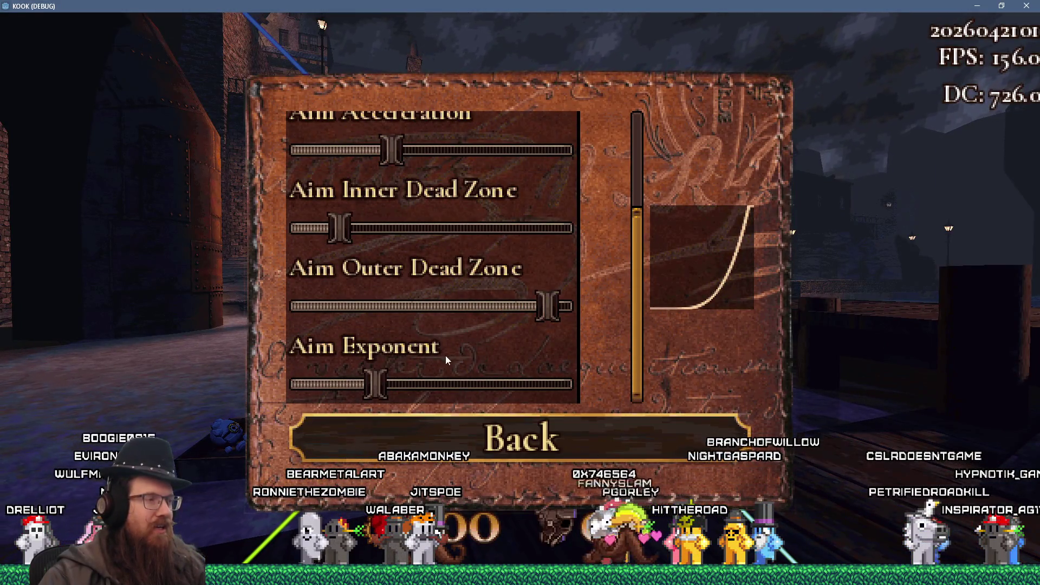
{"action": "left_click_drag", "start_coordinate": [375, 384], "coordinate": [548, 382]}
{"action": "key", "text": "Escape"}
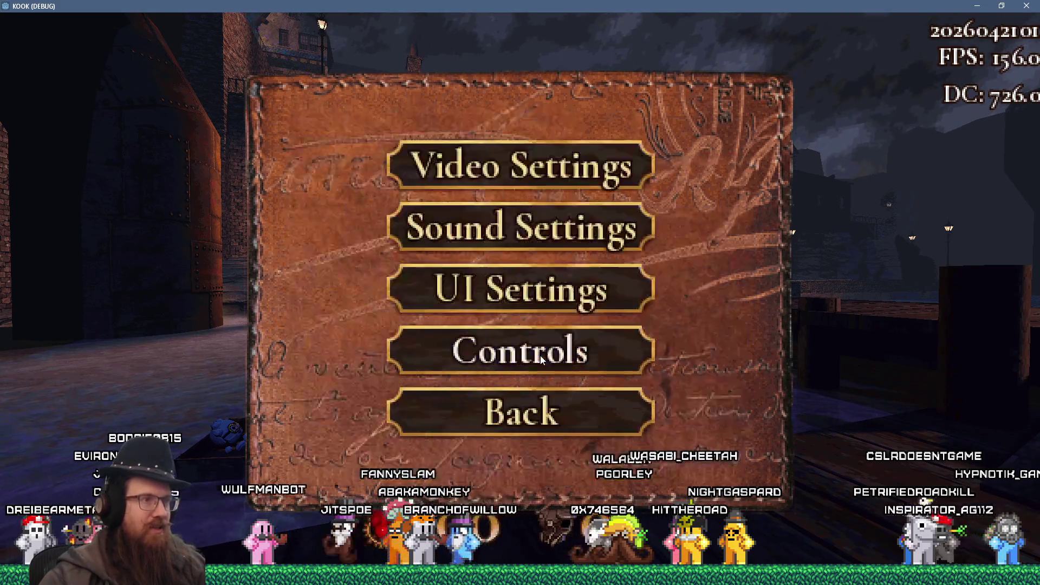
{"action": "key", "text": "Escape"}
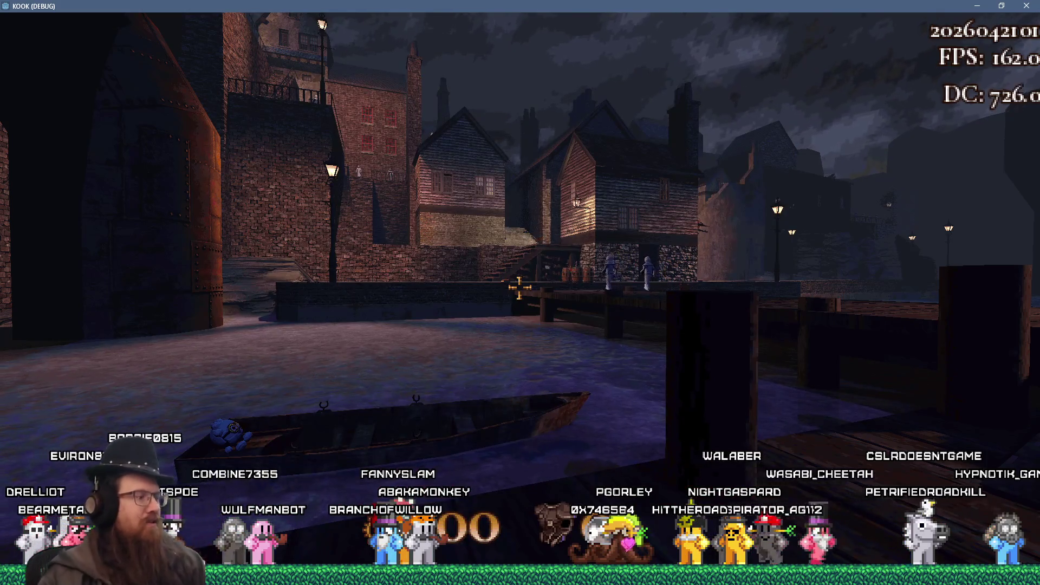
- Enable notarget from the console and walk forward onto the pier to test aiming
{"action": "key", "text": "grave"}
{"action": "type", "text": "notarg"}
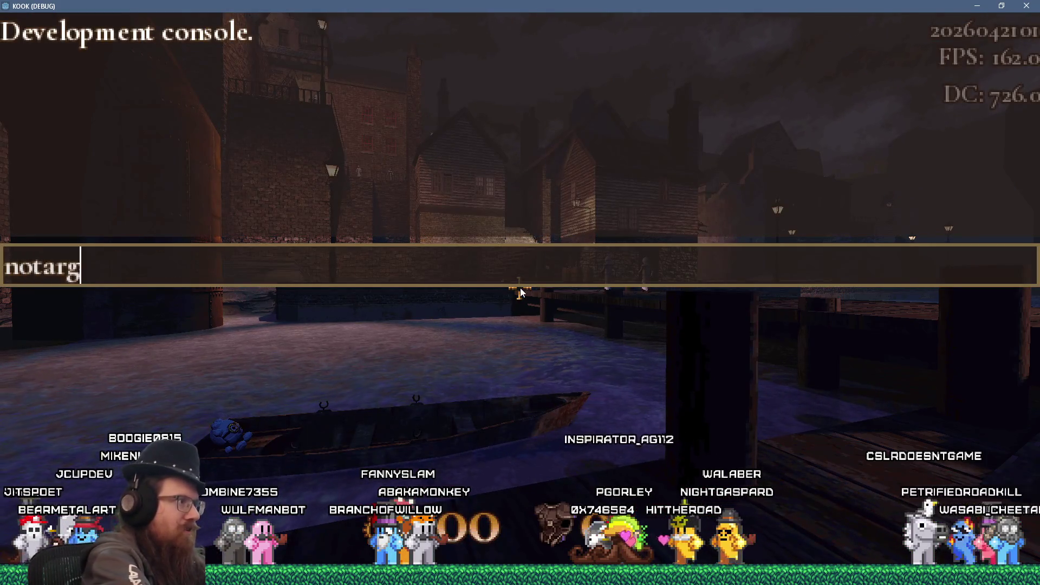
{"action": "key", "text": "Return"}
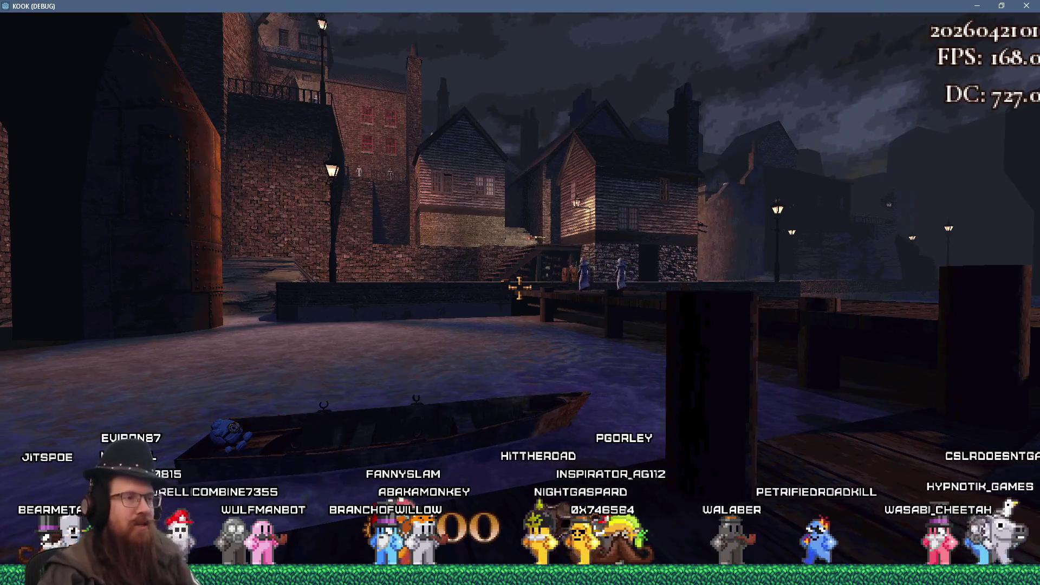
{"action": "key", "text": "w"}
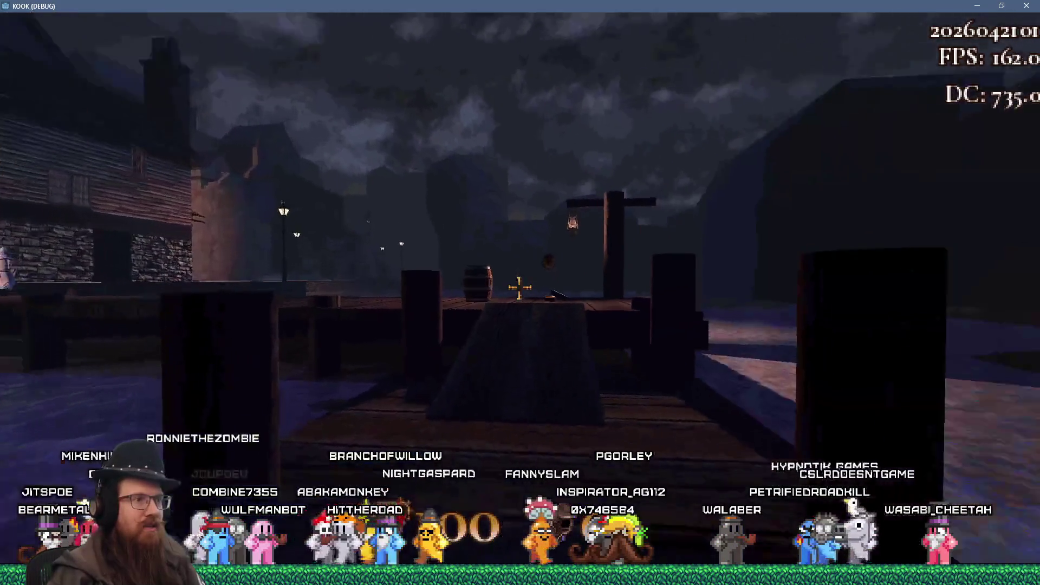
{"action": "mouse_move", "coordinate": [520, 288]}
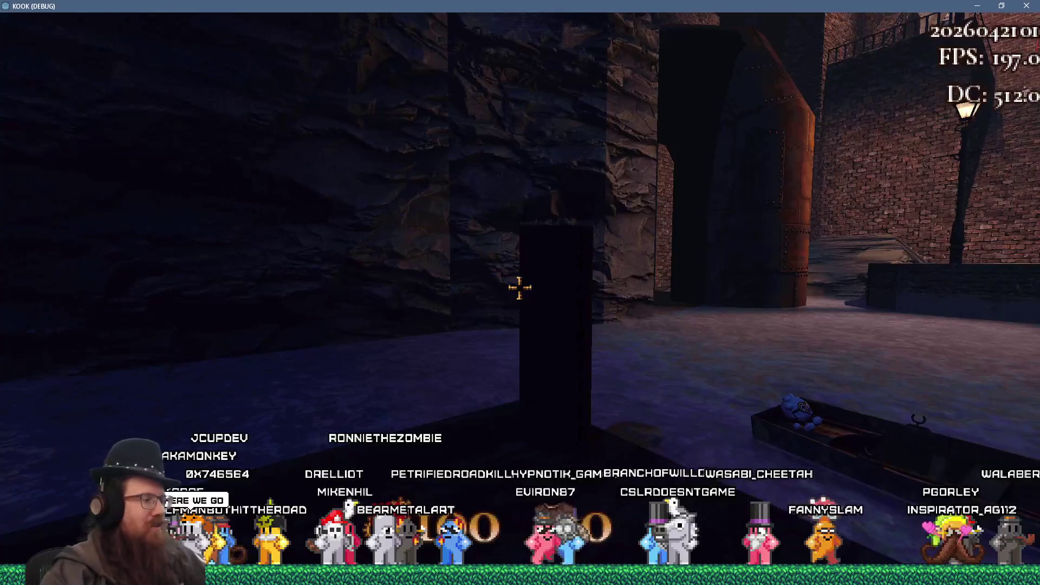
- Close the game with the console's quit command
{"action": "key", "text": "grave"}
{"action": "type", "text": "quit"}
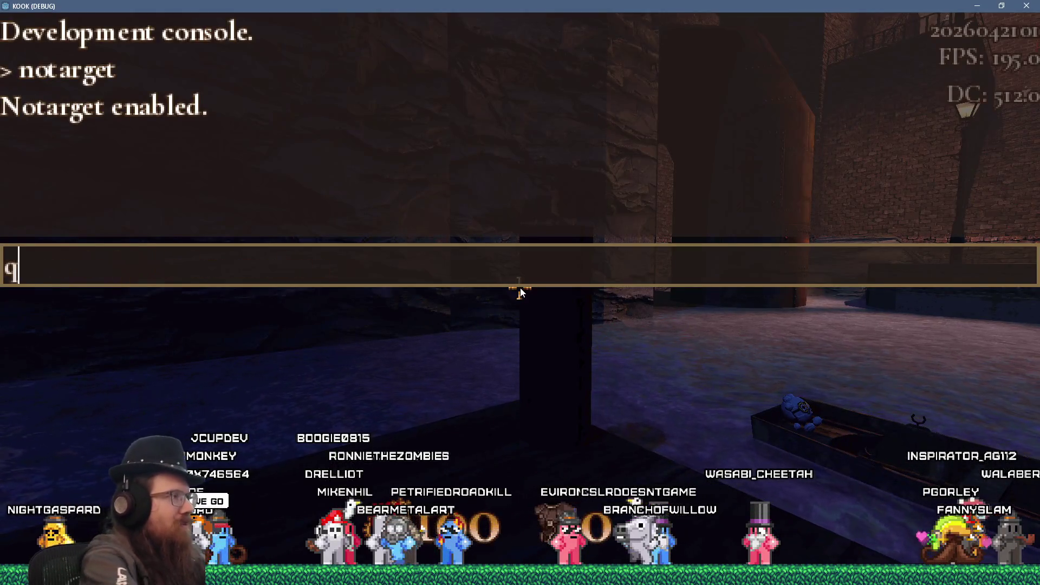
{"action": "key", "text": "Return"}
{"action": "key", "text": "alt+Tab"}
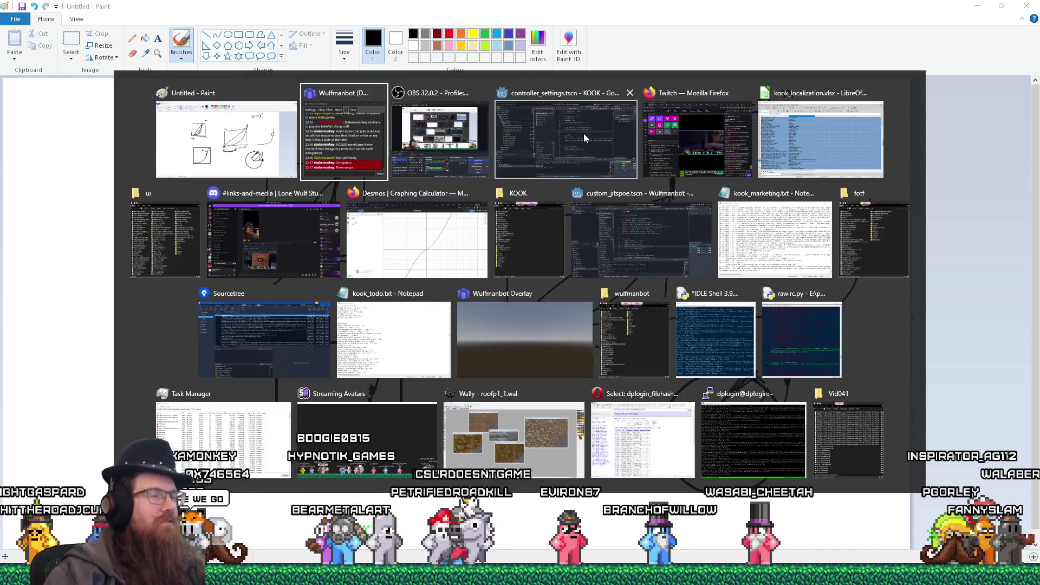
- Switch Godot to input_system.gd, scroll to update_pitch and enable the distraction-free script view
{"action": "left_click", "coordinate": [583, 133]}
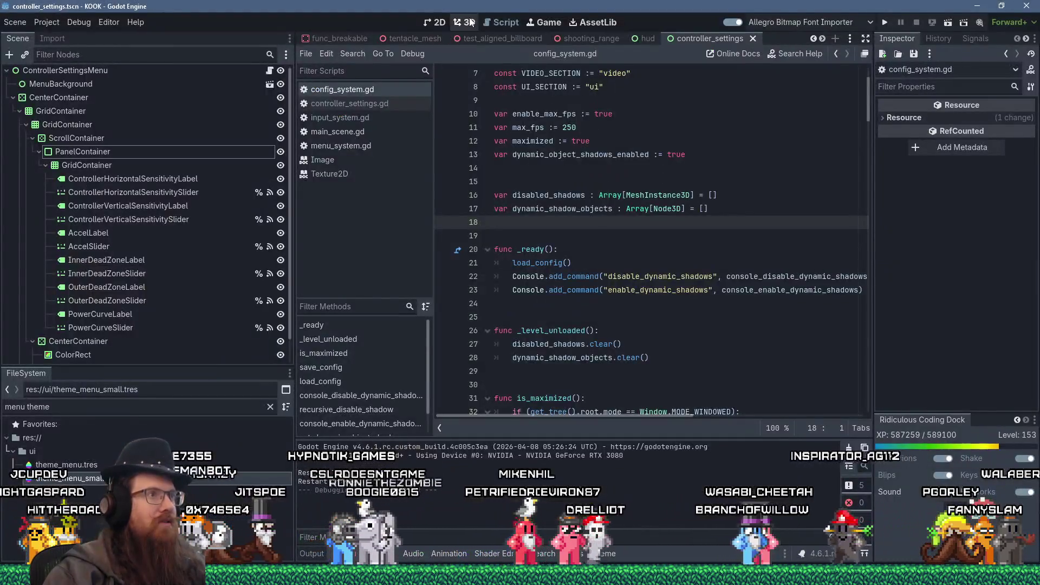
{"action": "left_click", "coordinate": [575, 129]}
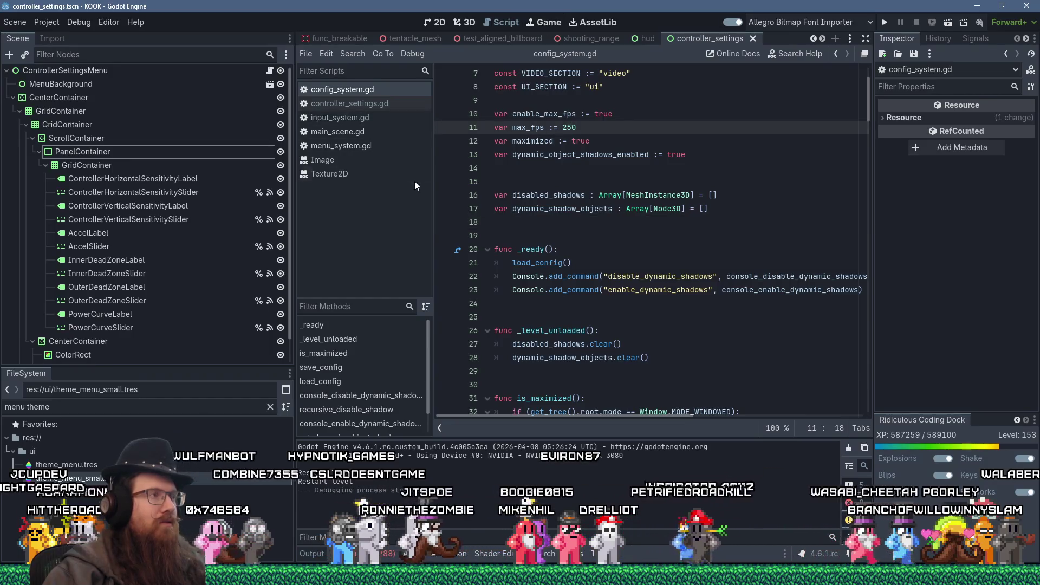
{"action": "key", "text": "alt+Left"}
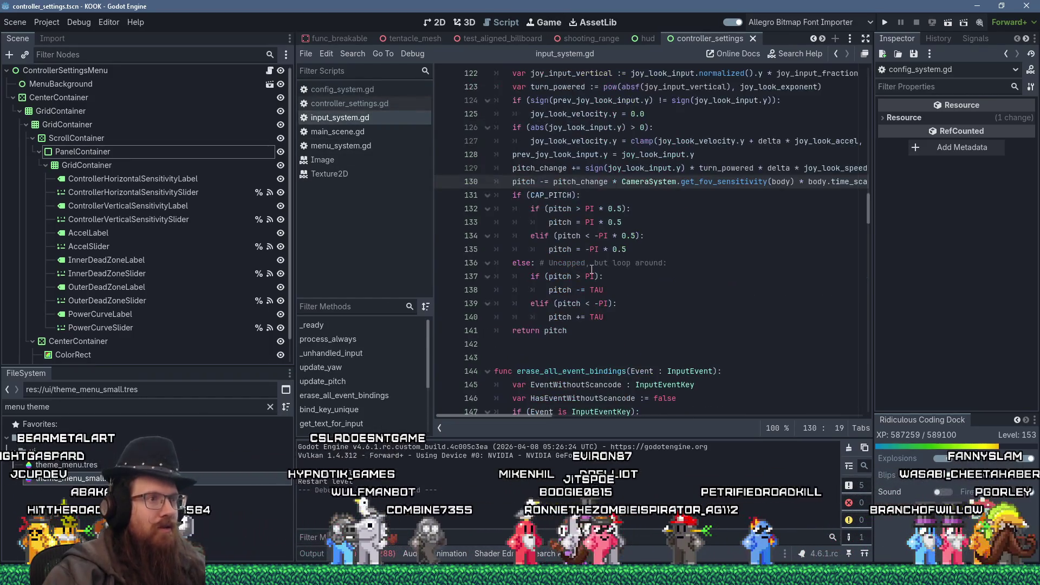
{"action": "scroll", "coordinate": [592, 269], "scroll_direction": "up", "scroll_amount": 2}
{"action": "scroll", "coordinate": [574, 274], "scroll_direction": "up", "scroll_amount": 1}
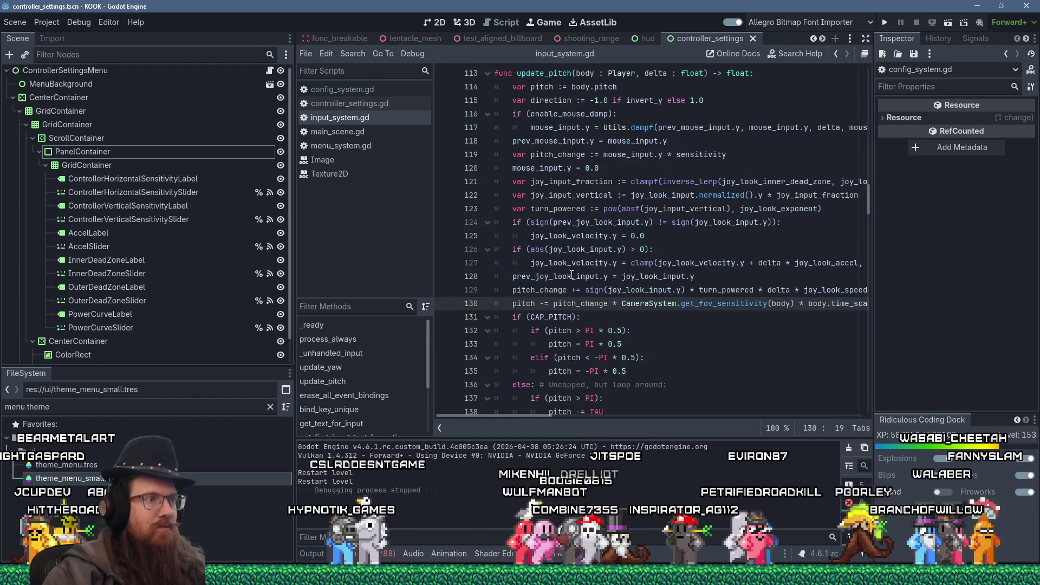
{"action": "scroll", "coordinate": [715, 306], "scroll_direction": "up", "scroll_amount": 1}
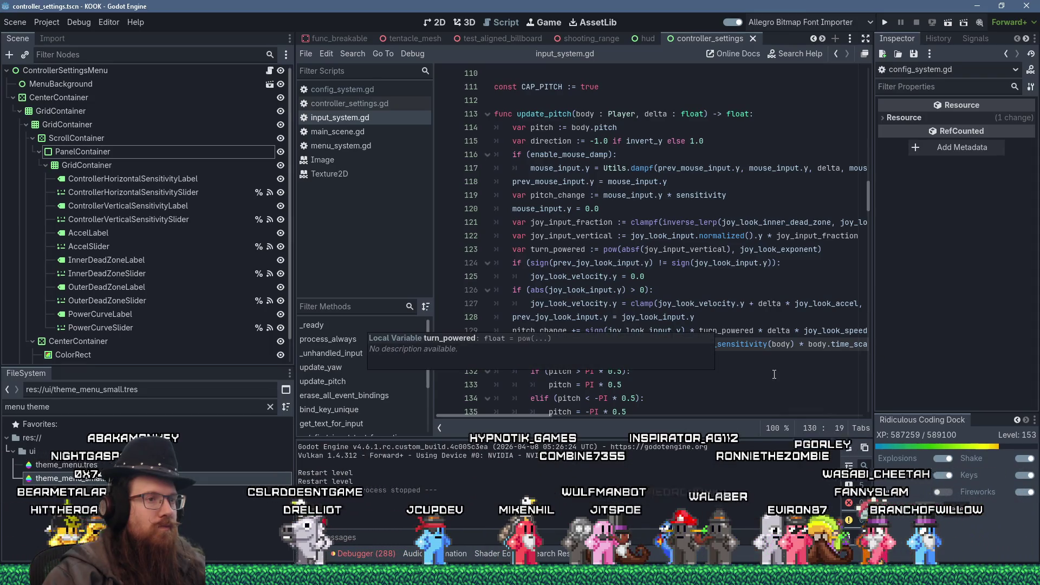
{"action": "scroll", "coordinate": [781, 380], "scroll_direction": "down", "scroll_amount": 1}
{"action": "scroll", "coordinate": [782, 381], "scroll_direction": "down", "scroll_amount": 1}
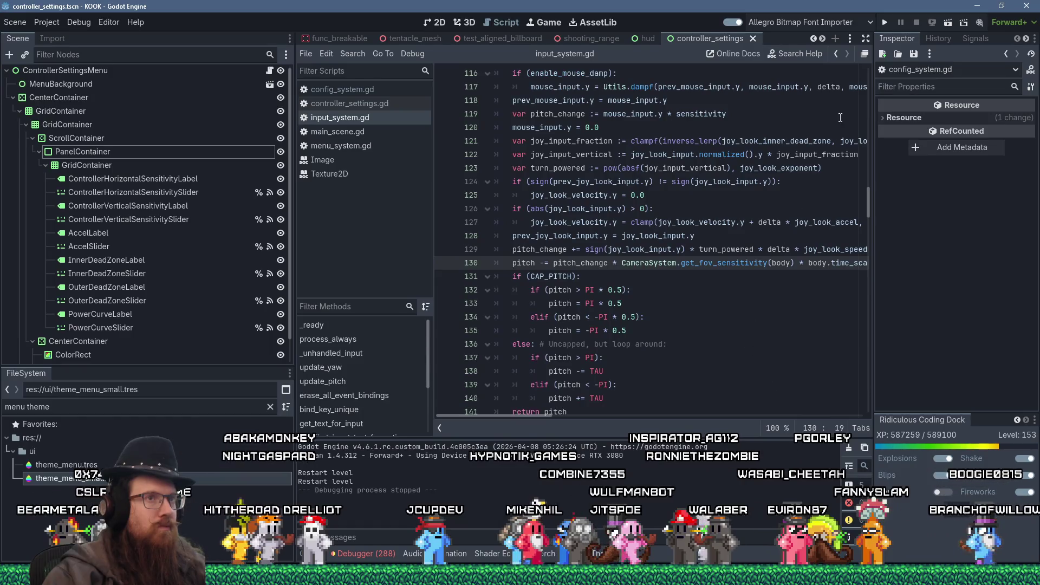
{"action": "left_click", "coordinate": [865, 40]}
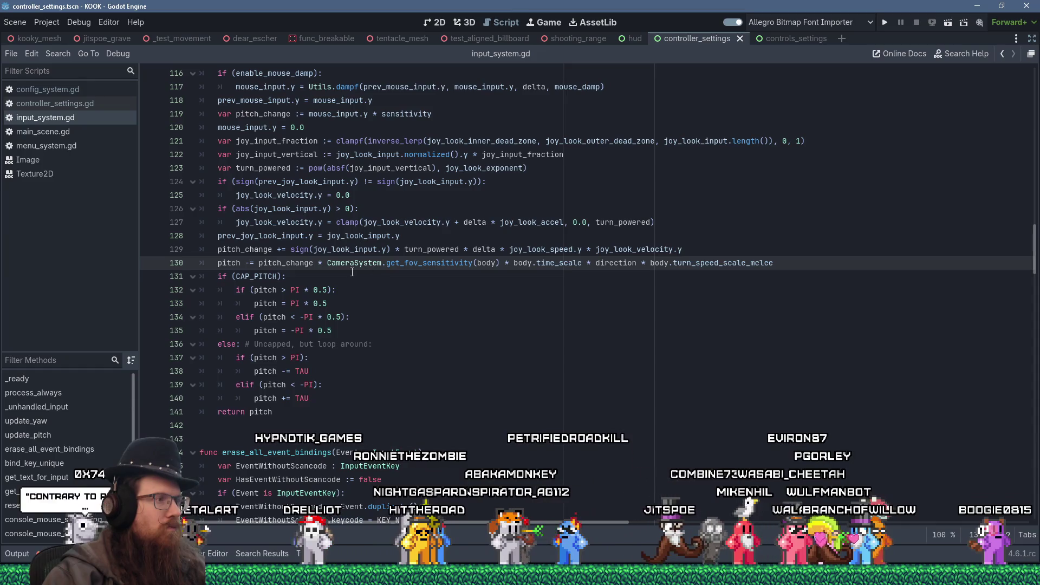
- Clear the debugger's 288 logged errors, hide the panel and return to the if (CAP_PITCH) line
{"action": "left_click", "coordinate": [51, 554]}
{"action": "left_click", "coordinate": [85, 395]}
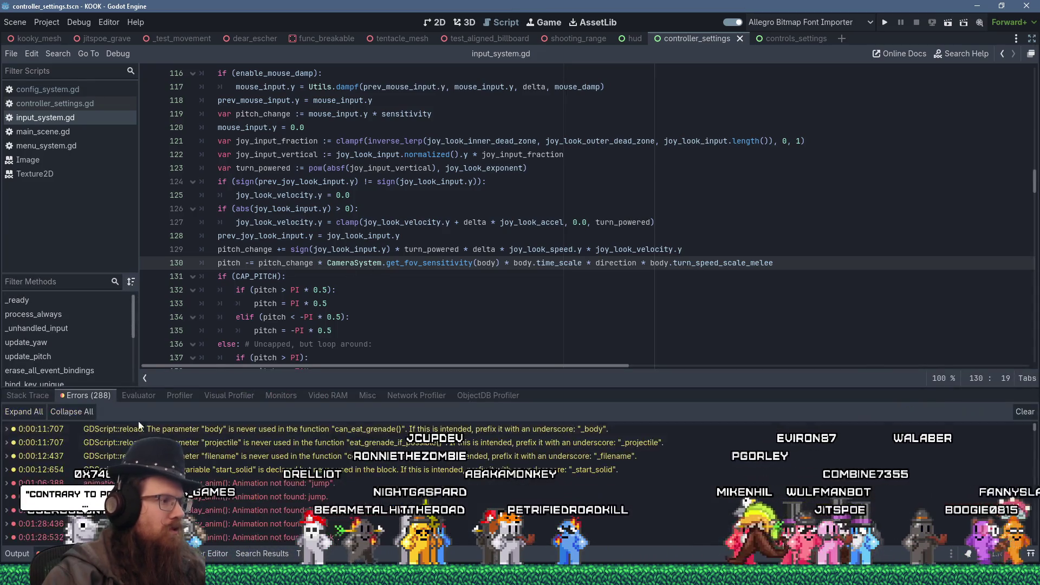
{"action": "scroll", "coordinate": [217, 482], "scroll_direction": "down", "scroll_amount": 3}
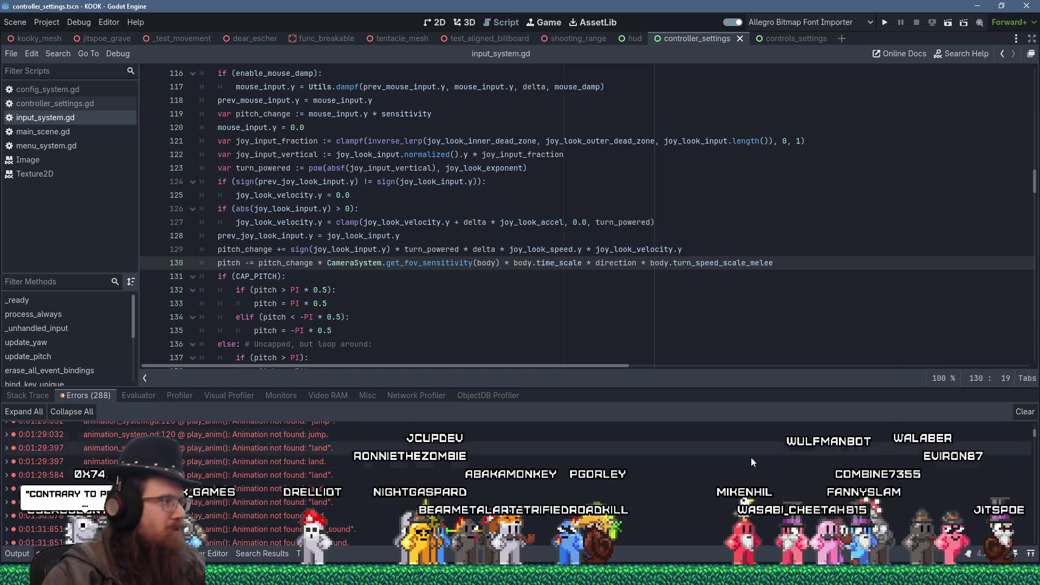
{"action": "left_click", "coordinate": [1025, 412]}
{"action": "left_click", "coordinate": [52, 554]}
{"action": "left_click", "coordinate": [473, 358]}
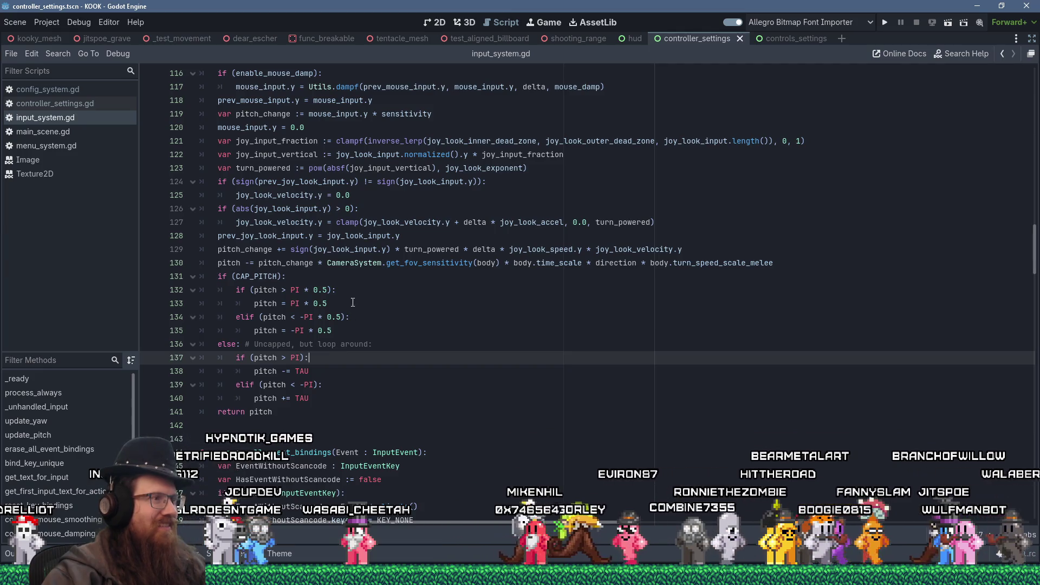
{"action": "left_click", "coordinate": [379, 277]}
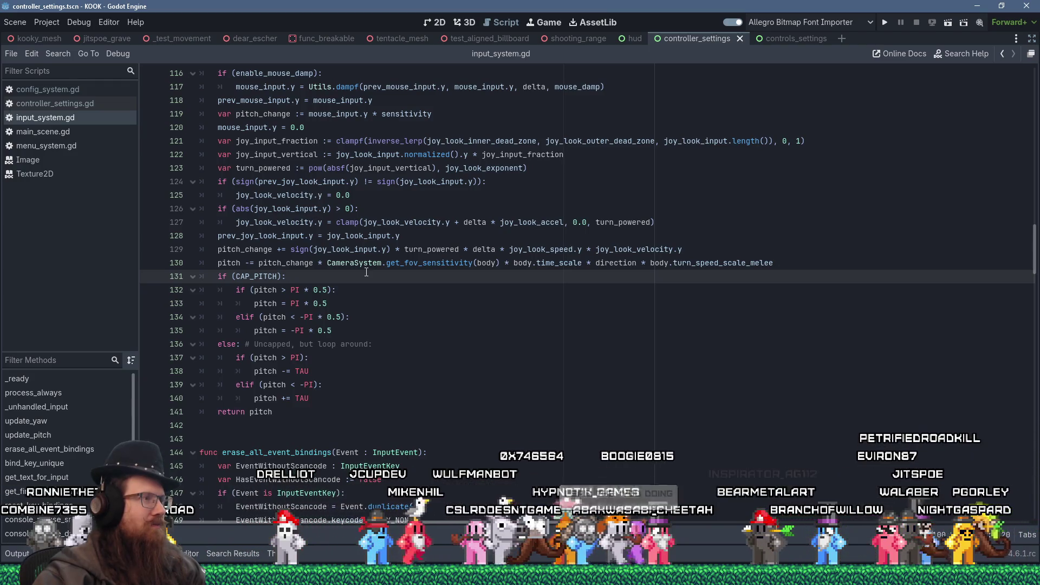
- Highlight turn_powered's uses and inspect joy_input_vertical in update_pitch
{"action": "double_click", "coordinate": [266, 168]}
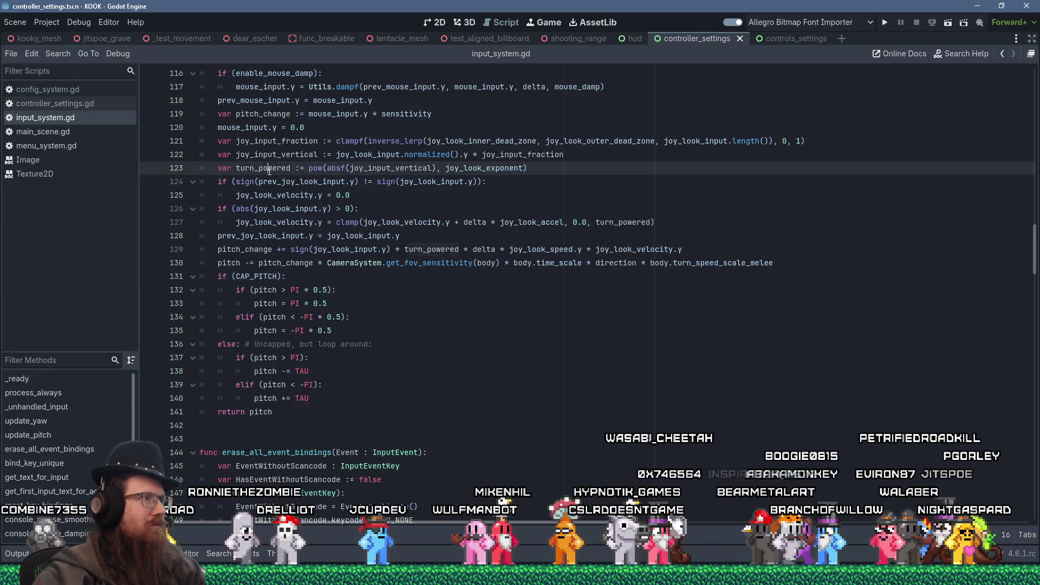
{"action": "scroll", "coordinate": [404, 308], "scroll_direction": "up", "scroll_amount": 3}
{"action": "scroll", "coordinate": [403, 307], "scroll_direction": "up", "scroll_amount": 1}
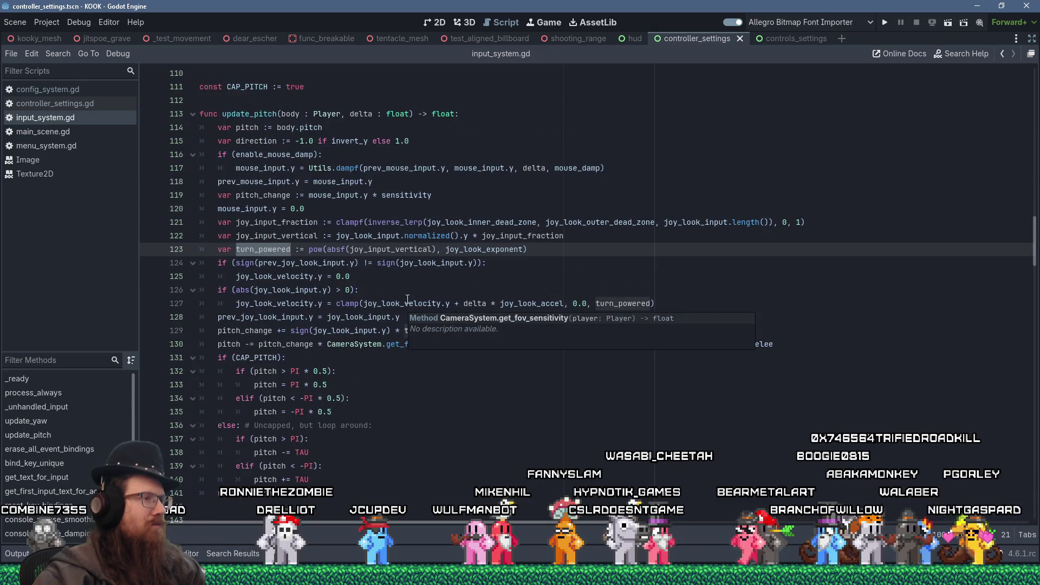
{"action": "mouse_move", "coordinate": [403, 247]}
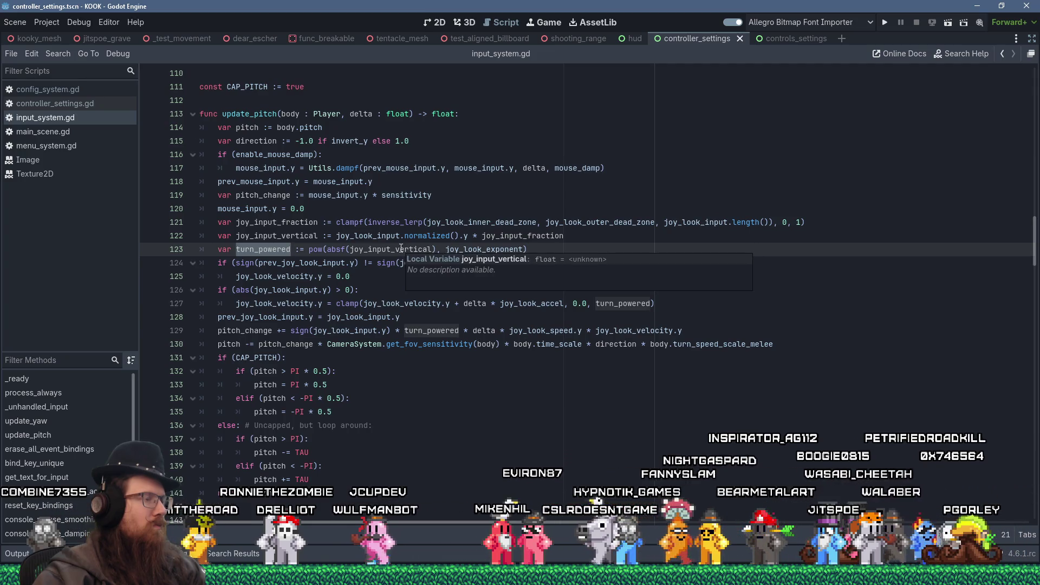
{"action": "left_click", "coordinate": [401, 247]}
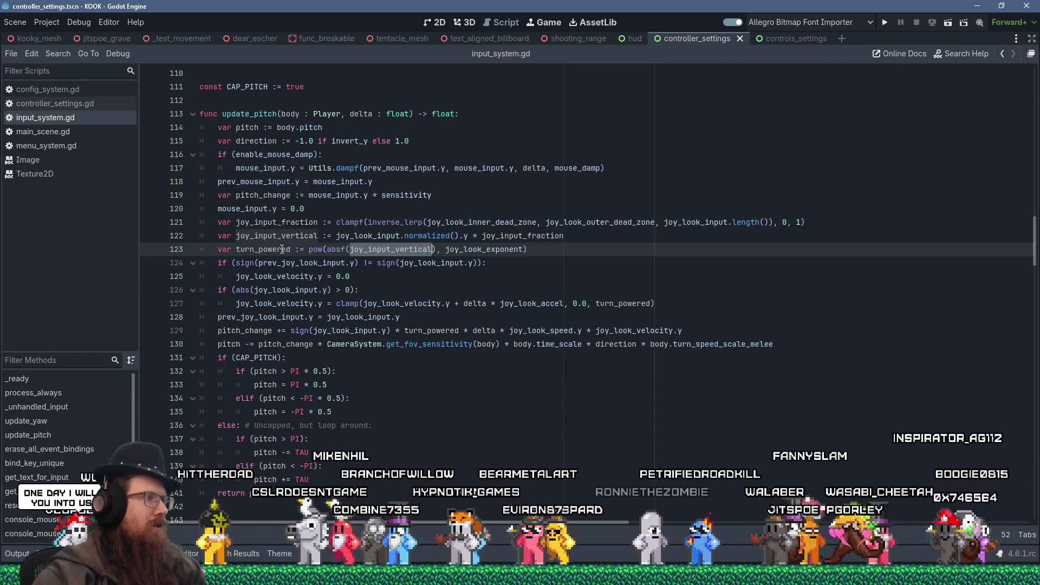
{"action": "double_click", "coordinate": [281, 250]}
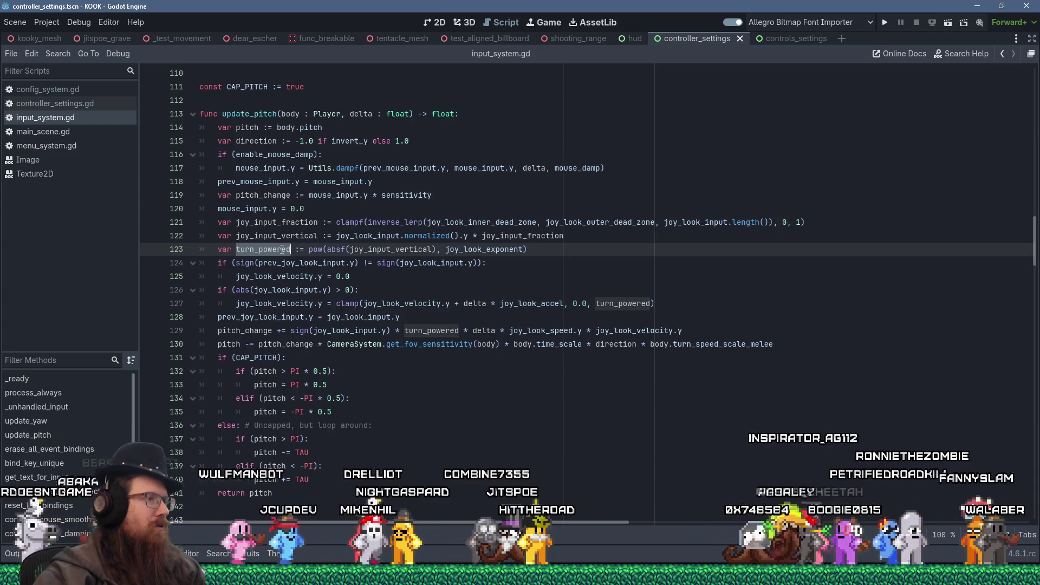
- On line 123, put joy_input_fraction inside pow() and append ' * joy_input_vertical'
{"action": "double_click", "coordinate": [306, 222]}
{"action": "right_click", "coordinate": [306, 219]}
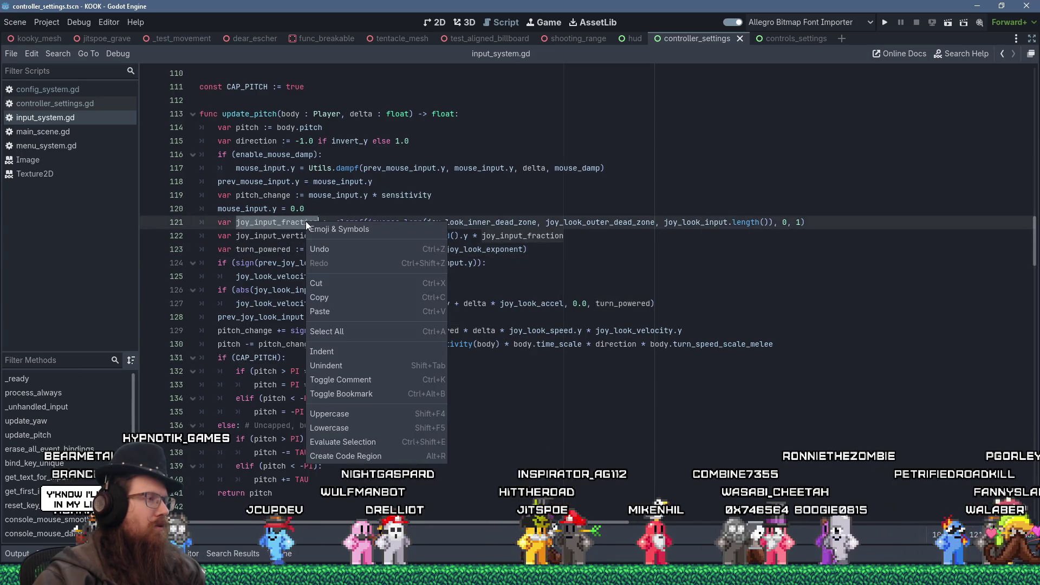
{"action": "left_click", "coordinate": [350, 298]}
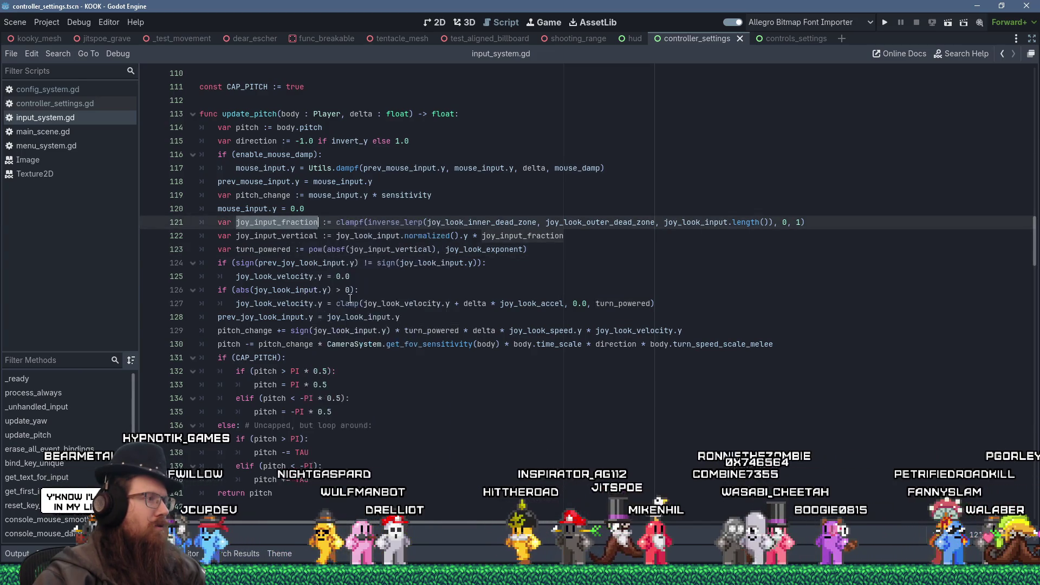
{"action": "double_click", "coordinate": [390, 249]}
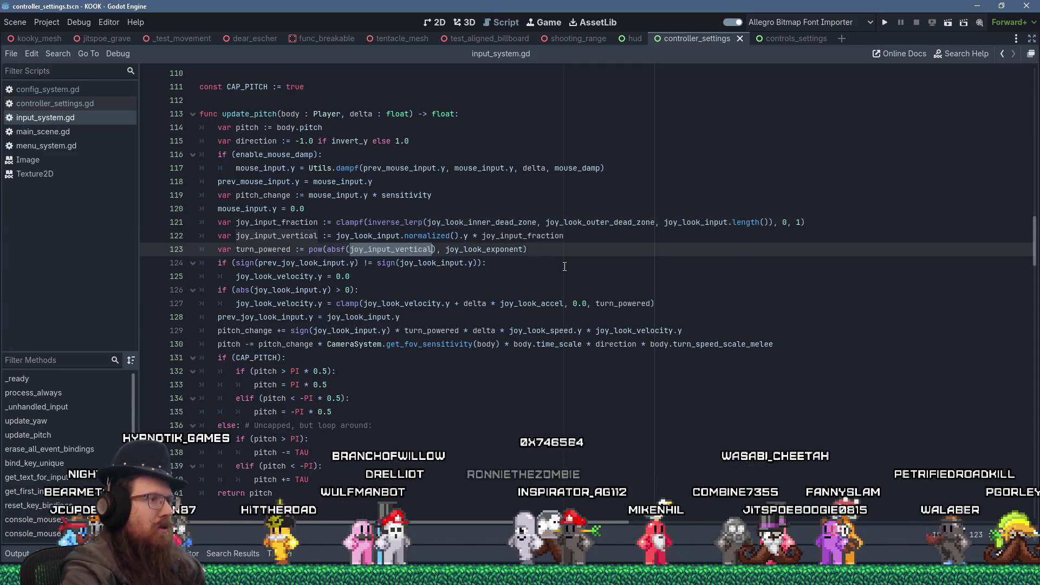
{"action": "key", "text": "shift+Insert"}
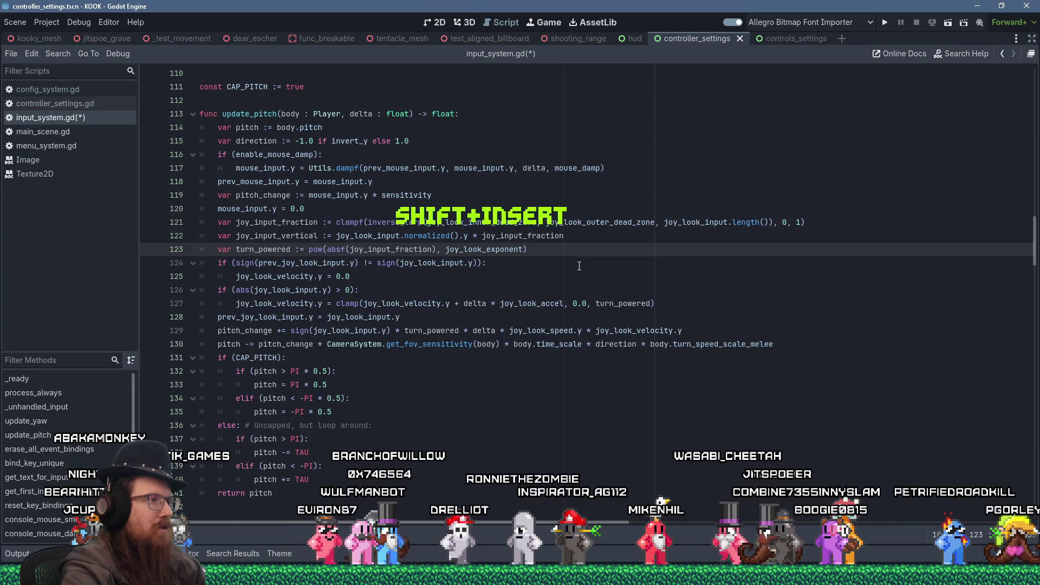
{"action": "key", "text": "End"}
{"action": "type", "text": "* "}
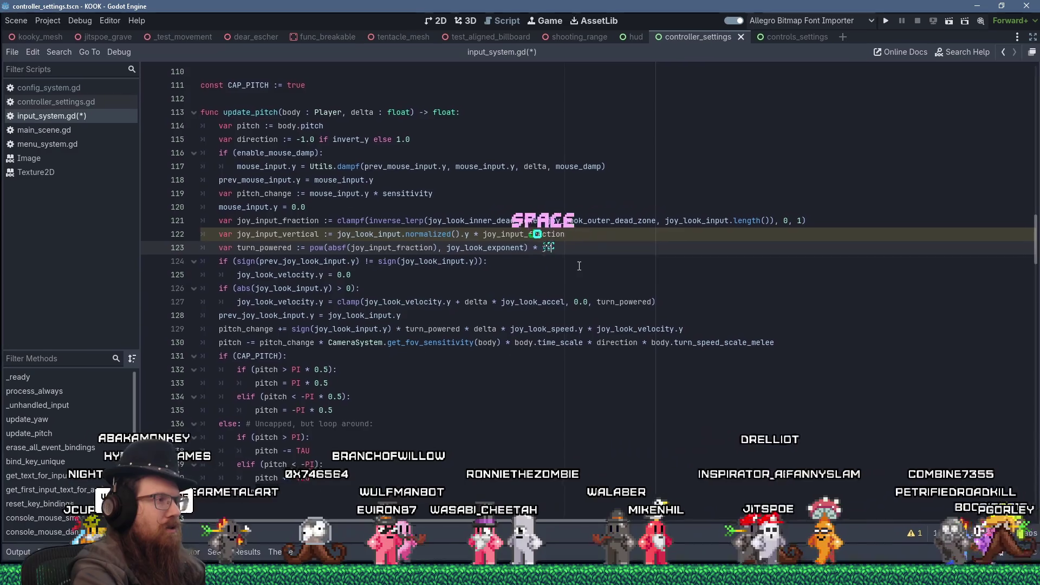
{"action": "type", "text": "joy_input_ve"}
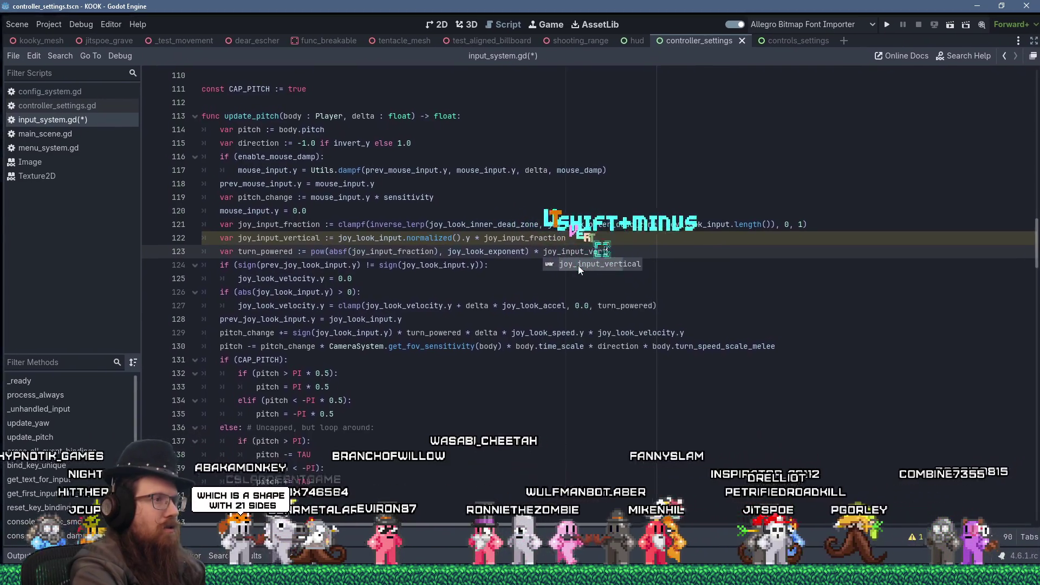
{"action": "type", "text": "rtical"}
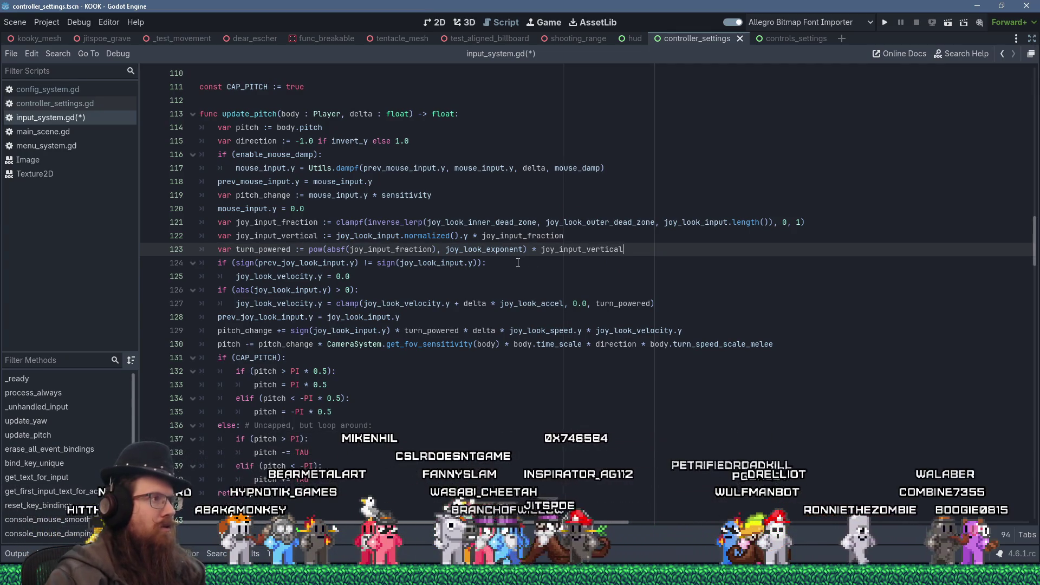
{"action": "scroll", "coordinate": [542, 264], "scroll_direction": "down", "scroll_amount": 5}
{"action": "scroll", "coordinate": [518, 262], "scroll_direction": "up", "scroll_amount": 14}
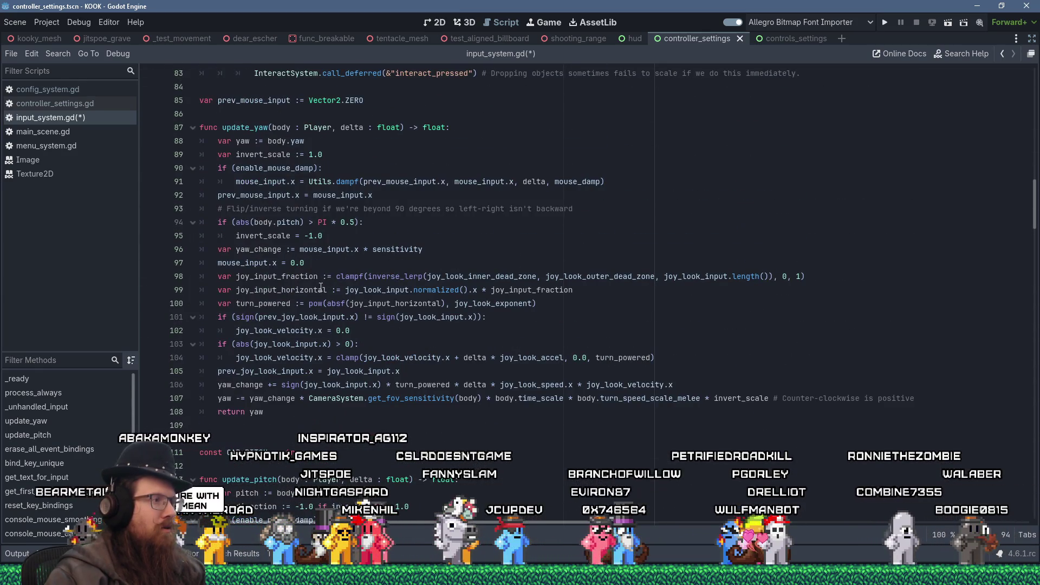
- Replace joy_input_horizontal with joy_input_fraction inside pow() on line 100
{"action": "double_click", "coordinate": [301, 277]}
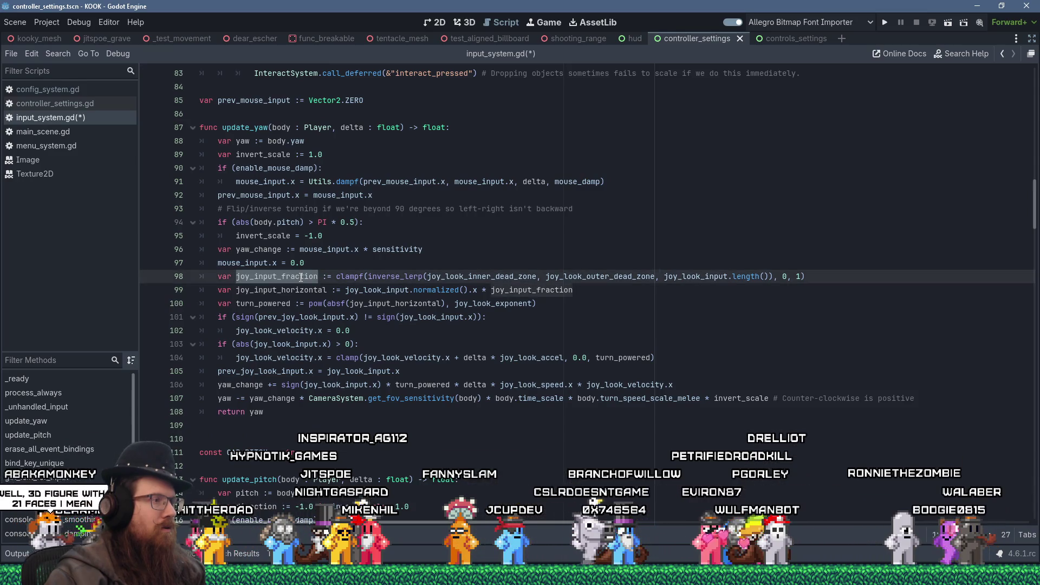
{"action": "right_click", "coordinate": [301, 277]}
{"action": "left_click", "coordinate": [329, 349]}
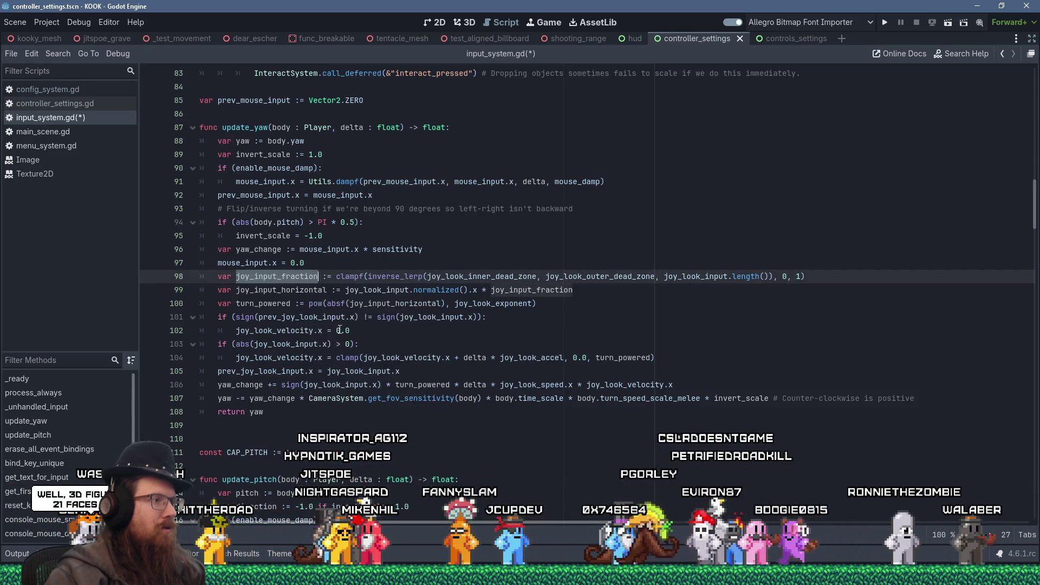
{"action": "double_click", "coordinate": [416, 304]}
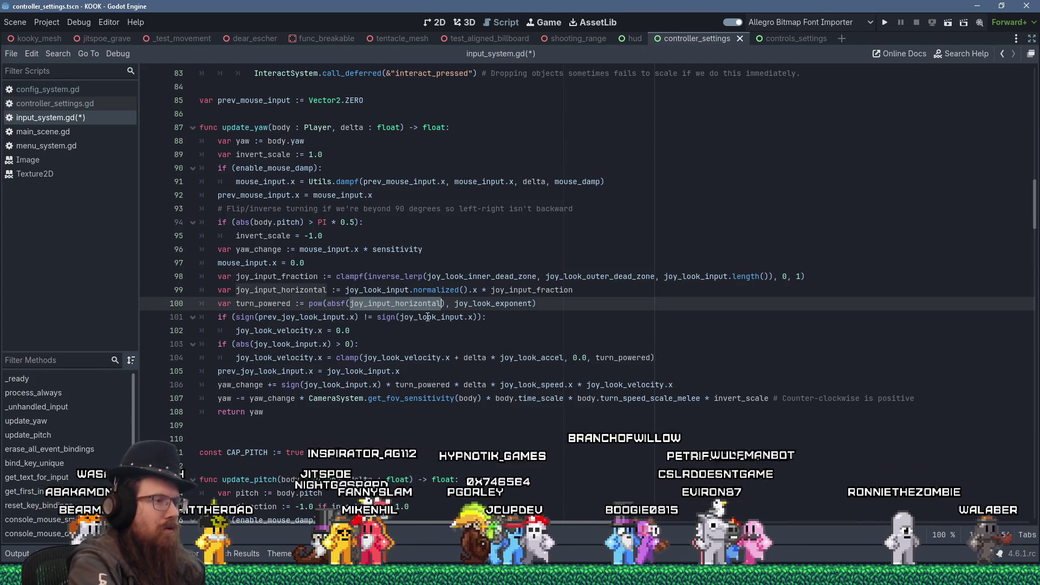
{"action": "key", "text": "shift+Insert"}
- Append '* joy_input_horizontal' to line 100, then save and run the game
{"action": "right_click", "coordinate": [304, 291]}
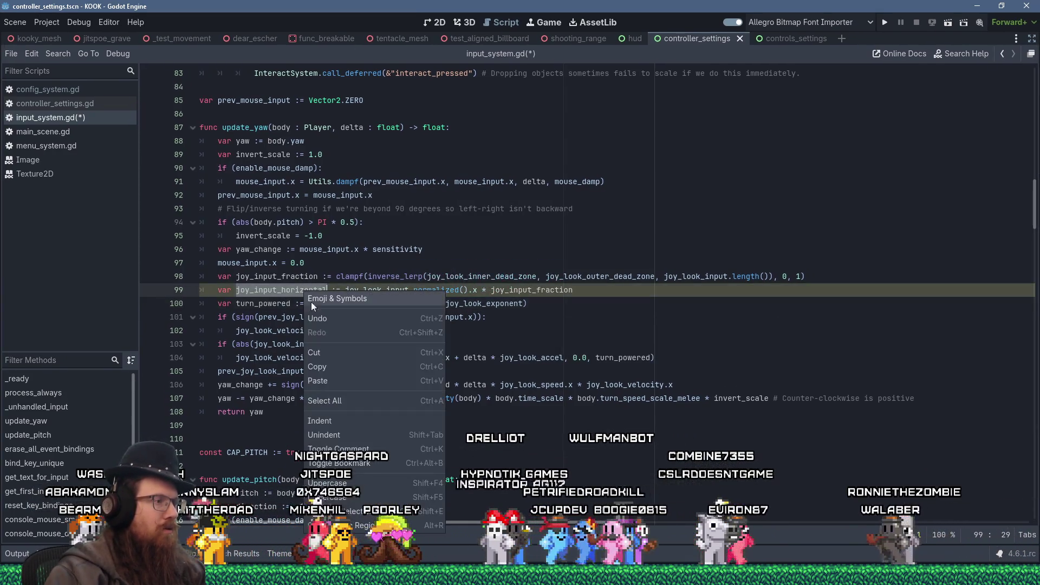
{"action": "left_click", "coordinate": [347, 365]}
{"action": "left_click", "coordinate": [563, 305]}
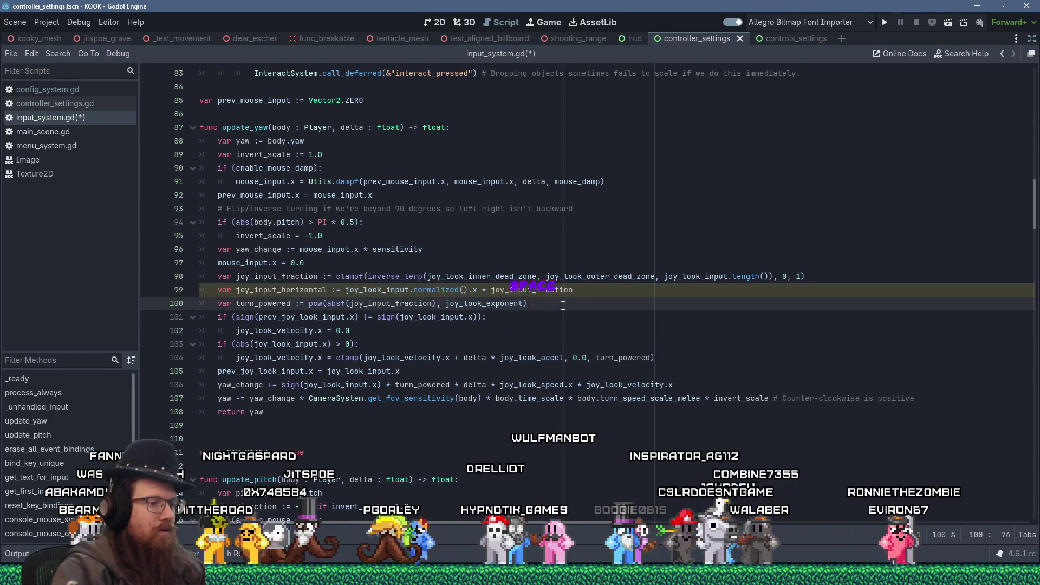
{"action": "type", "text": "*"}
{"action": "key", "text": "shift+Insert"}
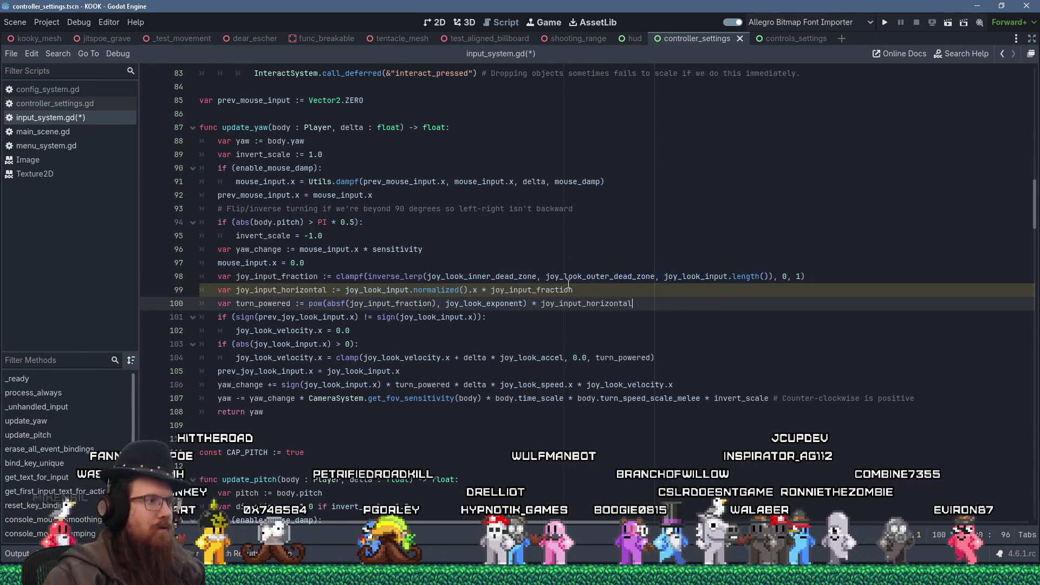
{"action": "left_click", "coordinate": [569, 276]}
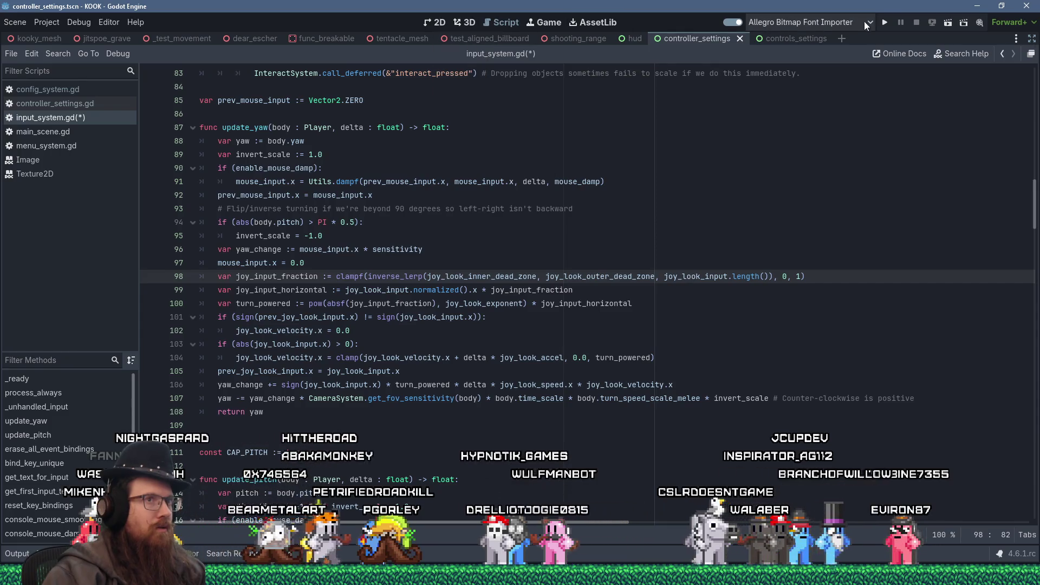
{"action": "left_click", "coordinate": [881, 24]}
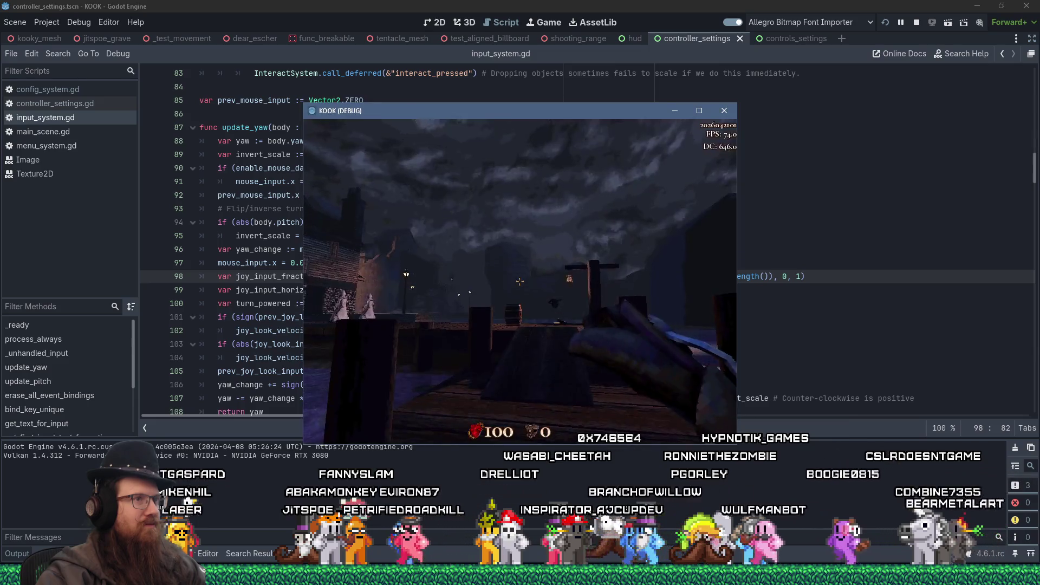
- Pause the relaunched KOOK build to bring up its pause menu
{"action": "key", "text": "Escape"}
- Maximize the game window, look through Video Settings and Controls, then resume play
{"action": "left_click", "coordinate": [698, 111]}
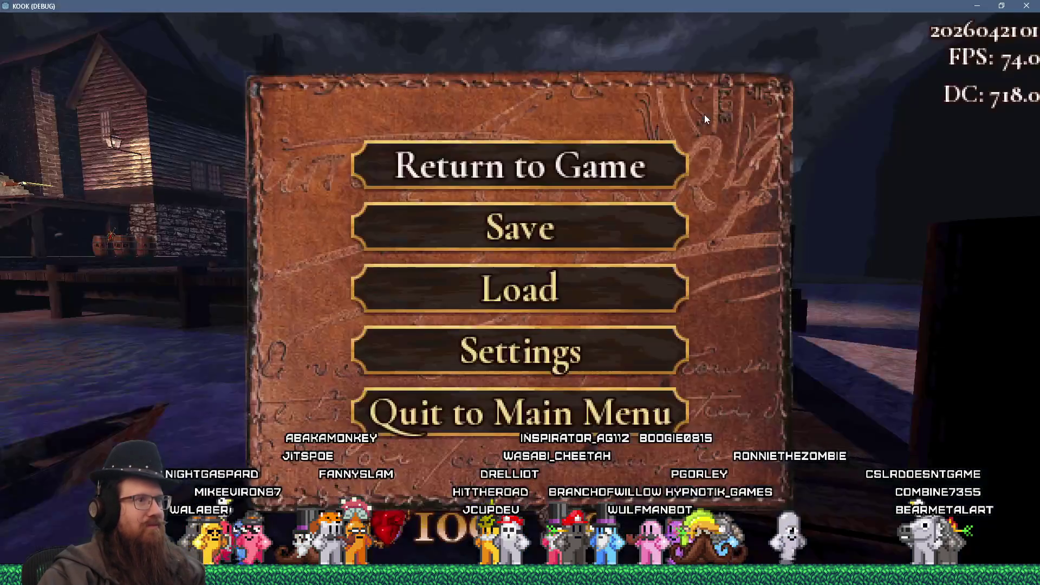
{"action": "left_click", "coordinate": [573, 352]}
{"action": "left_click", "coordinate": [547, 169]}
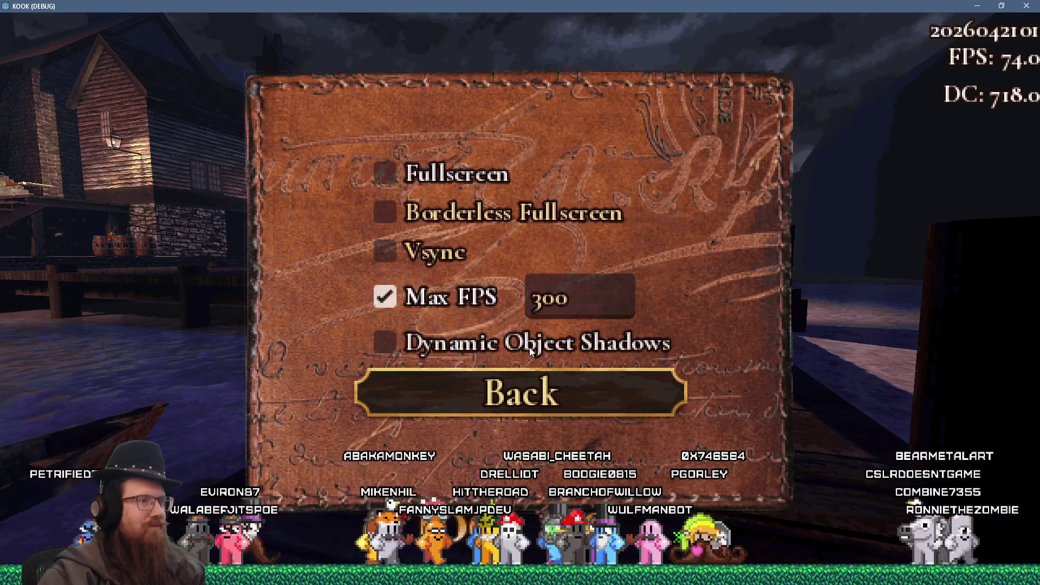
{"action": "left_click", "coordinate": [530, 384]}
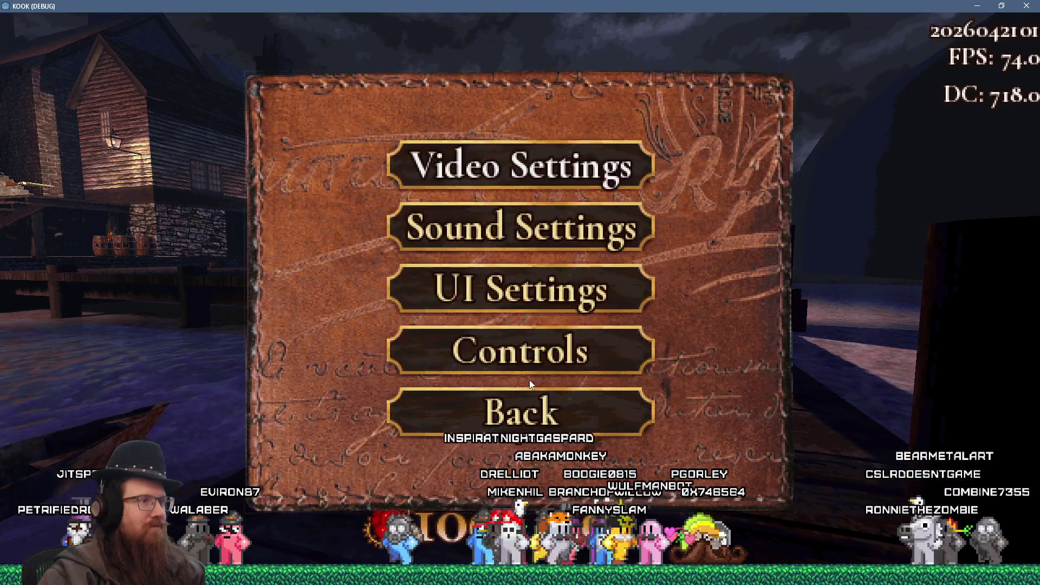
{"action": "left_click", "coordinate": [529, 379]}
{"action": "left_click", "coordinate": [528, 360]}
{"action": "left_click", "coordinate": [531, 353]}
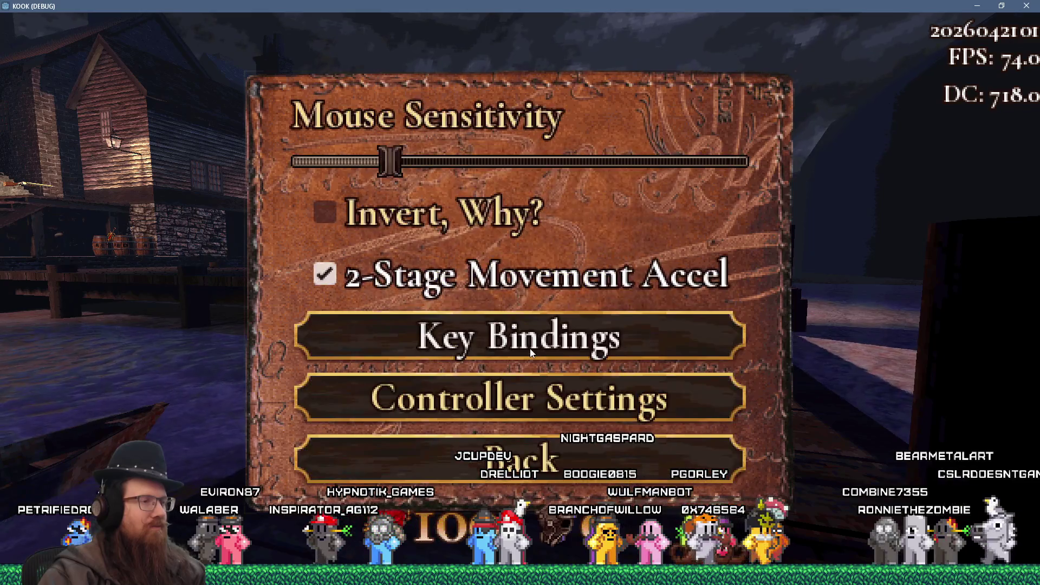
{"action": "key", "text": "Escape"}
{"action": "key", "text": "Escape"}
{"action": "key", "text": "Escape"}
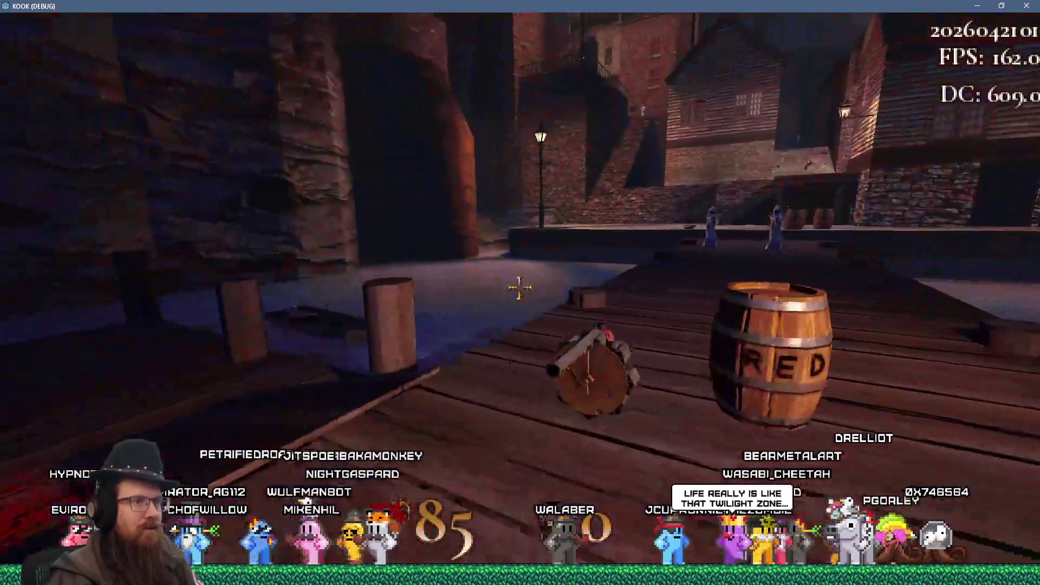
- Attack the barrel on the dock, then restart the level after being shot dead
{"action": "left_click", "coordinate": [520, 288]}
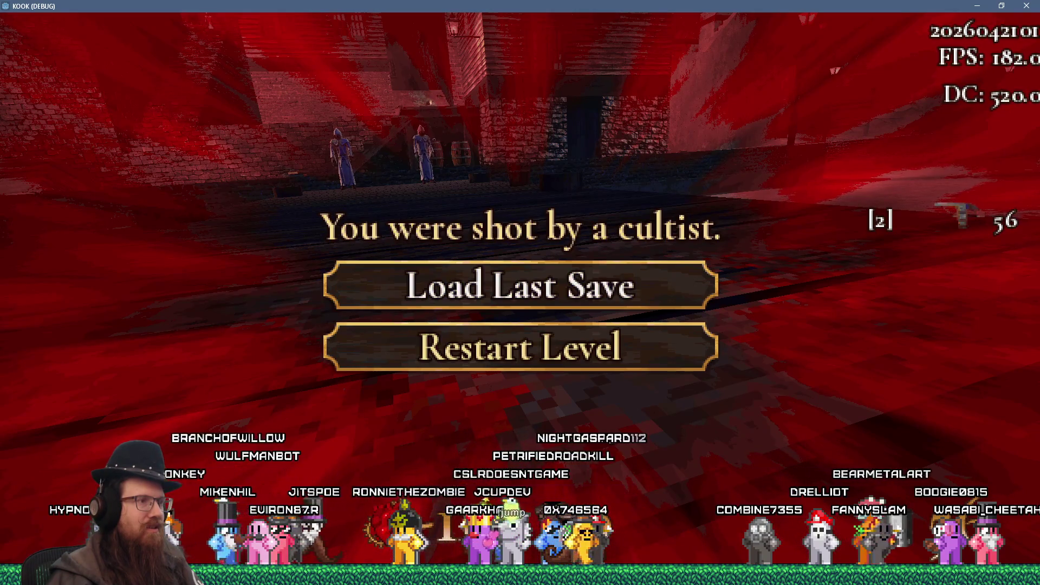
{"action": "key", "text": "Return"}
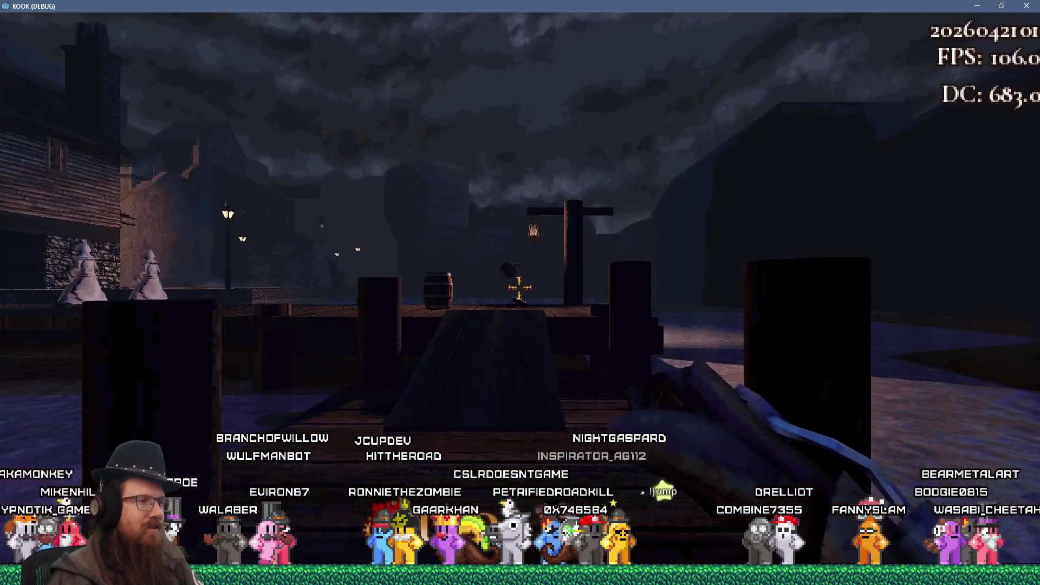
- Pause KOOK and go through Settings > Controls to the Controller Settings with the response curve
{"action": "key", "text": "Escape"}
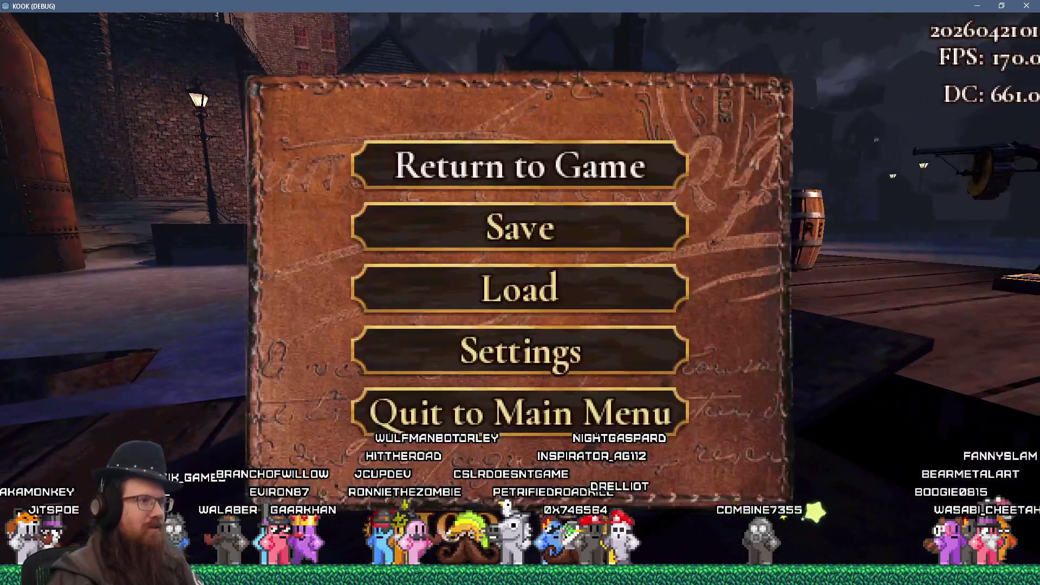
{"action": "left_click", "coordinate": [520, 351]}
{"action": "left_click", "coordinate": [520, 348]}
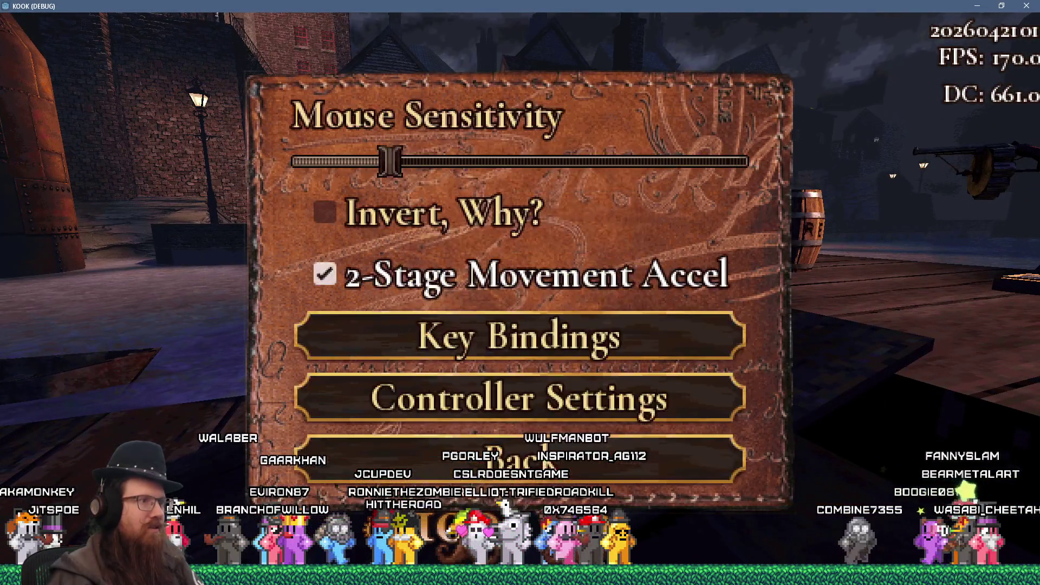
{"action": "left_click", "coordinate": [519, 398]}
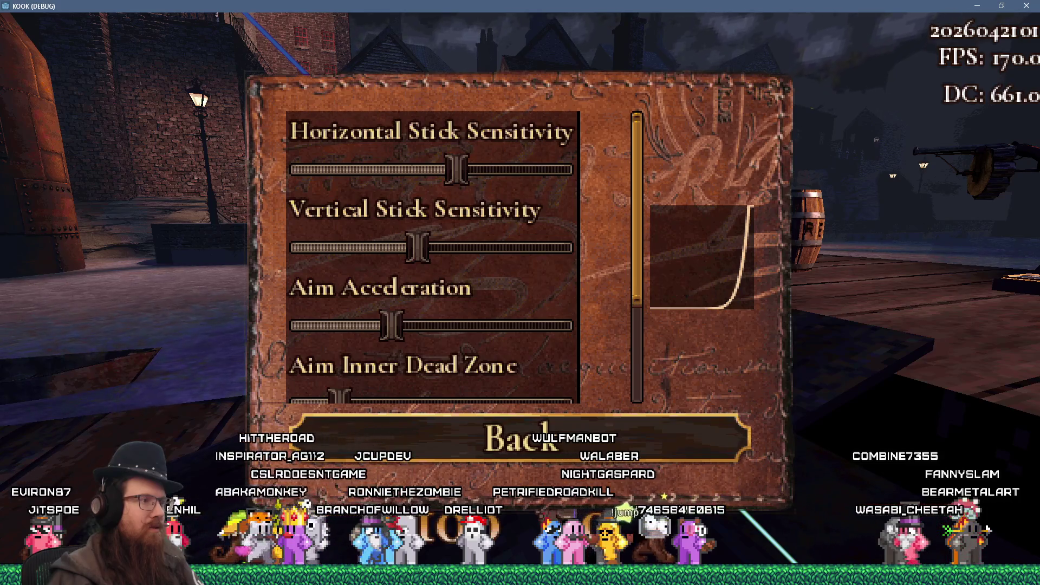
- Try the Aim Acceleration slider across its range, from minimum to roughly midway
{"action": "key", "text": "Left"}
{"action": "key", "text": "Left"}
{"action": "key", "text": "Left"}
{"action": "key", "text": "Right"}
{"action": "key", "text": "Right"}
{"action": "key", "text": "Right"}
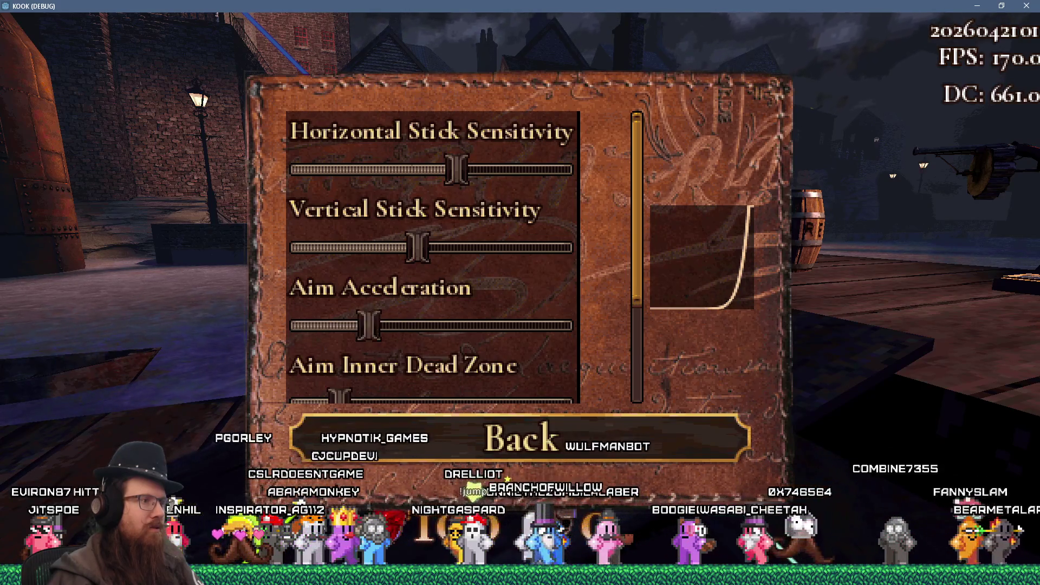
{"action": "key", "text": "Right"}
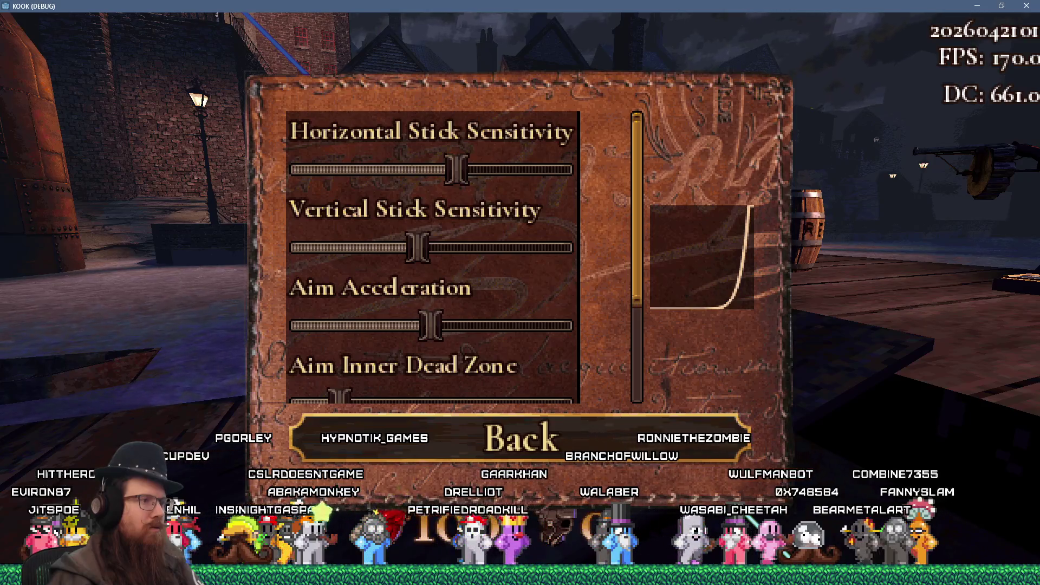
{"action": "key", "text": "Left"}
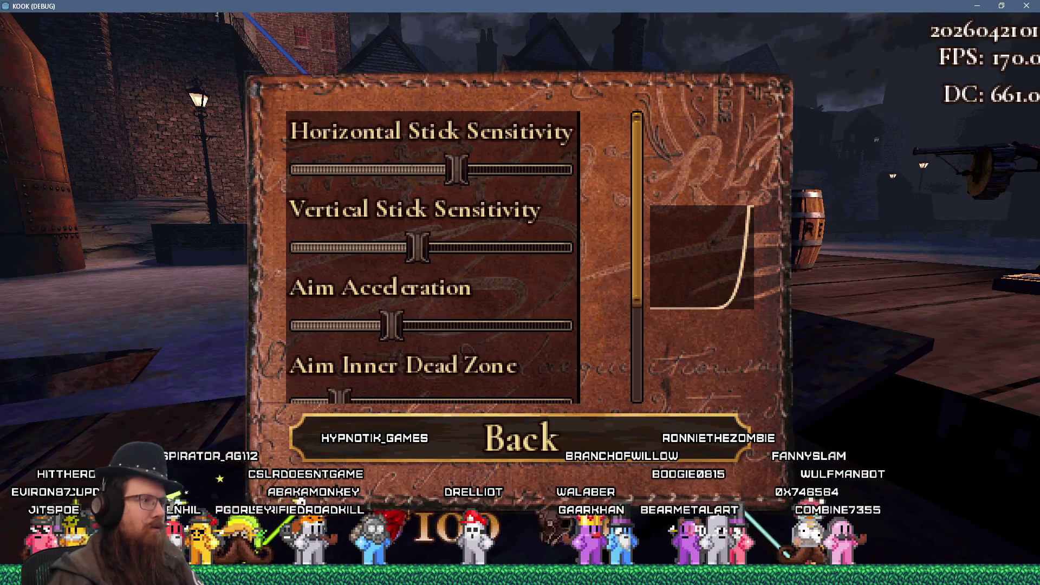
{"action": "key", "text": "Left"}
{"action": "key", "text": "Left"}
{"action": "key", "text": "Left"}
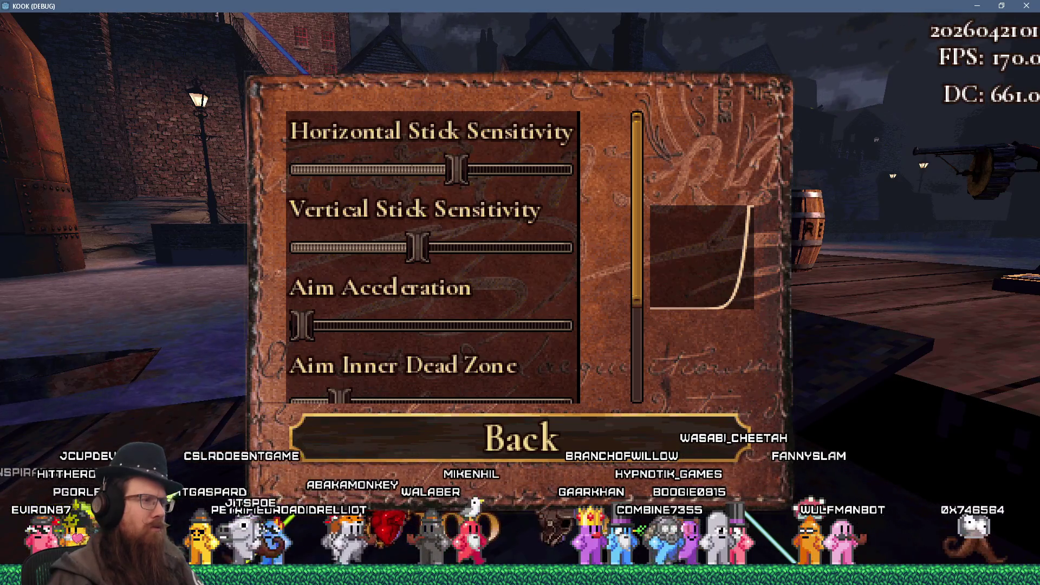
{"action": "key", "text": "Right"}
{"action": "key", "text": "Right"}
{"action": "key", "text": "Right"}
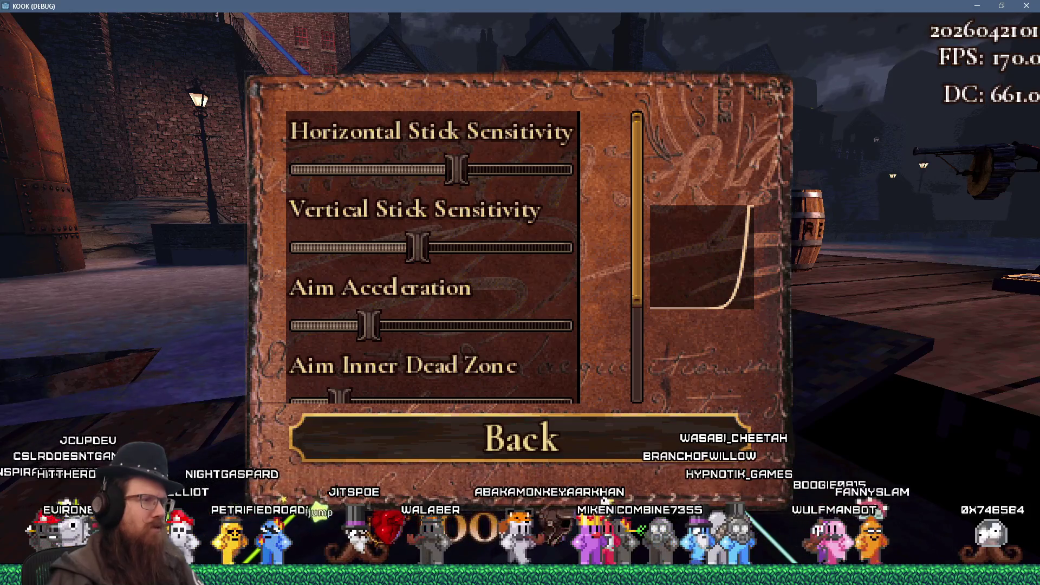
{"action": "key", "text": "Right"}
{"action": "key", "text": "Right"}
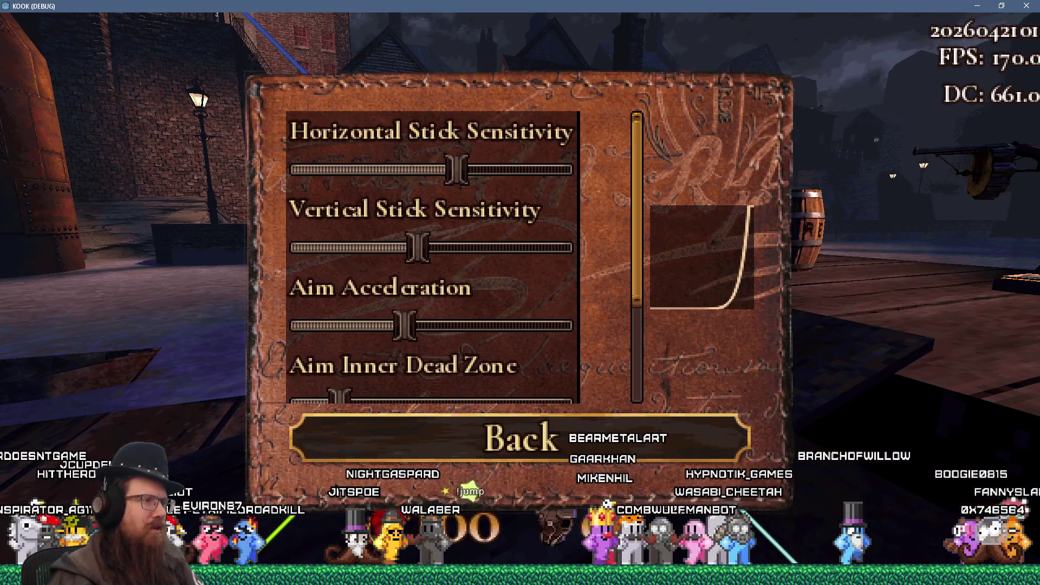
- Settle Aim Acceleration at about a quarter of its range and resume playing
{"action": "key", "text": "Right"}
{"action": "key", "text": "Right"}
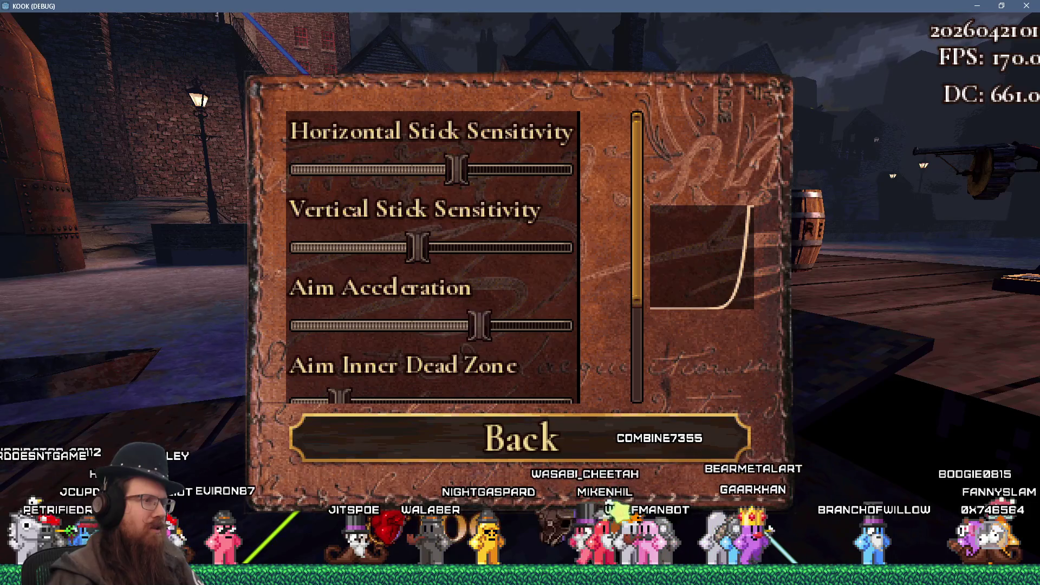
{"action": "key", "text": "Right"}
{"action": "key", "text": "Right"}
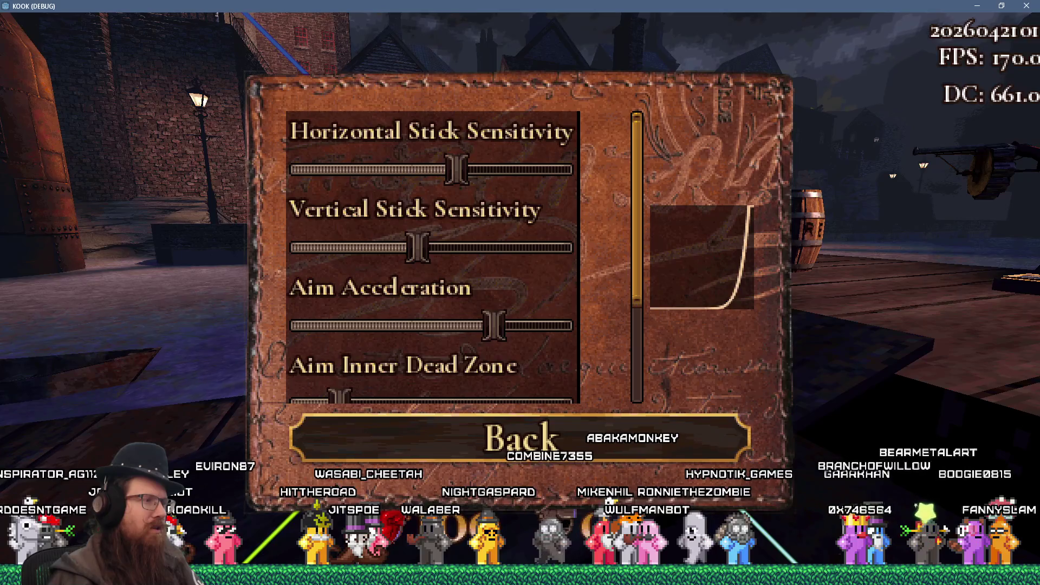
{"action": "key", "text": "Left"}
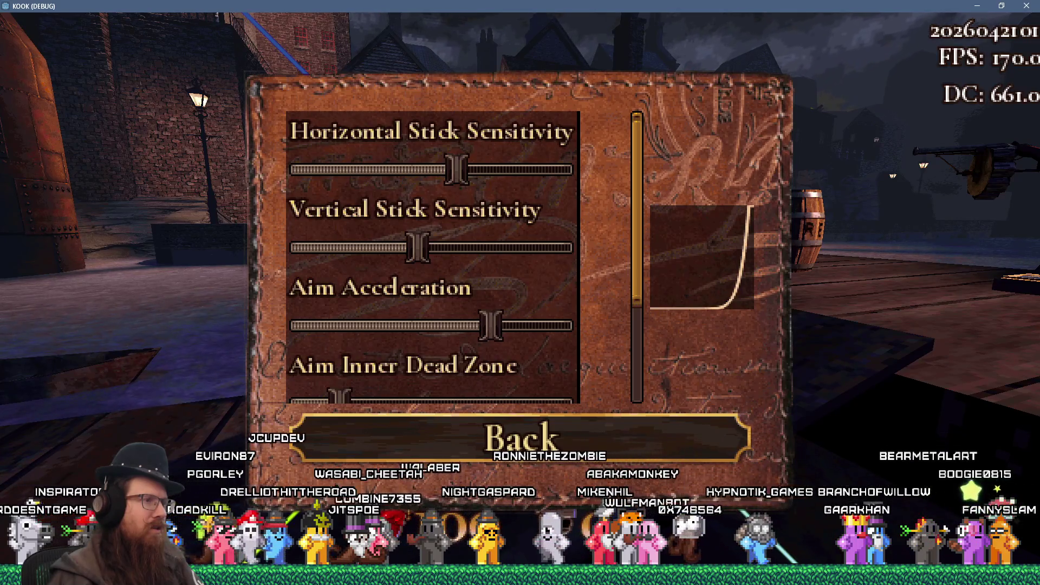
{"action": "key", "text": "Left"}
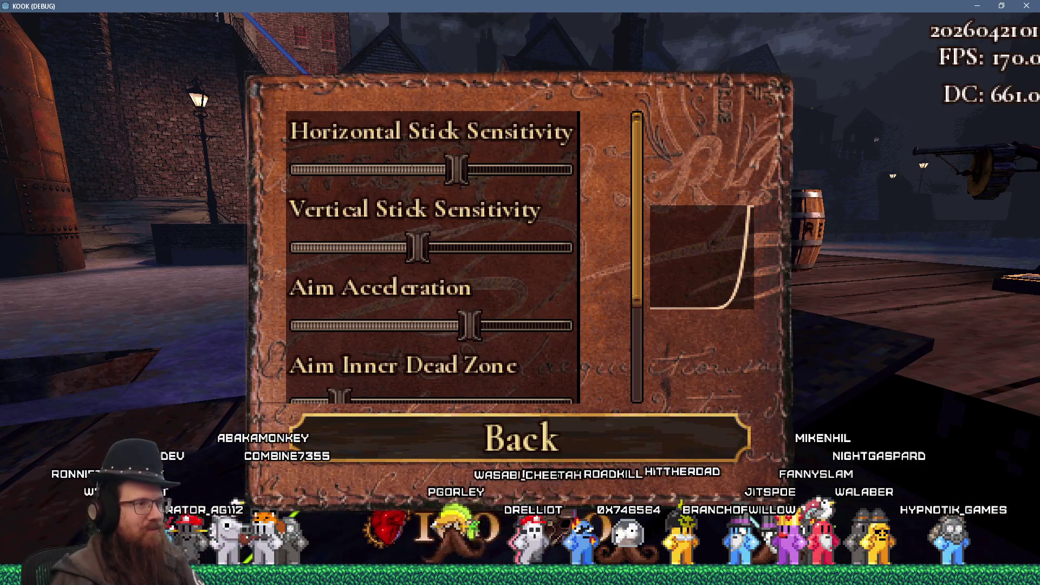
{"action": "key", "text": "Left"}
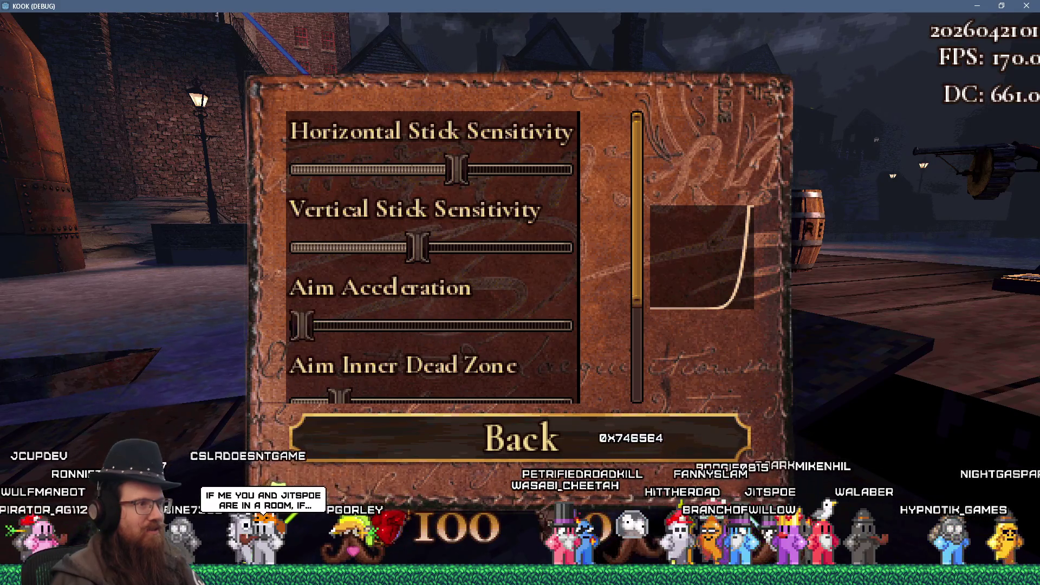
{"action": "key", "text": "Right"}
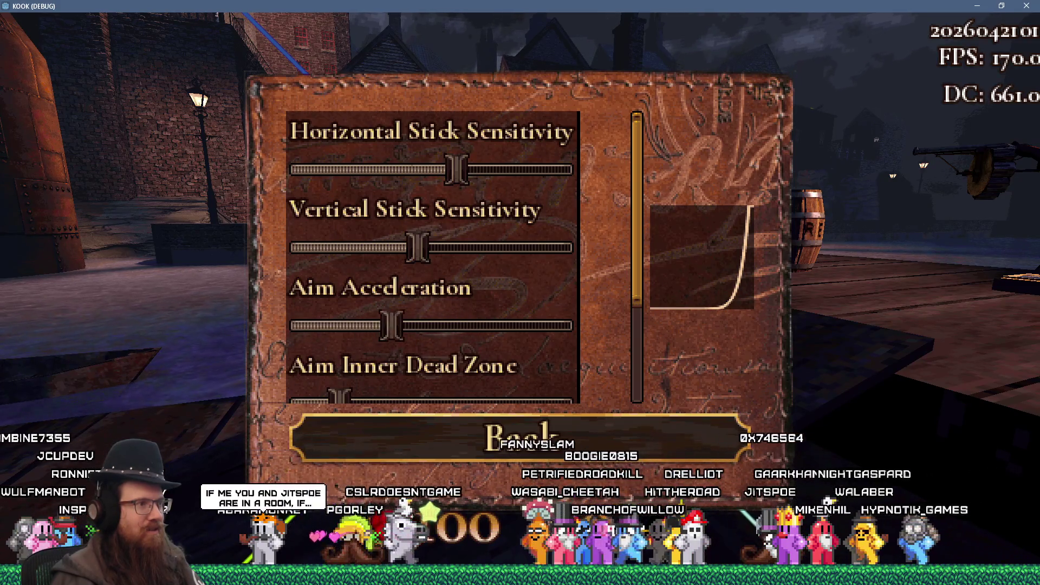
{"action": "key", "text": "Left"}
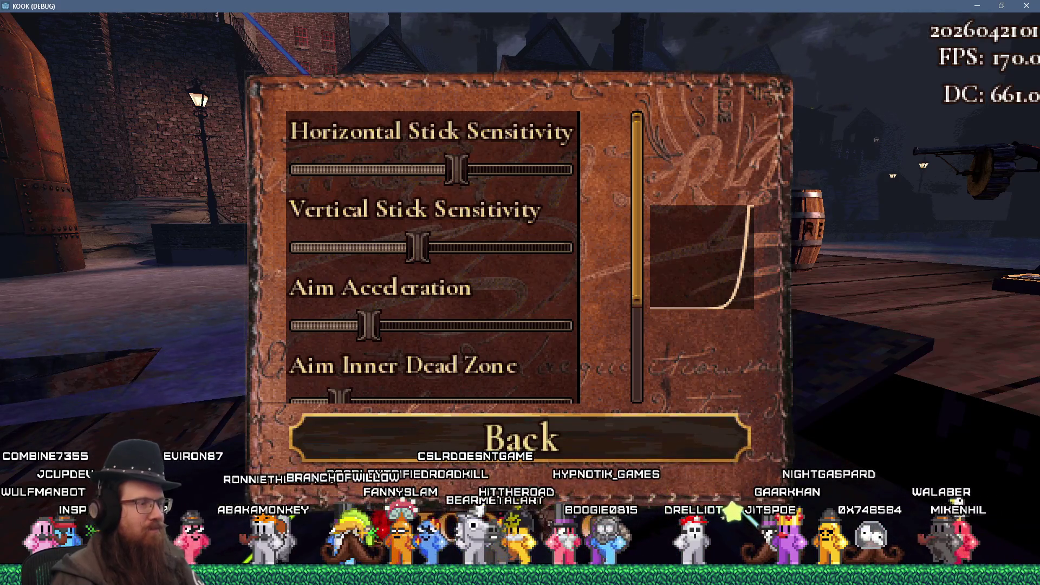
{"action": "key", "text": "Escape"}
{"action": "key", "text": "Escape"}
{"action": "key", "text": "Escape"}
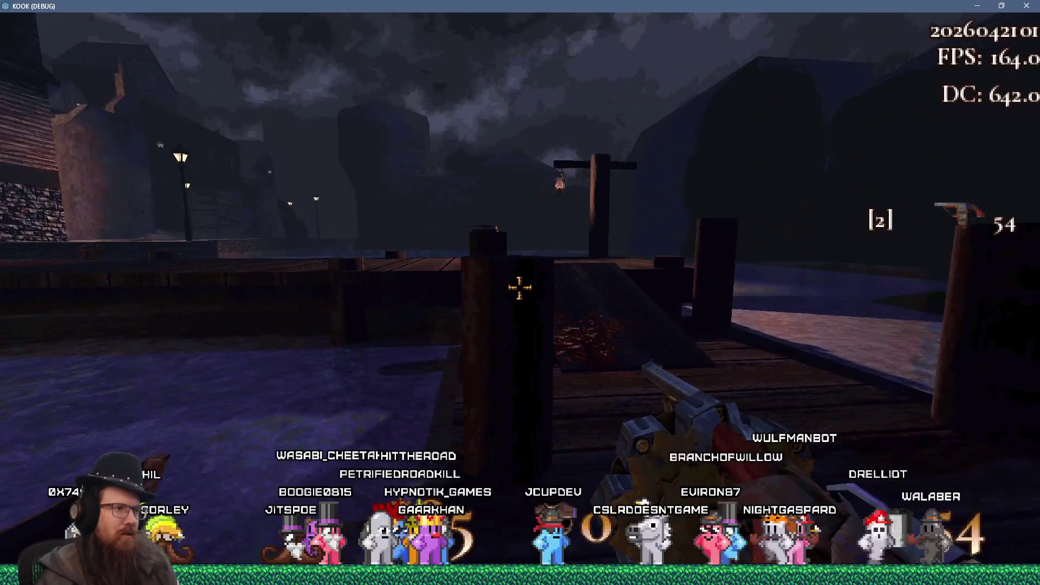
{"action": "key", "text": "Escape"}
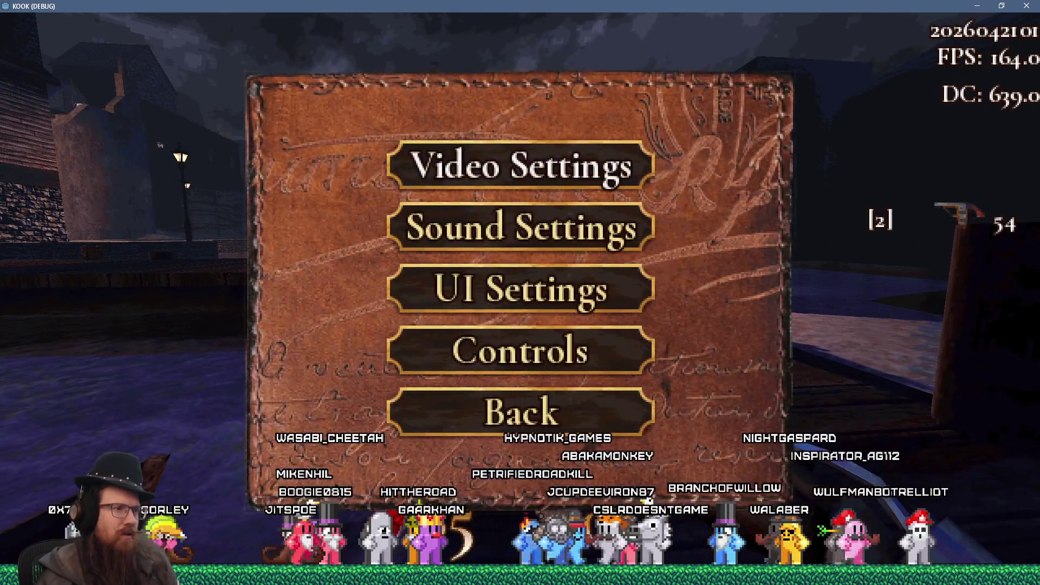
- In Controller Settings, drag Aim Acceleration fully left to its minimum value
{"action": "left_click", "coordinate": [520, 350]}
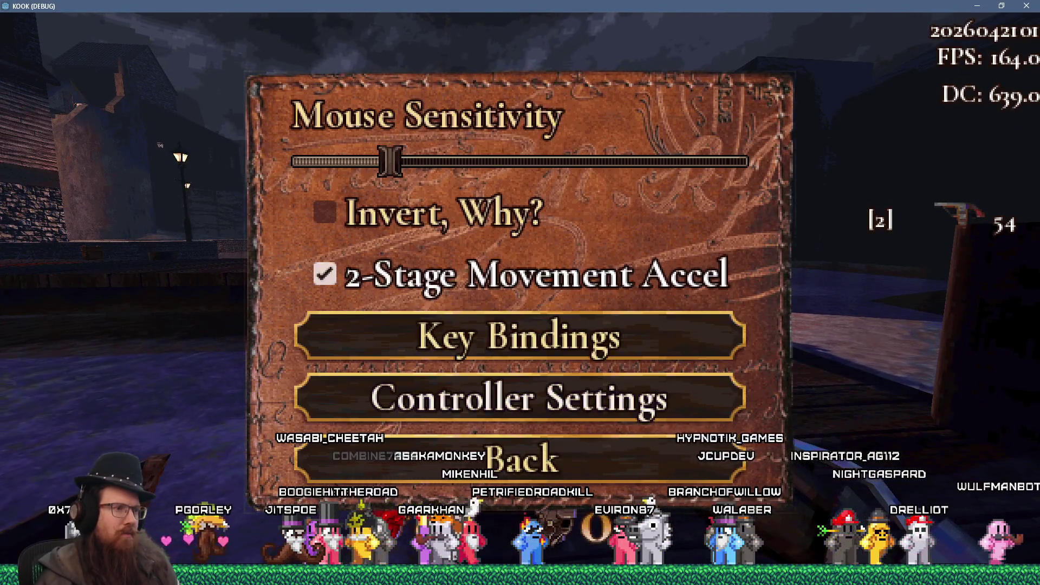
{"action": "left_click", "coordinate": [520, 395]}
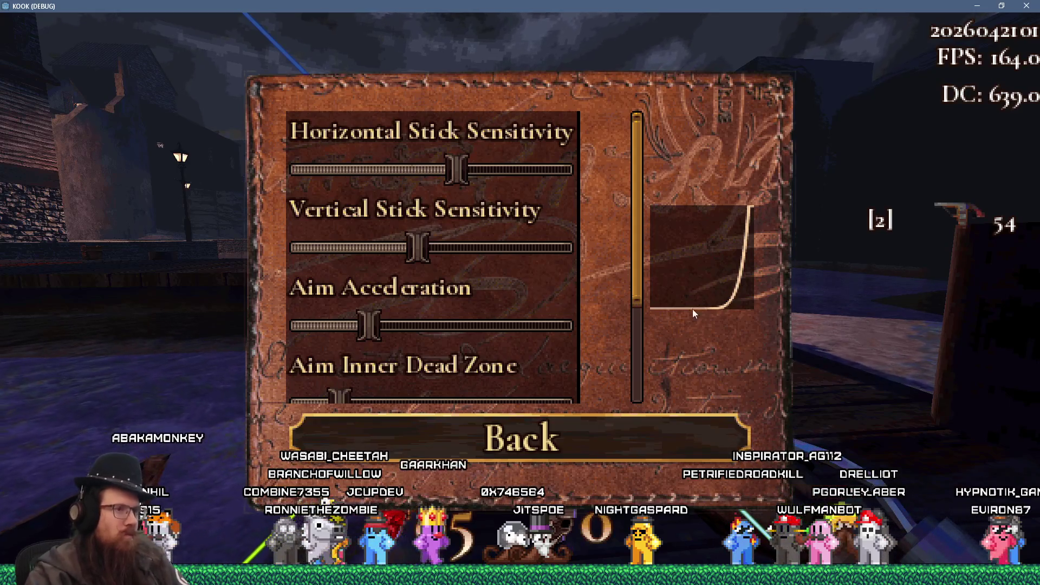
{"action": "left_click_drag", "start_coordinate": [639, 265], "coordinate": [636, 382]}
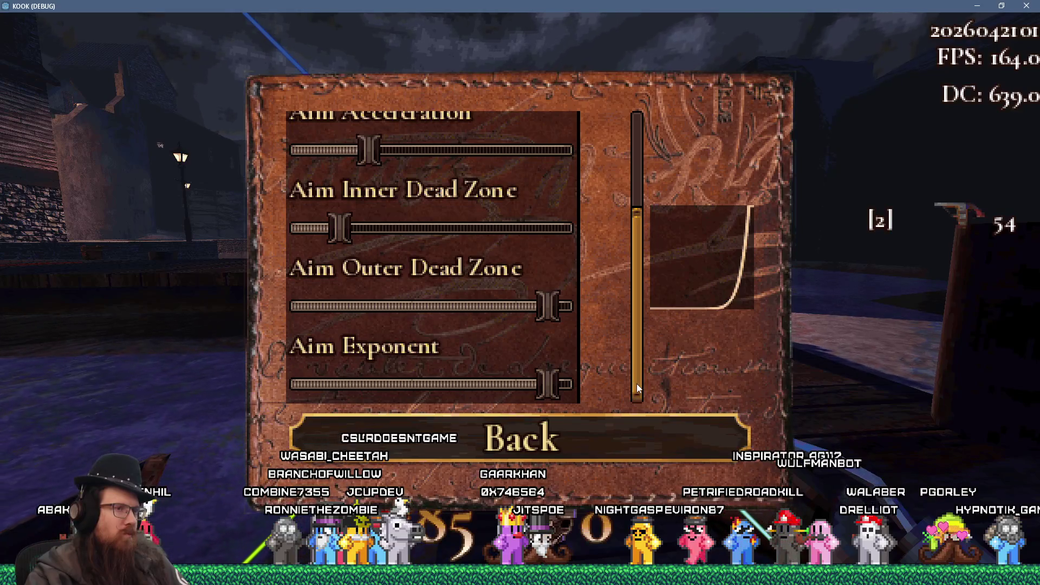
{"action": "left_click_drag", "start_coordinate": [628, 340], "coordinate": [642, 257]}
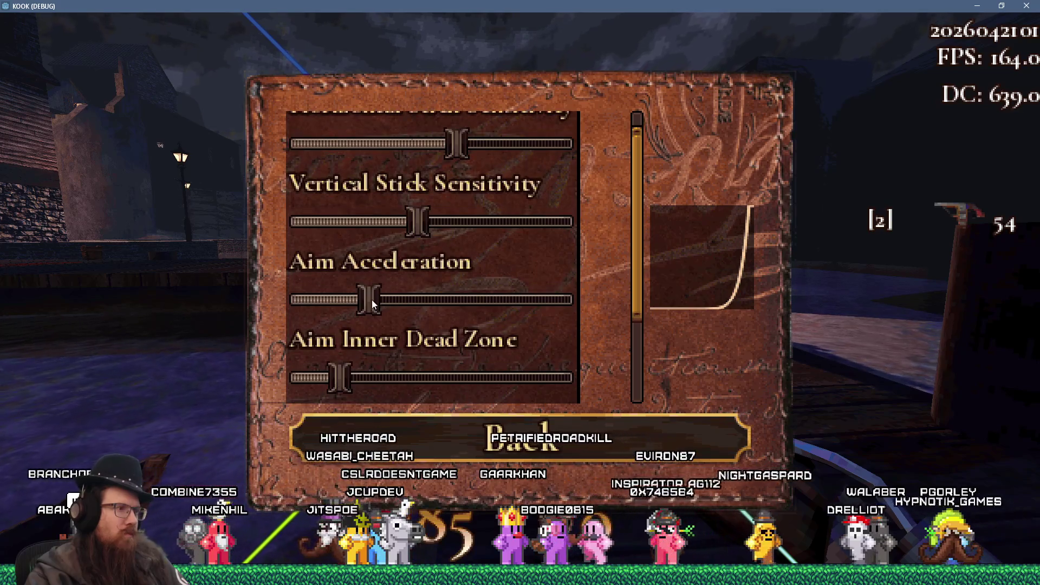
{"action": "mouse_move", "coordinate": [339, 304]}
{"action": "left_mouse_down"}
{"action": "mouse_move", "coordinate": [540, 301]}
{"action": "mouse_move", "coordinate": [341, 306]}
{"action": "left_mouse_up"}
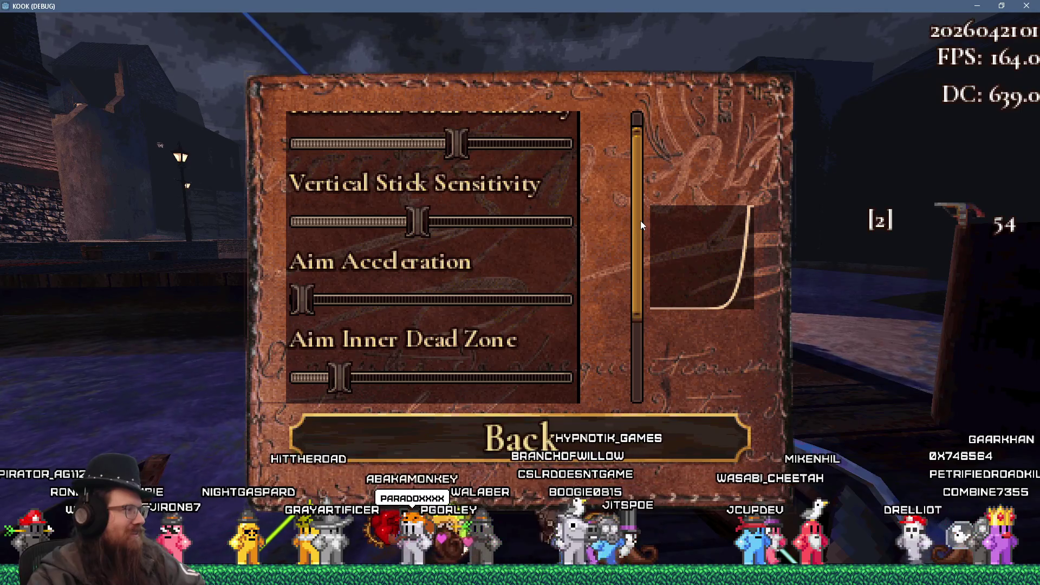
{"action": "mouse_move", "coordinate": [638, 276]}
{"action": "left_mouse_down"}
{"action": "mouse_move", "coordinate": [627, 372]}
{"action": "mouse_move", "coordinate": [619, 226]}
{"action": "left_mouse_up"}
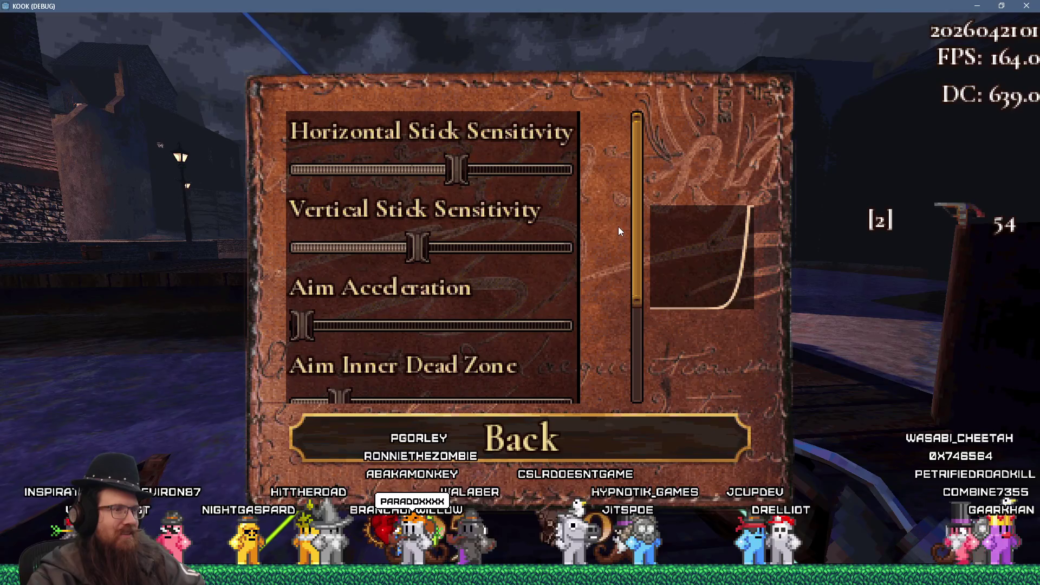
- Back out through the settings and pause menus and quit KOOK to the editor
{"action": "left_click", "coordinate": [596, 429]}
{"action": "left_click", "coordinate": [575, 443]}
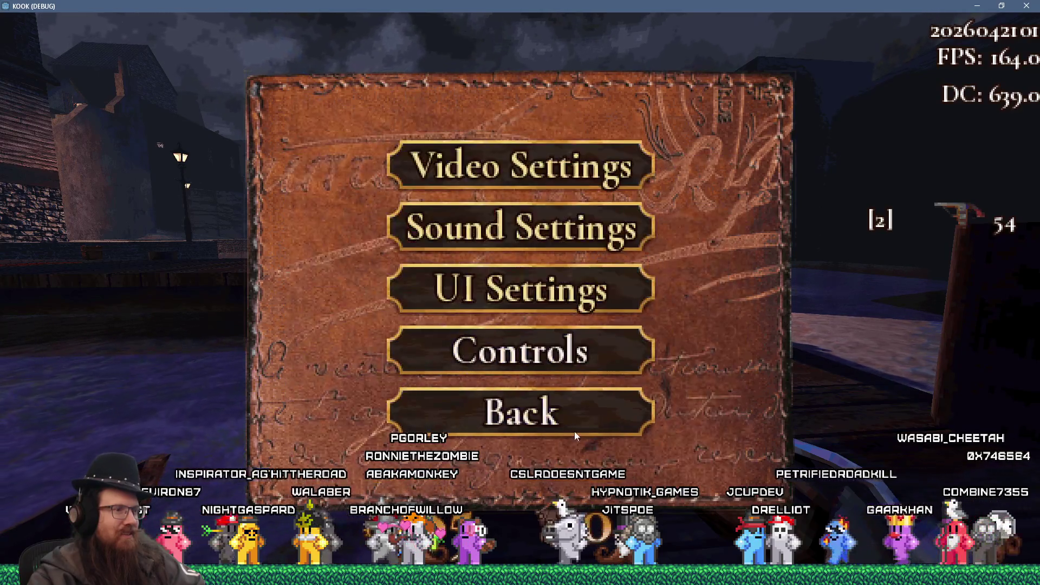
{"action": "left_click", "coordinate": [573, 428]}
{"action": "left_click", "coordinate": [574, 426]}
{"action": "left_click", "coordinate": [594, 404]}
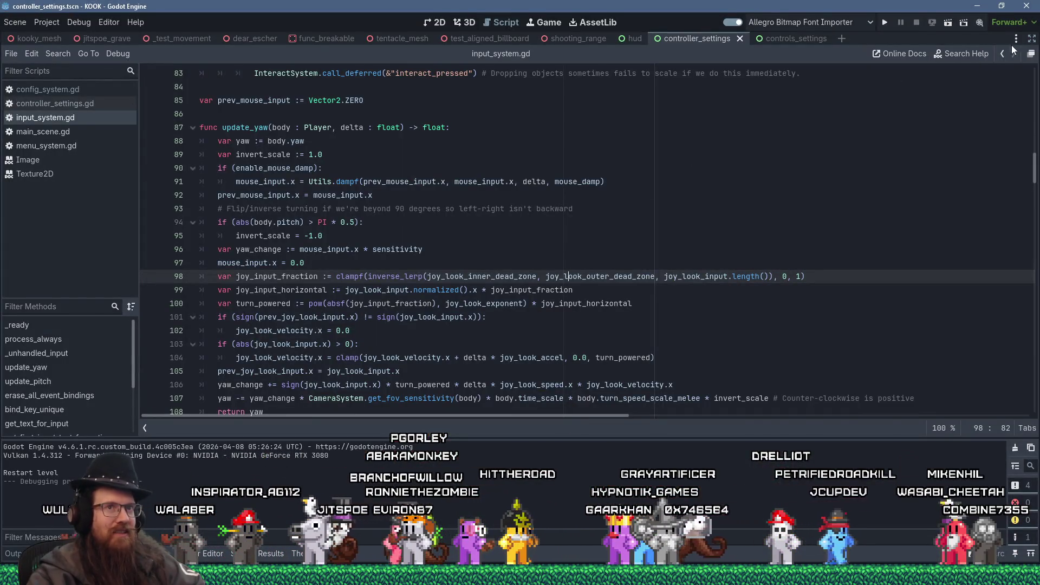
- Leave distraction-free mode and resize the Scene and Inspector docks to give the script room
{"action": "left_click", "coordinate": [1032, 38]}
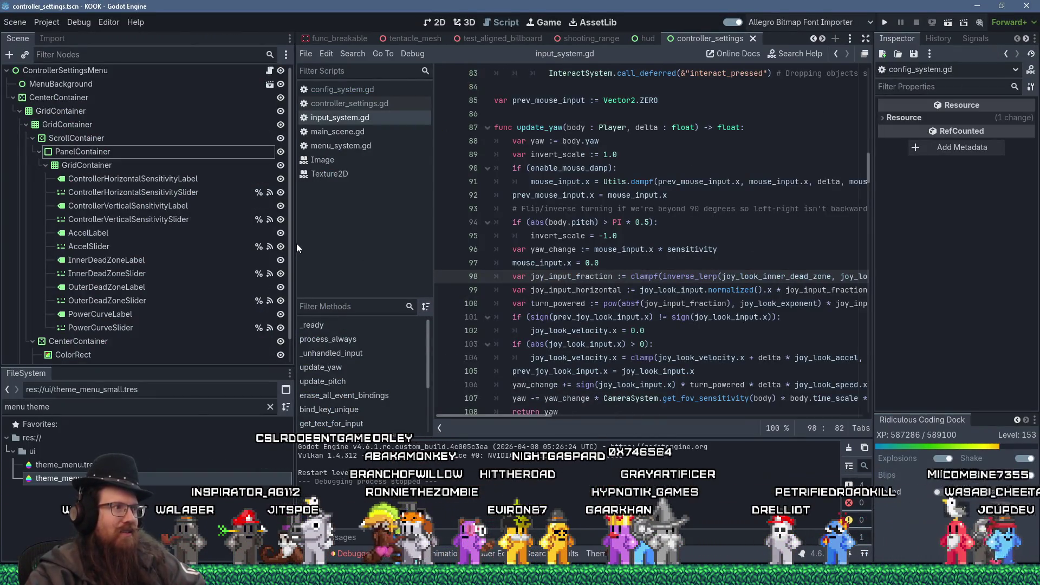
{"action": "left_click_drag", "start_coordinate": [297, 248], "coordinate": [215, 245]}
{"action": "left_click_drag", "start_coordinate": [869, 175], "coordinate": [872, 205]}
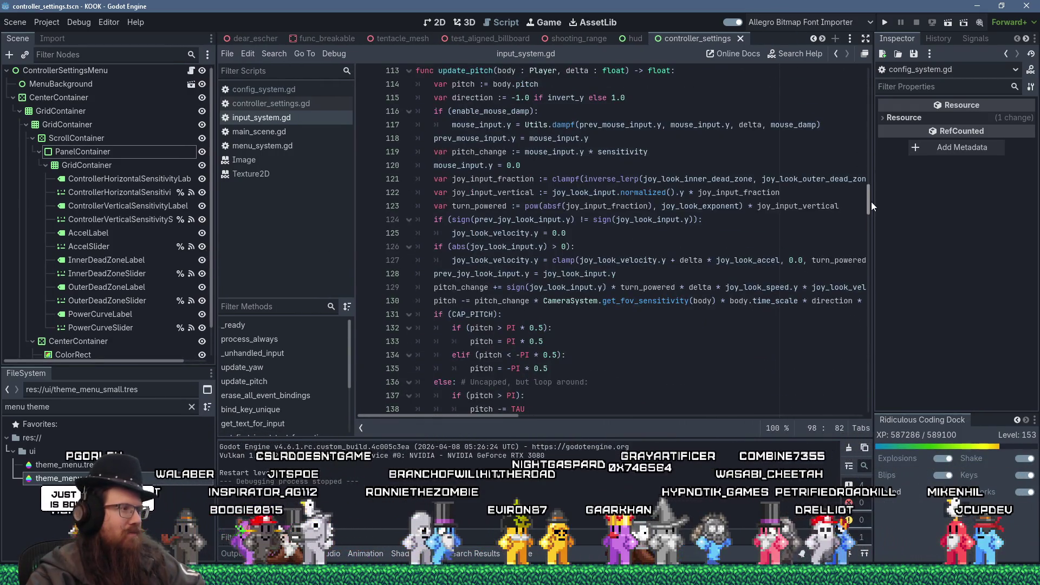
{"action": "scroll", "coordinate": [145, 272], "scroll_direction": "down", "scroll_amount": 3}
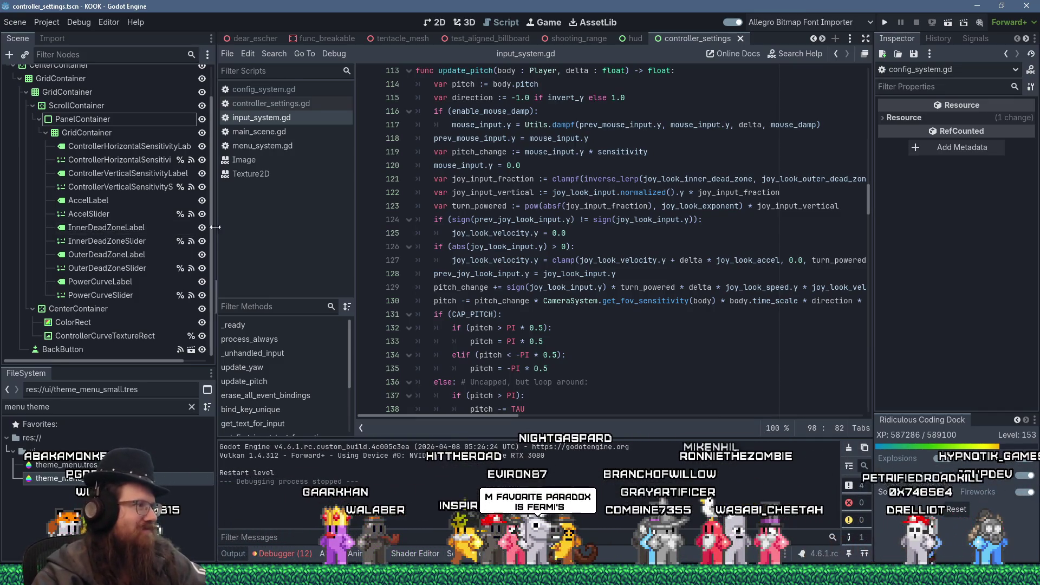
{"action": "mouse_move", "coordinate": [212, 233]}
{"action": "left_mouse_down"}
{"action": "mouse_move", "coordinate": [213, 178]}
{"action": "mouse_move", "coordinate": [200, 292]}
{"action": "left_mouse_up"}
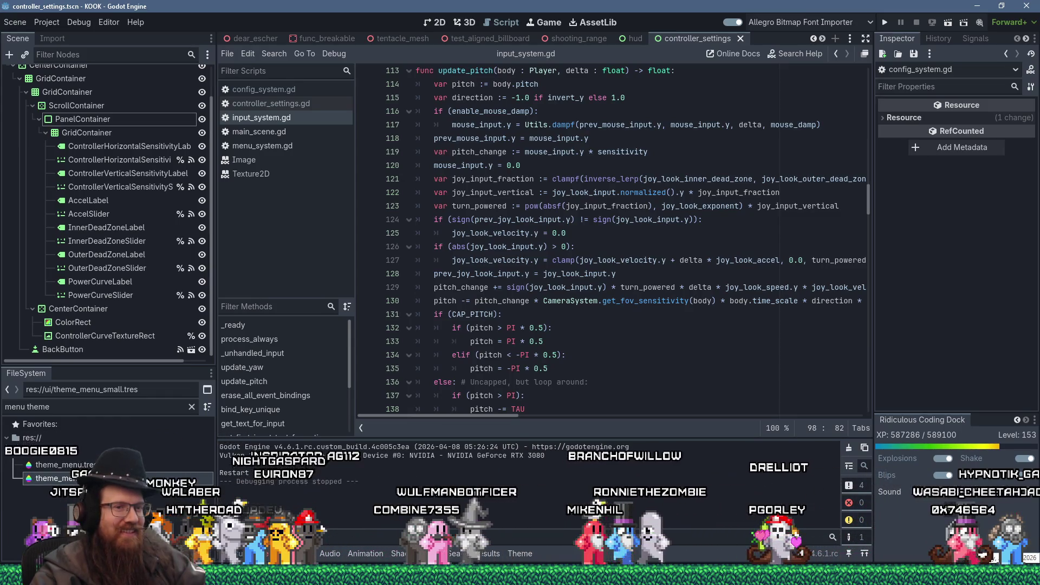
- Review update_pitch in input_system.gd, placing the caret on lines 135 and 123 (turn_powered)
{"action": "left_click", "coordinate": [589, 364]}
{"action": "scroll", "coordinate": [589, 364], "scroll_direction": "down", "scroll_amount": 4}
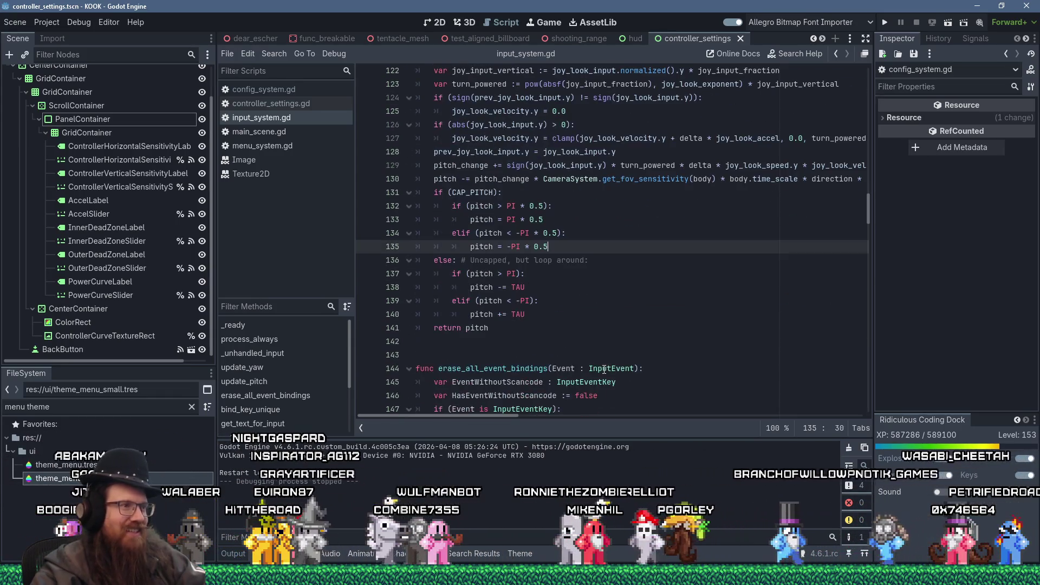
{"action": "scroll", "coordinate": [604, 368], "scroll_direction": "up", "scroll_amount": 6}
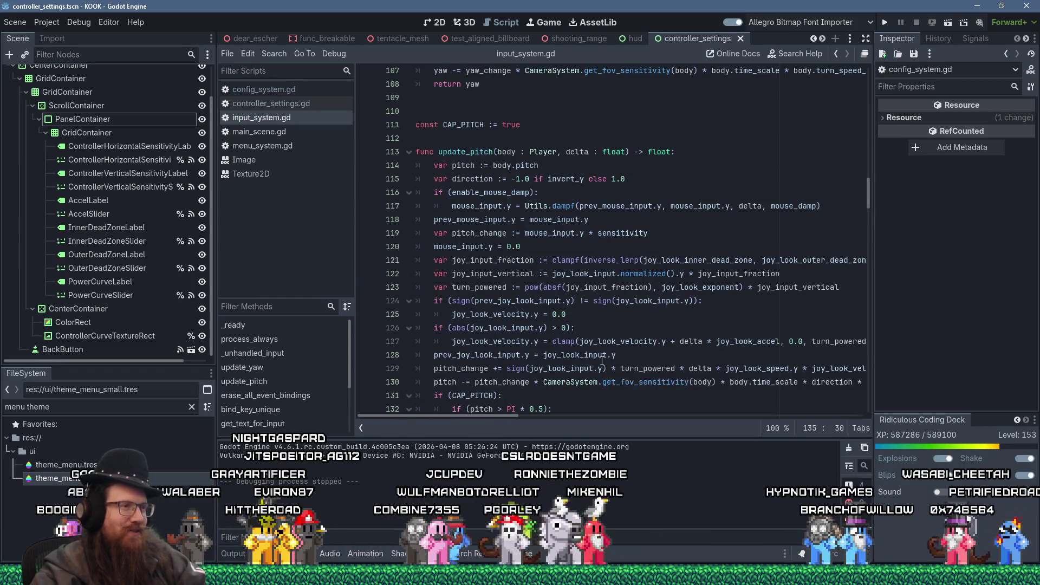
{"action": "scroll", "coordinate": [595, 303], "scroll_direction": "down", "scroll_amount": 3}
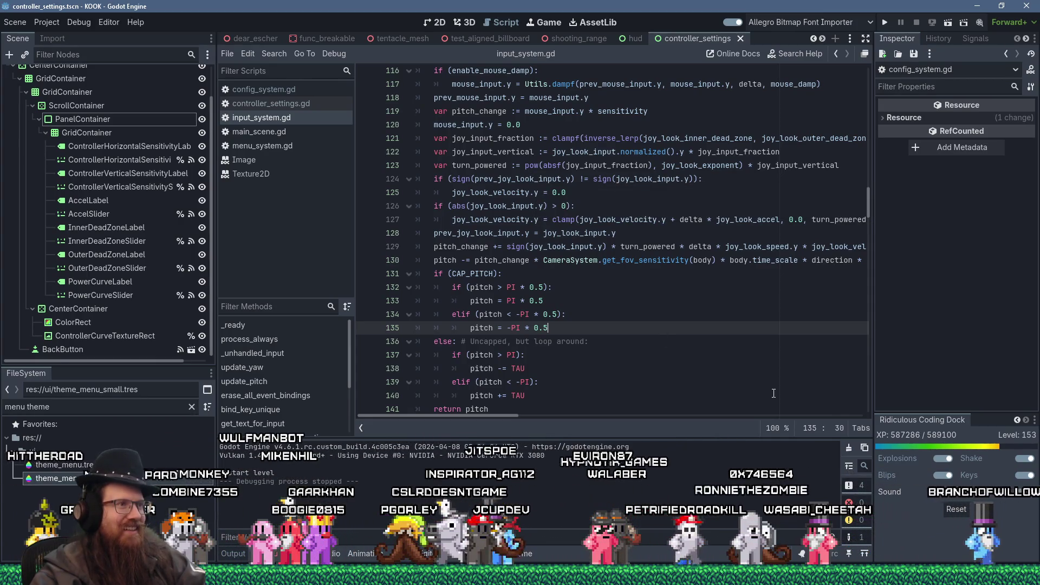
{"action": "left_click", "coordinate": [487, 166]}
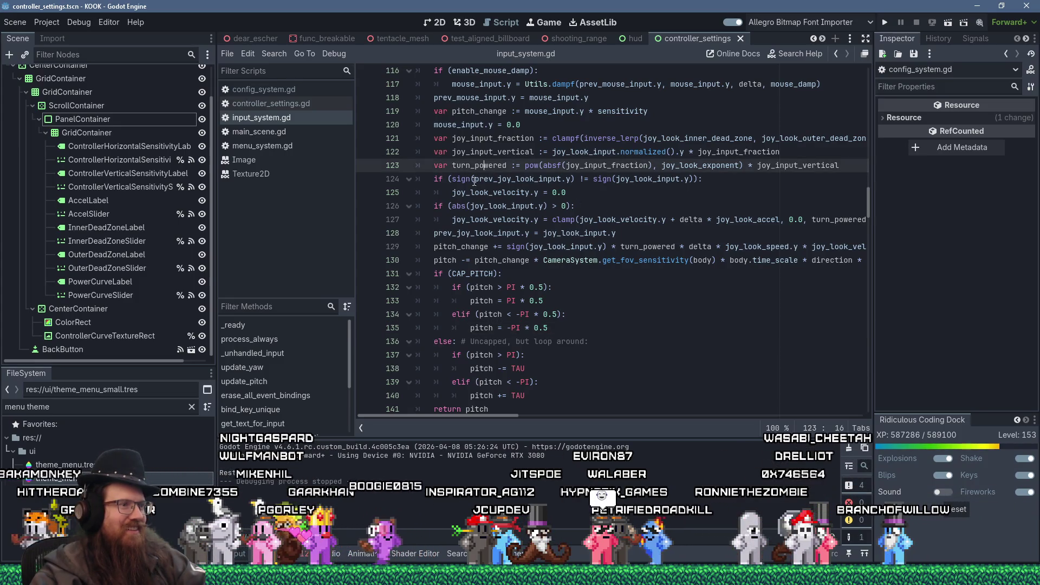
{"action": "scroll", "coordinate": [482, 206], "scroll_direction": "down", "scroll_amount": 7}
{"action": "scroll", "coordinate": [497, 270], "scroll_direction": "up", "scroll_amount": 4}
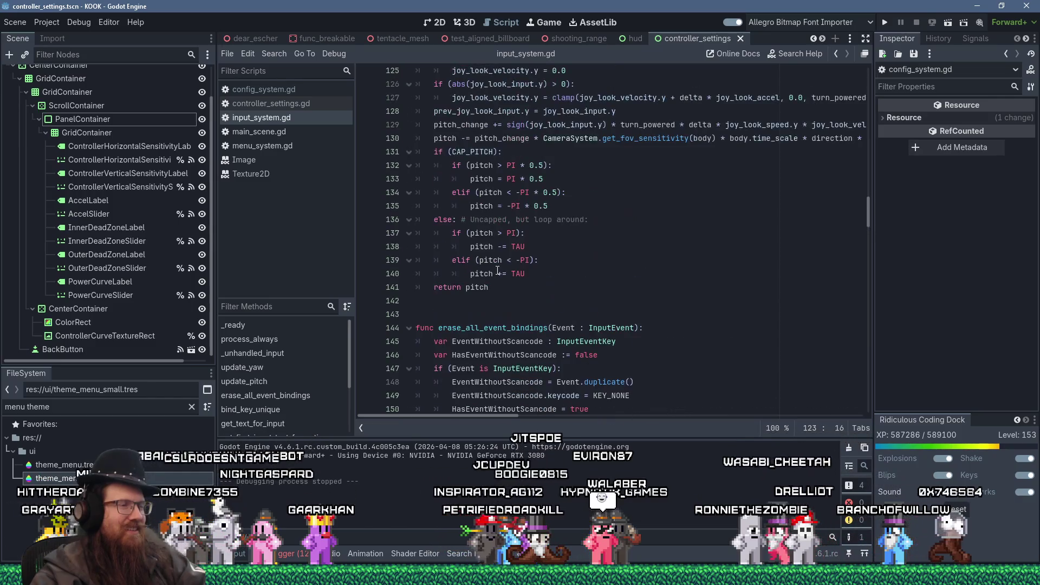
{"action": "scroll", "coordinate": [497, 270], "scroll_direction": "up", "scroll_amount": 4}
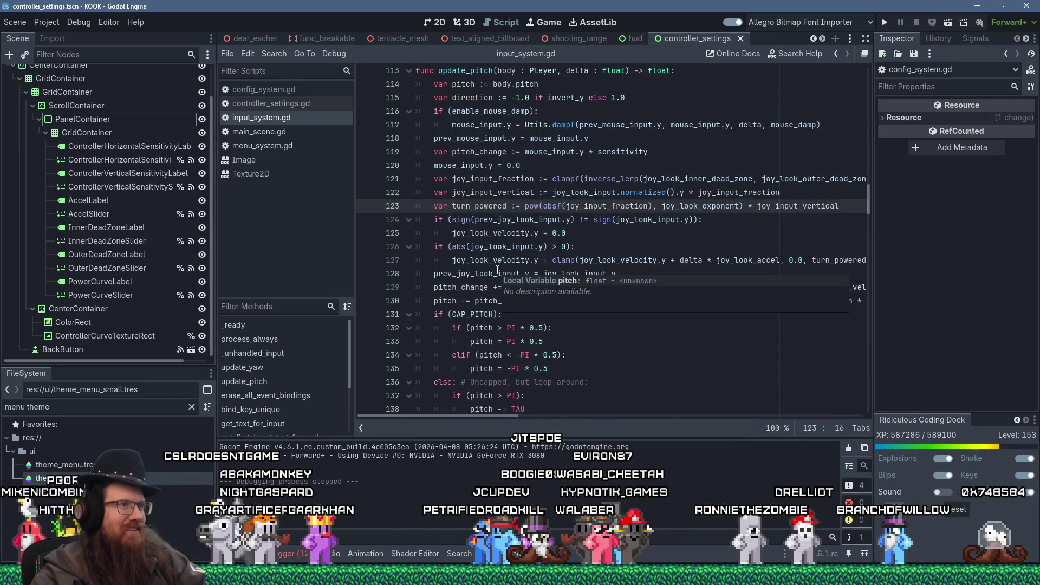
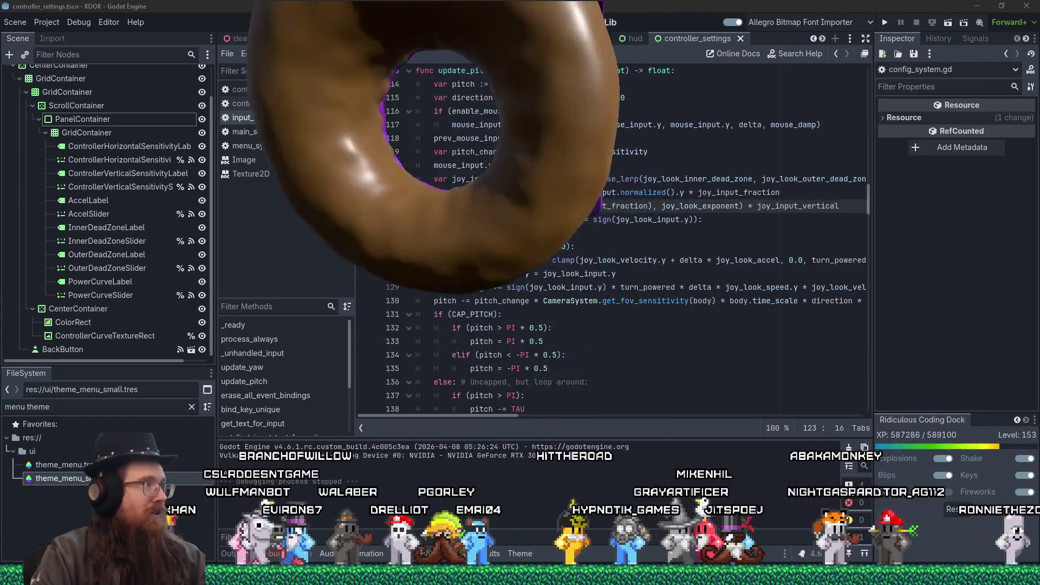
- Show AccelSlider's Range properties in the Inspector: 0.1 to 100.0, step 0.5, value 5.1
{"action": "left_click", "coordinate": [52, 25]}
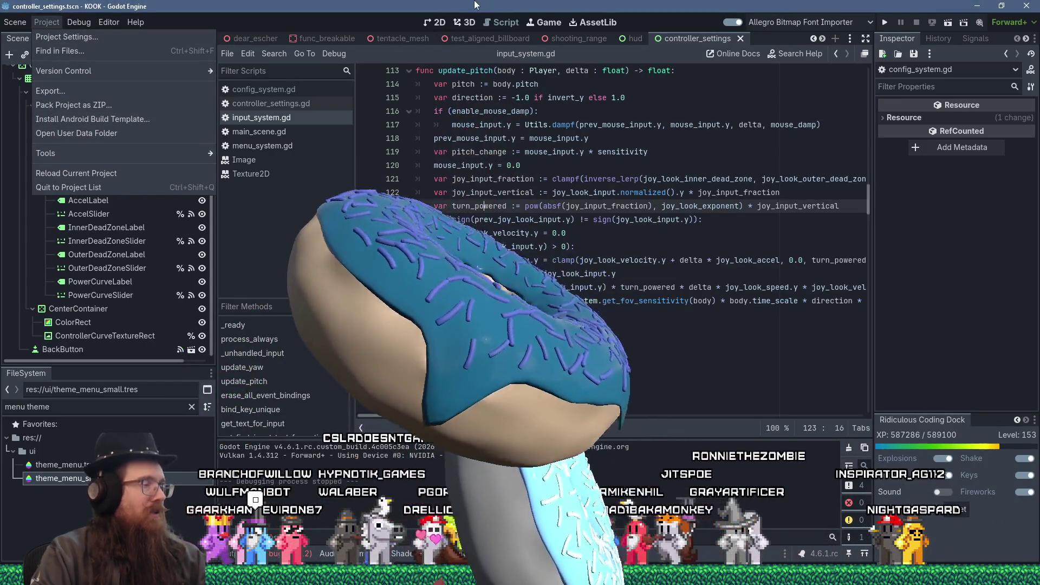
{"action": "left_click", "coordinate": [110, 132]}
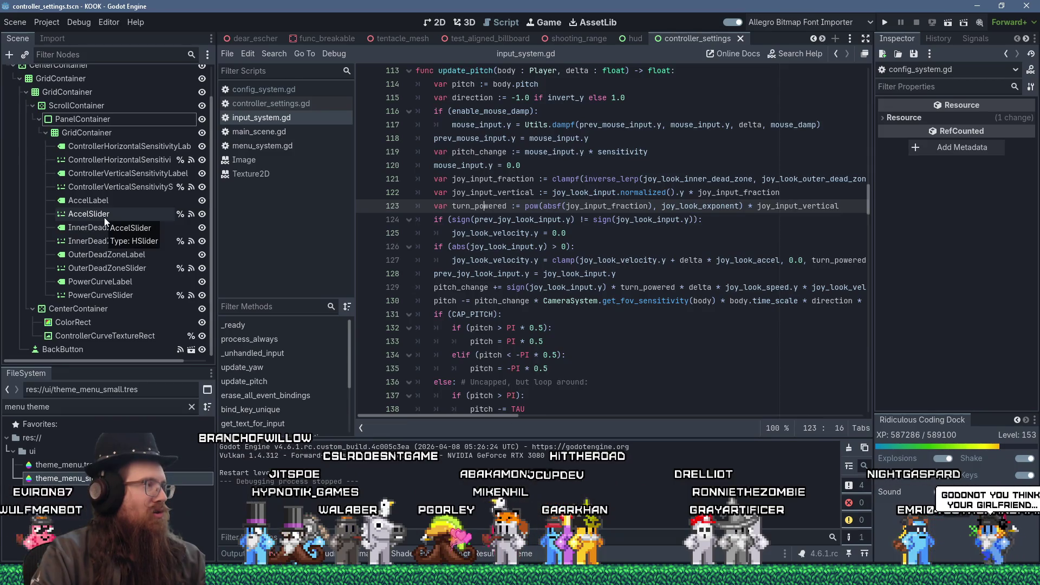
{"action": "left_click", "coordinate": [104, 216]}
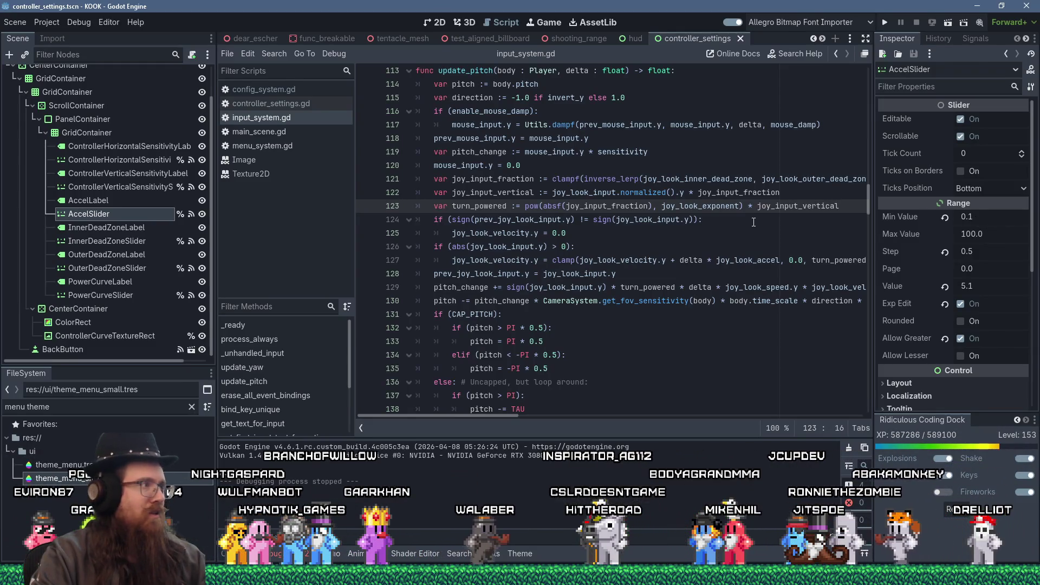
- Inspect the horizontal sensitivity slider and AccelLabel nodes before returning to AccelSlider
{"action": "left_click", "coordinate": [134, 155]}
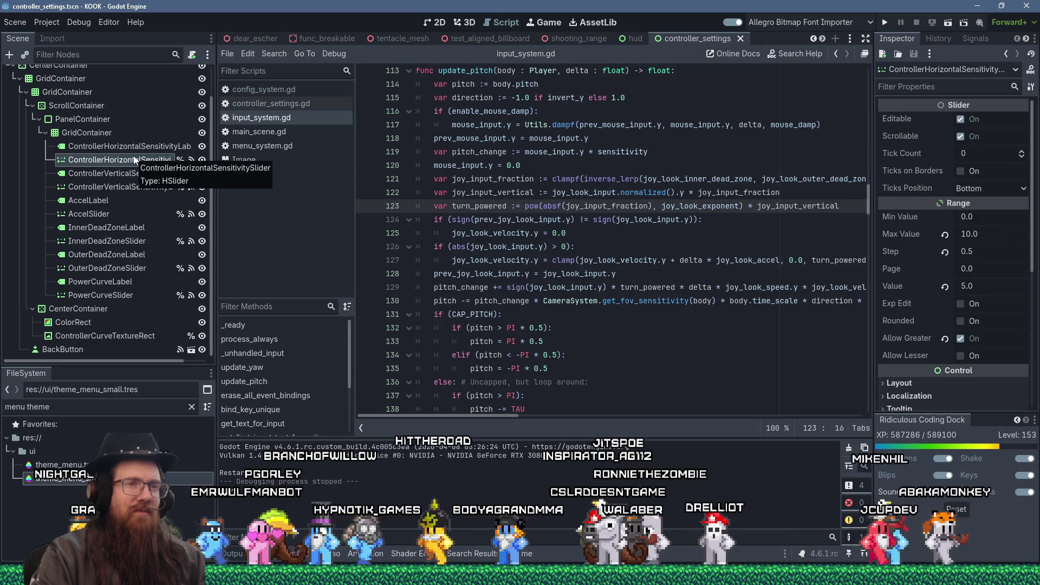
{"action": "left_click", "coordinate": [117, 201]}
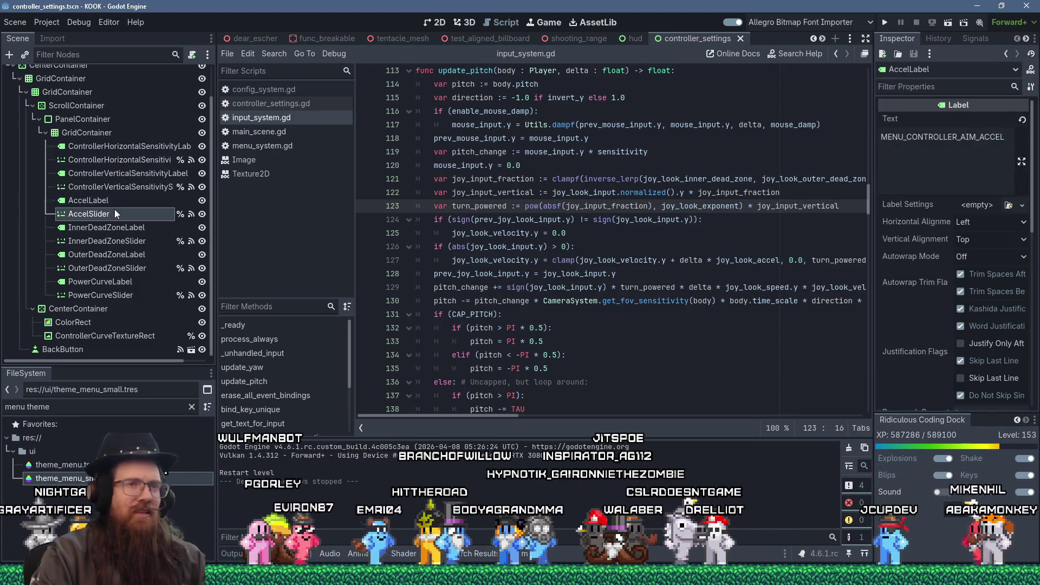
{"action": "left_click", "coordinate": [115, 210]}
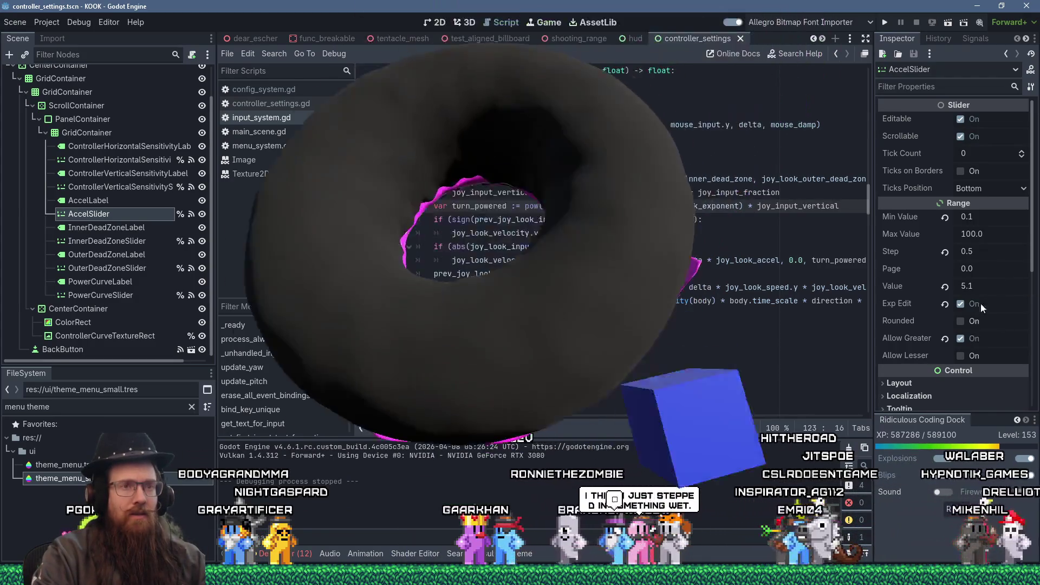
- Set AccelSlider's Min Value to 0.1, then save and run the project
{"action": "left_click", "coordinate": [970, 215]}
{"action": "type", "text": "0.5"}
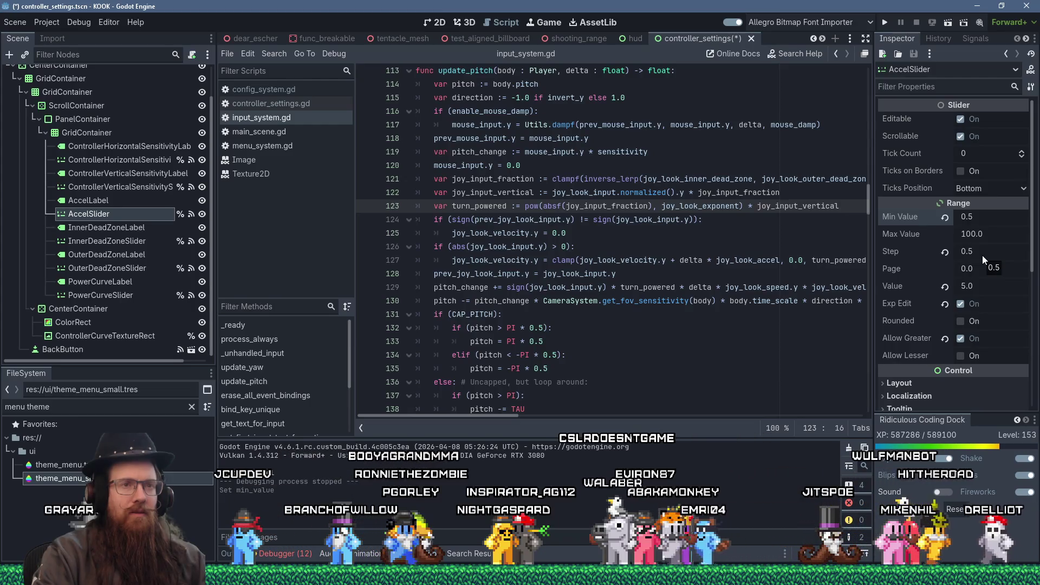
{"action": "left_click", "coordinate": [967, 216]}
{"action": "type", "text": "0.1"}
{"action": "key", "text": "Return"}
{"action": "left_click", "coordinate": [884, 22]}
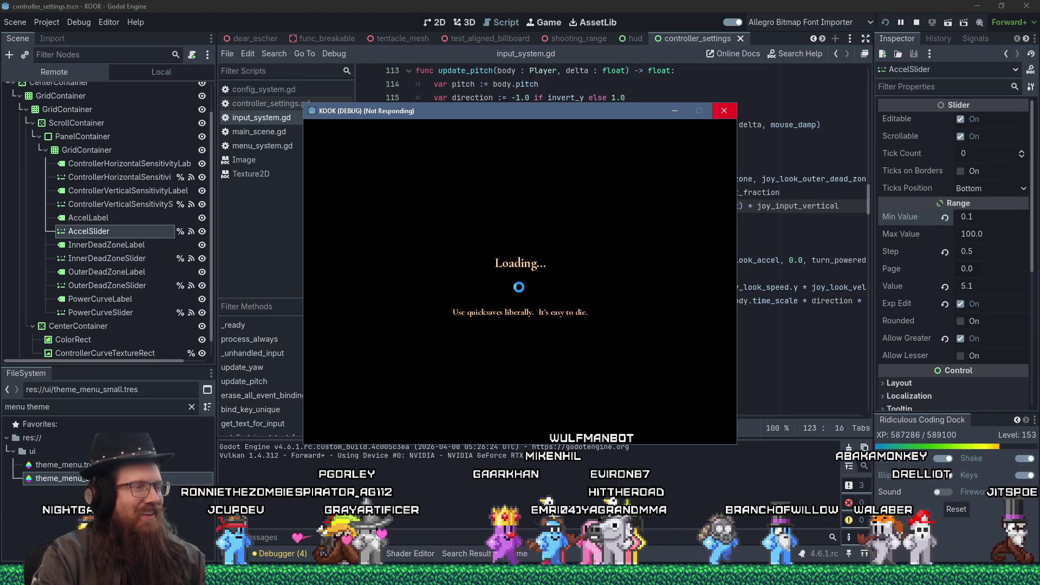
- Maximize the game window and toggle fullscreen in the Video settings, then resume
{"action": "key", "text": "Escape"}
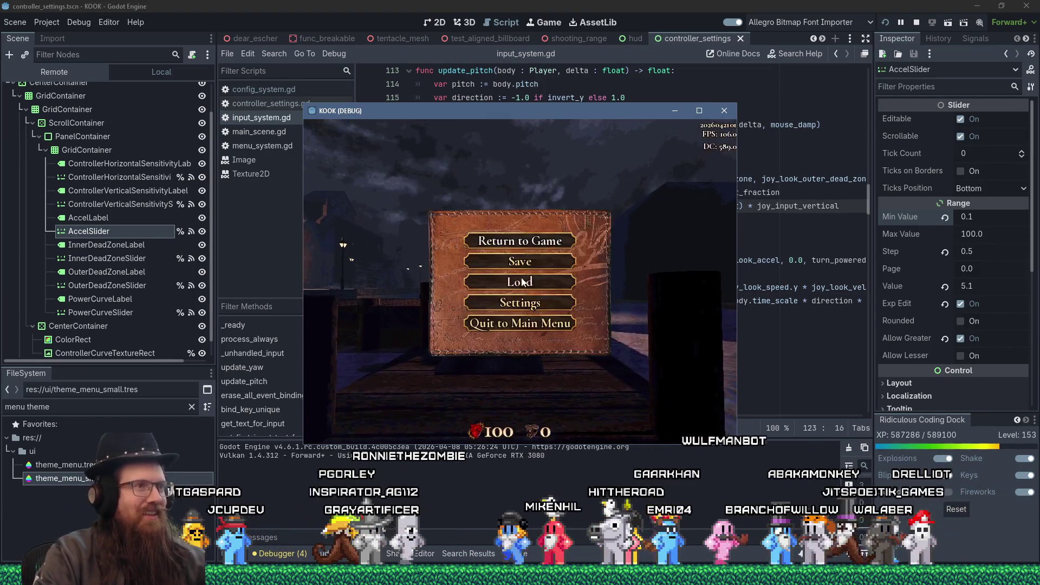
{"action": "left_click", "coordinate": [699, 111]}
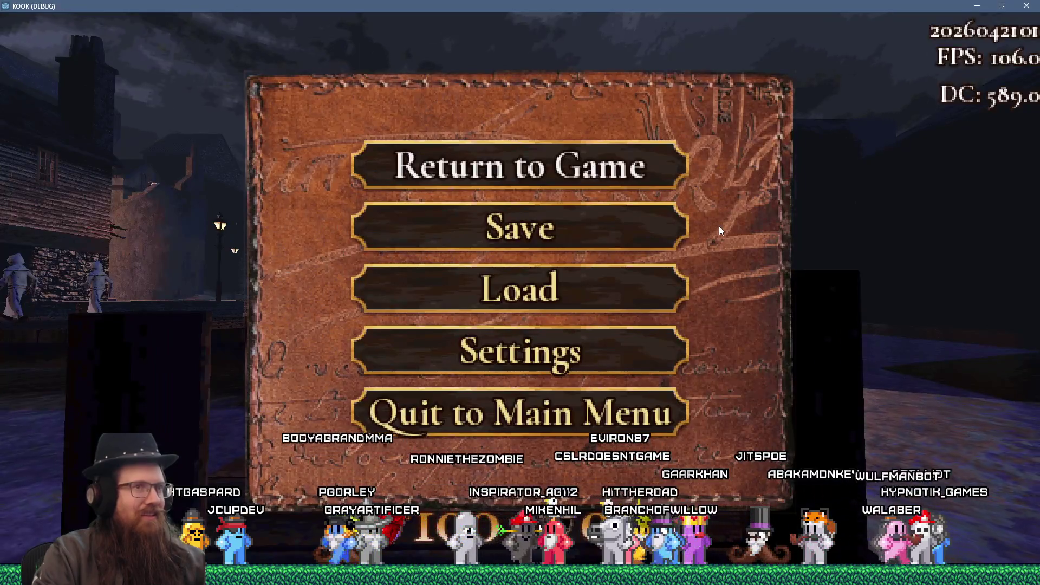
{"action": "left_click", "coordinate": [665, 344]}
{"action": "key", "text": "Escape"}
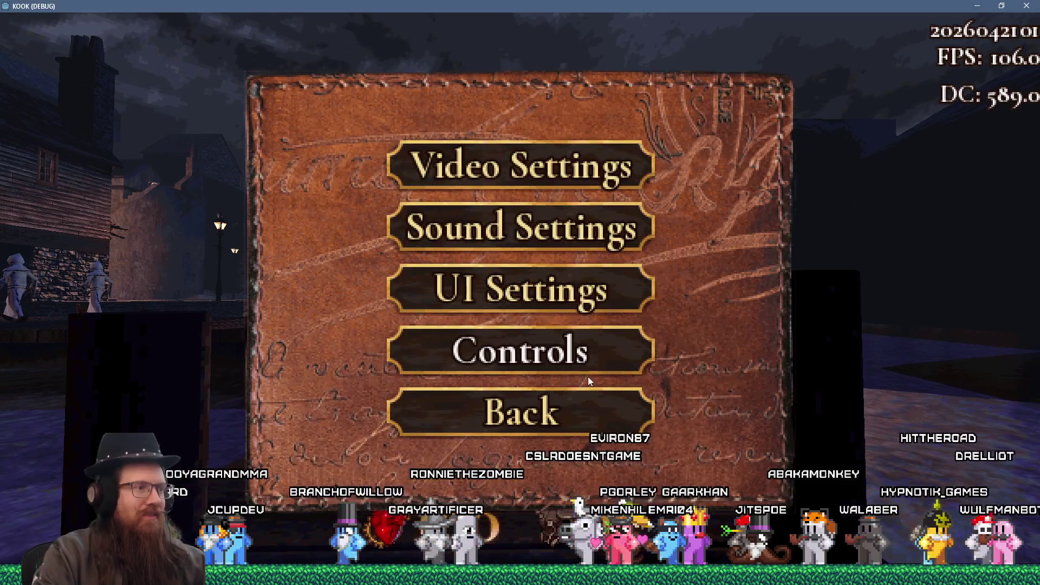
{"action": "left_click", "coordinate": [552, 181]}
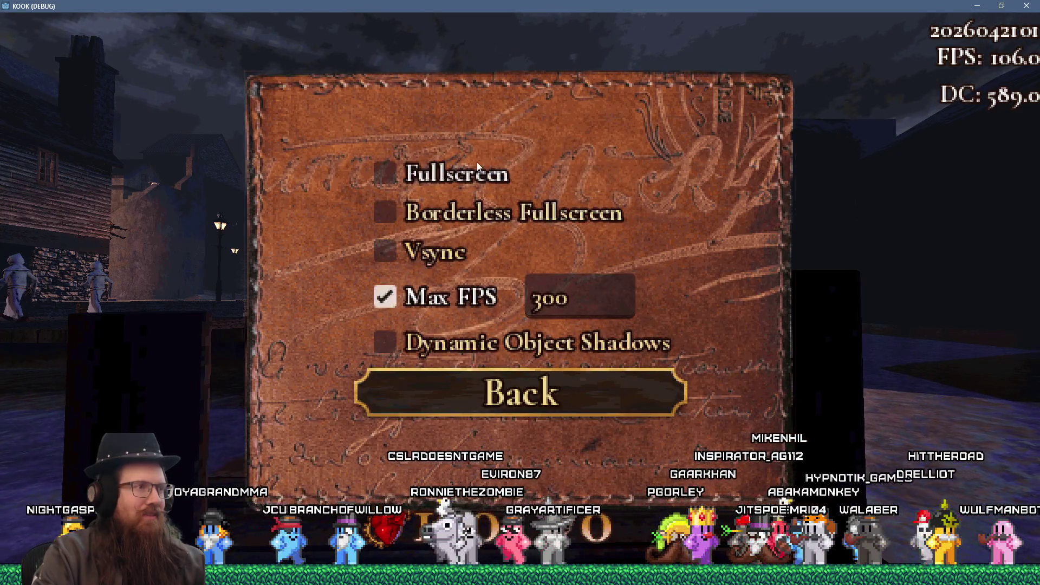
{"action": "left_click", "coordinate": [478, 168]}
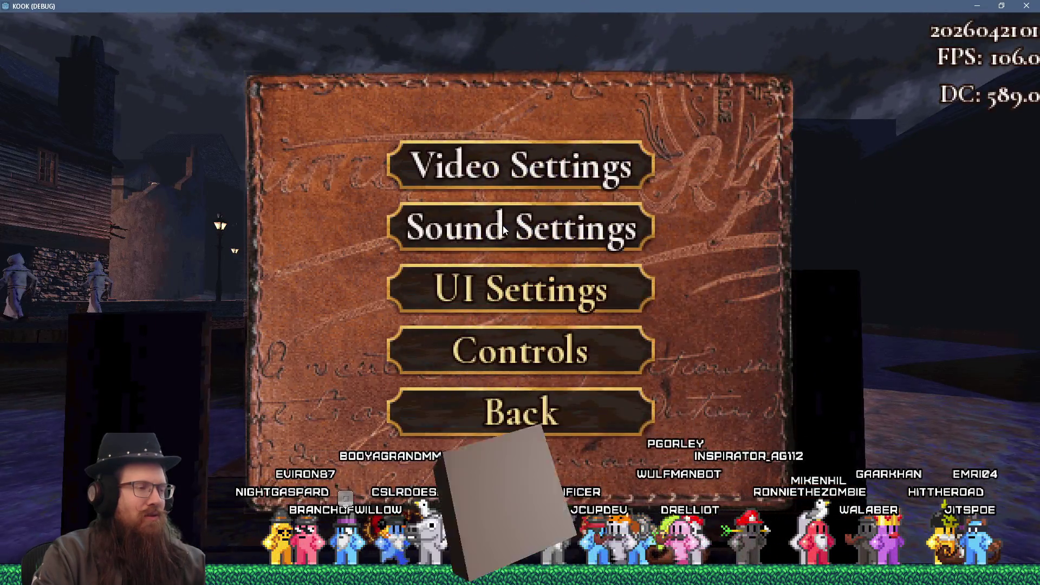
{"action": "key", "text": "Escape"}
{"action": "key", "text": "Escape"}
- Review the Controller Settings sliders, then back out and resume gameplay
{"action": "key", "text": "grave"}
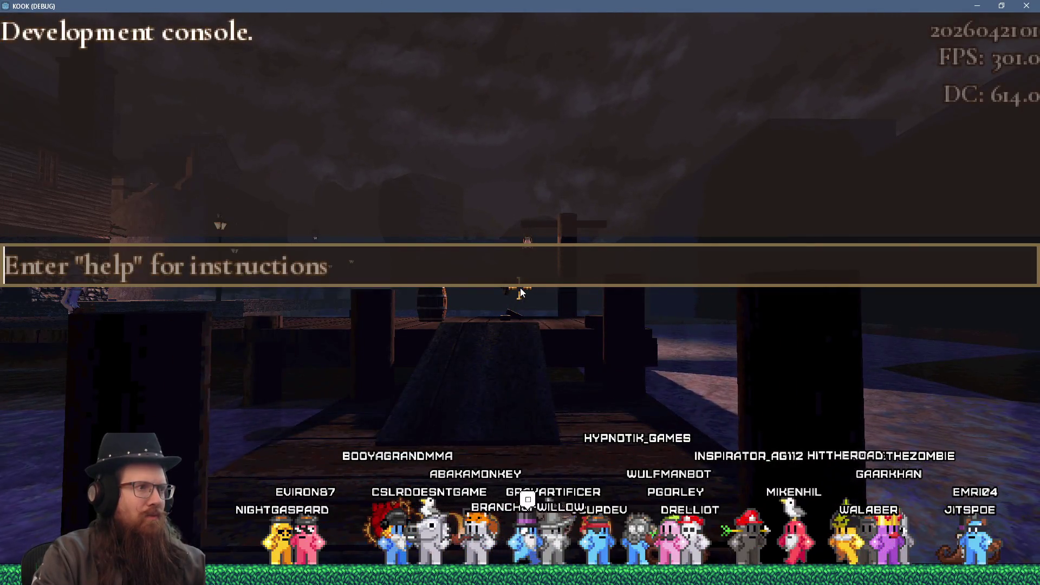
{"action": "key", "text": "Escape"}
{"action": "left_click", "coordinate": [520, 288]}
{"action": "left_click", "coordinate": [531, 349]}
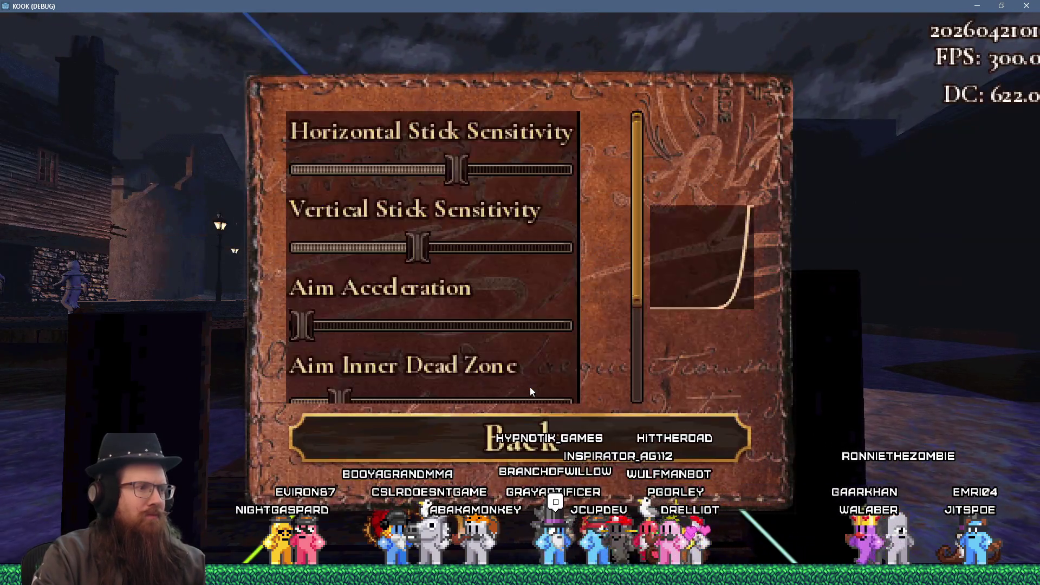
{"action": "scroll", "coordinate": [536, 368], "scroll_direction": "down", "scroll_amount": 3}
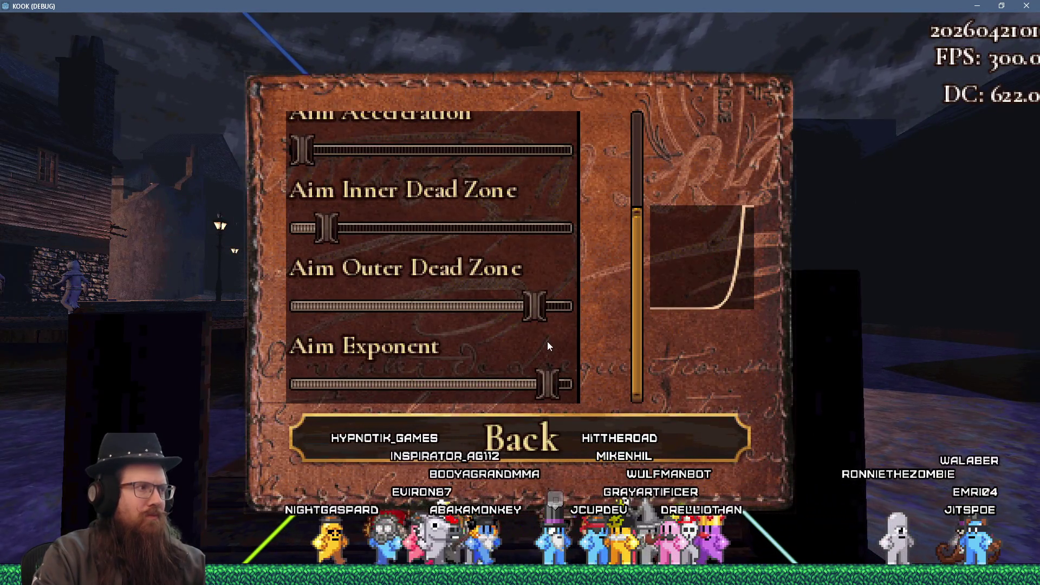
{"action": "scroll", "coordinate": [547, 345], "scroll_direction": "up", "scroll_amount": 1}
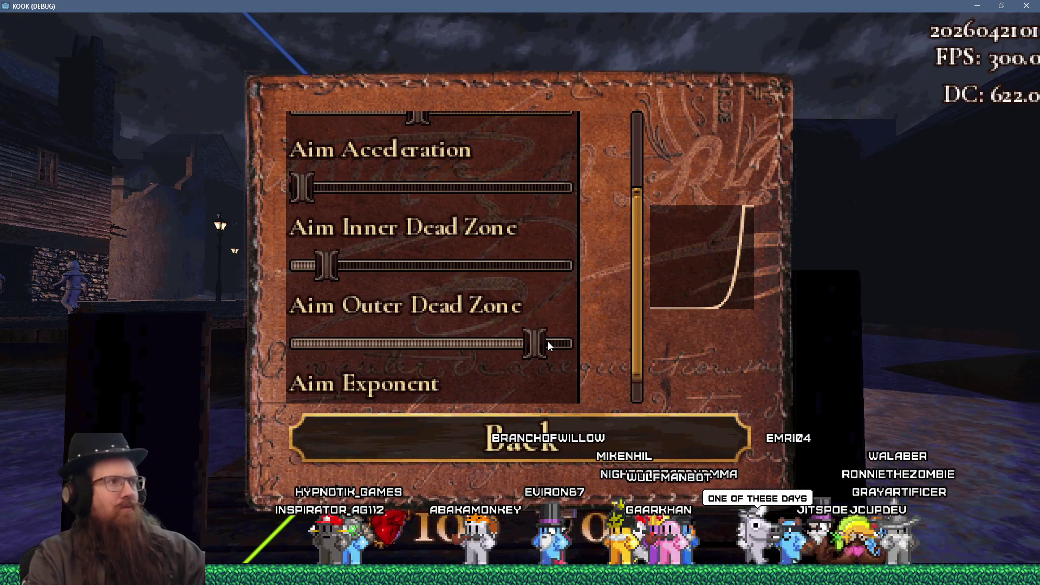
{"action": "left_click", "coordinate": [581, 412]}
{"action": "key", "text": "Escape"}
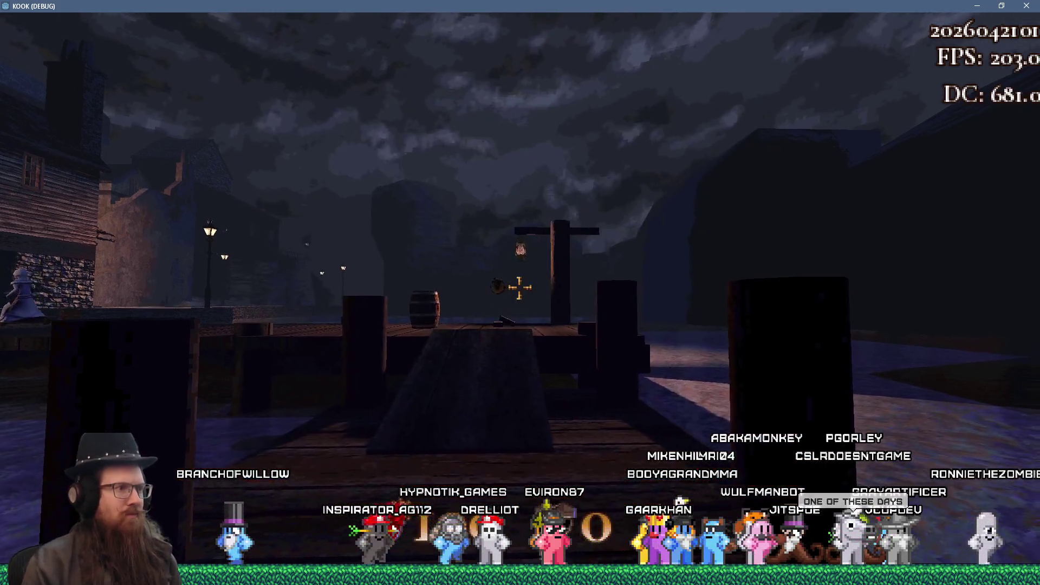
- Enable god and notarget via the console, test stick aiming, then return to Godot
{"action": "mouse_move", "coordinate": [520, 287]}
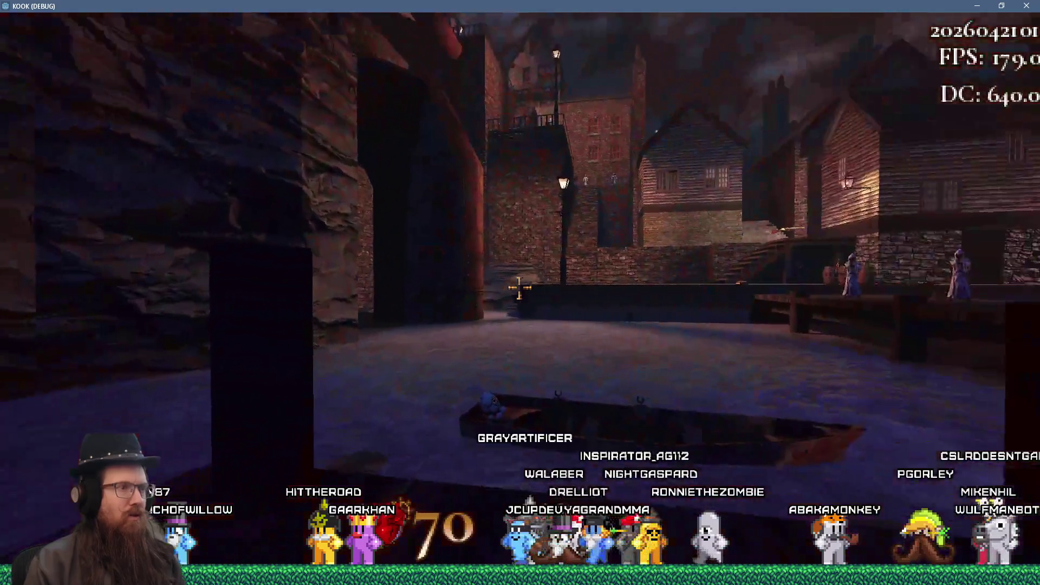
{"action": "key", "text": "grave"}
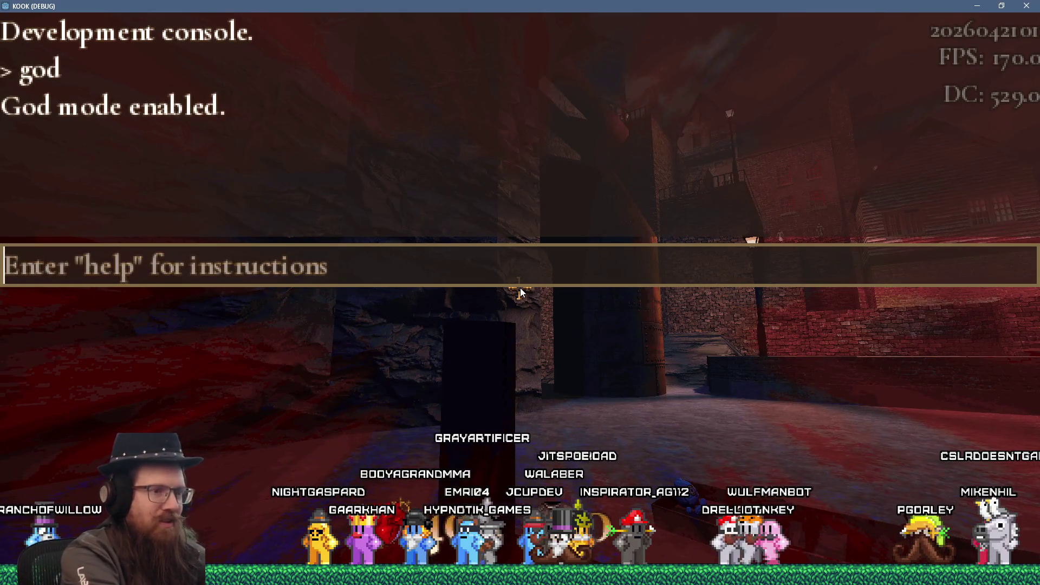
{"action": "type", "text": "notarget"}
{"action": "key", "text": "Return"}
{"action": "key", "text": "grave"}
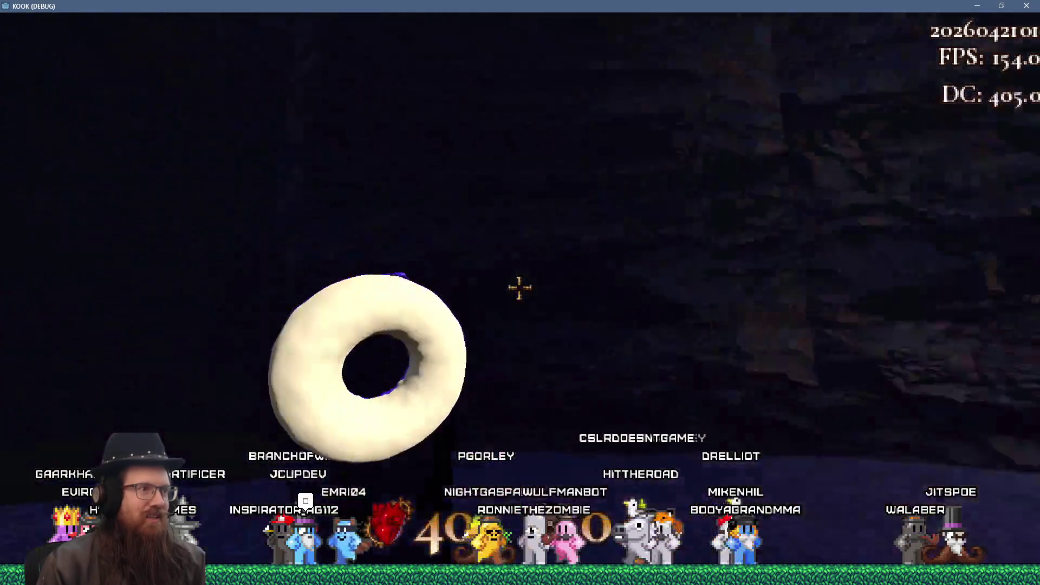
{"action": "left_click", "coordinate": [519, 287]}
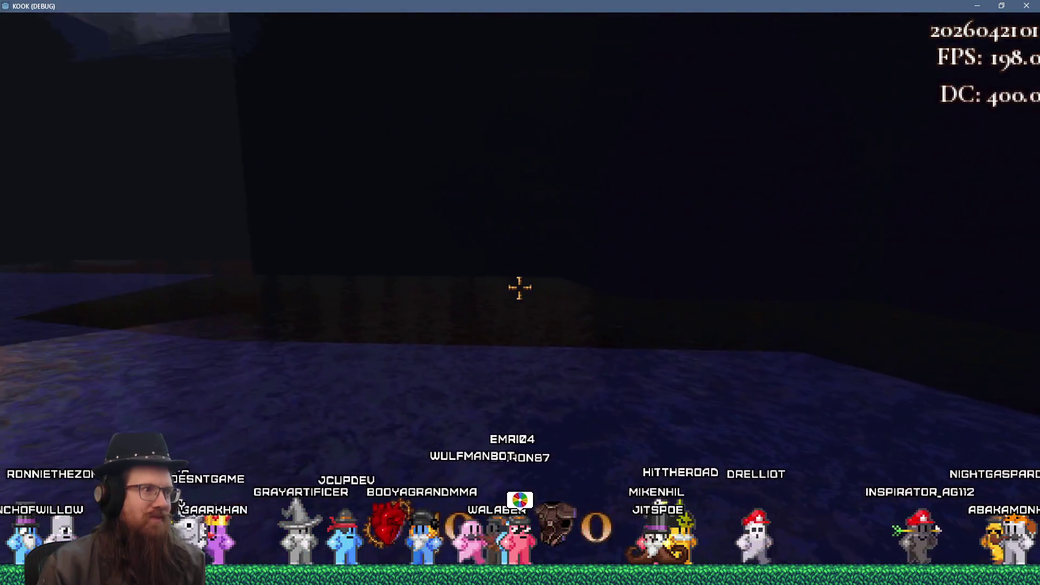
{"action": "key", "text": "grave"}
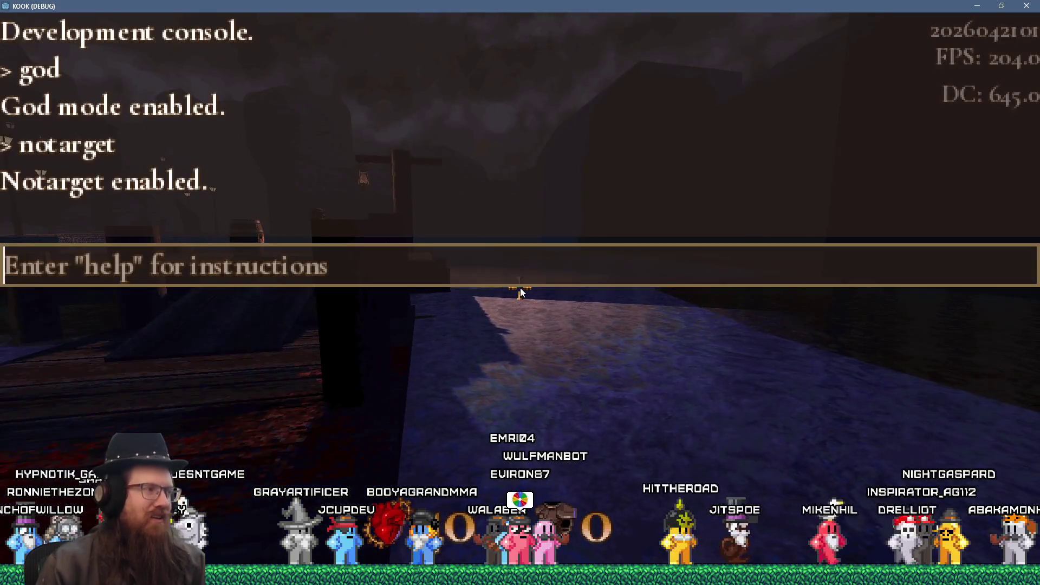
{"action": "key", "text": "alt+Tab"}
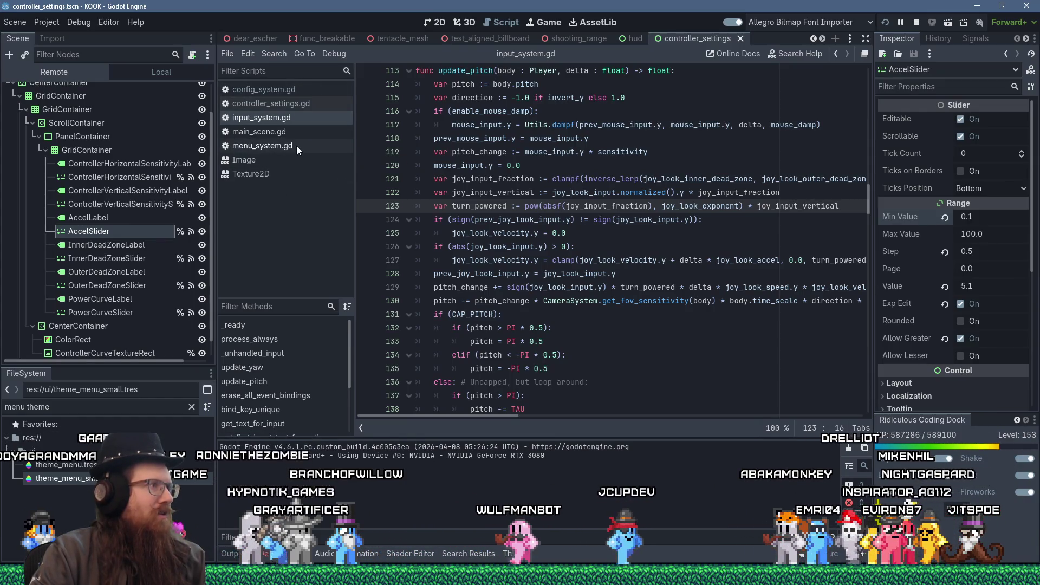
{"action": "scroll", "coordinate": [551, 244], "scroll_direction": "up", "scroll_amount": 7}
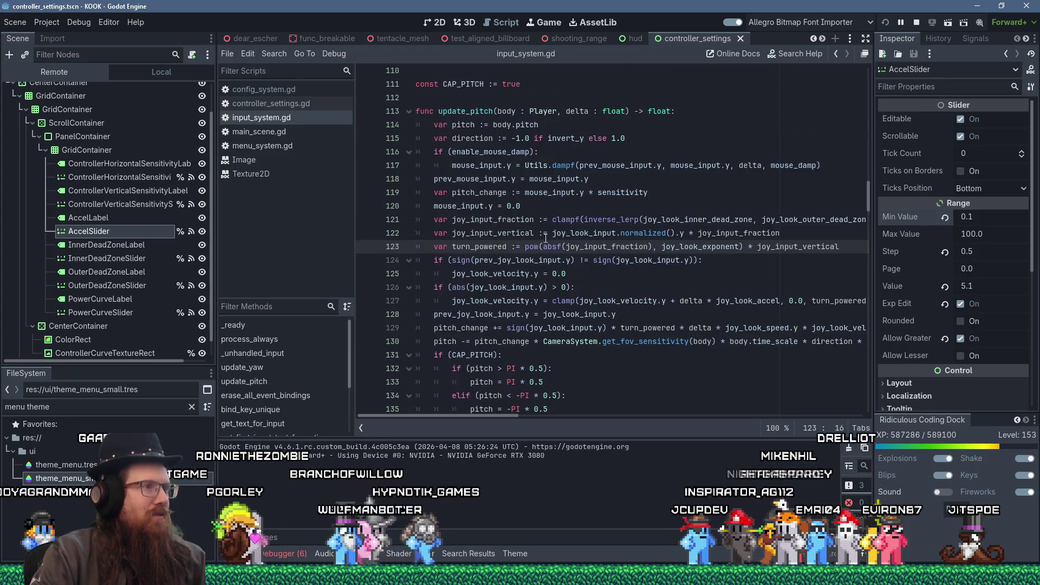
{"action": "scroll", "coordinate": [551, 245], "scroll_direction": "up", "scroll_amount": 4}
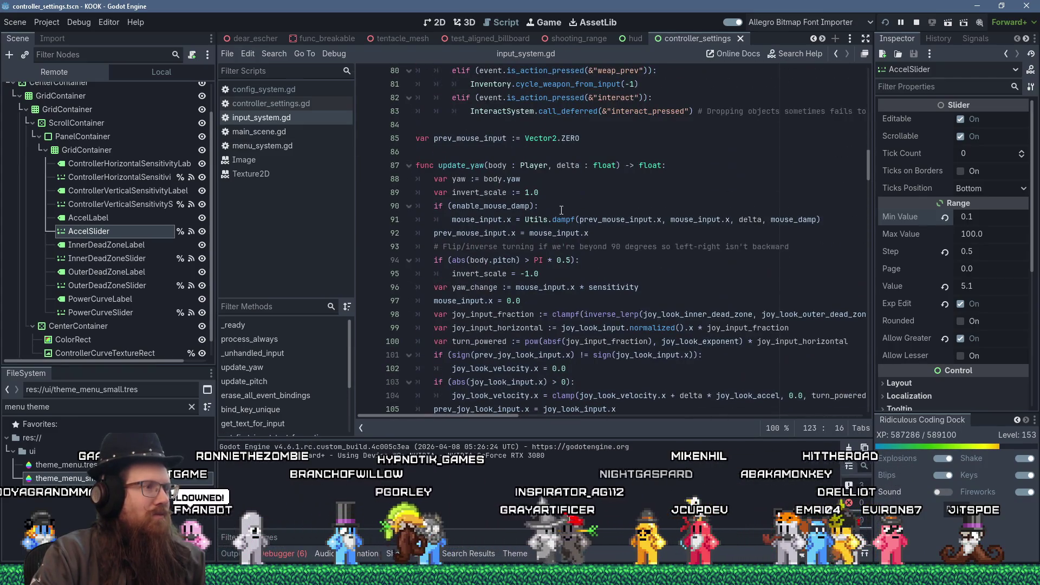
{"action": "left_click", "coordinate": [564, 179]}
{"action": "scroll", "coordinate": [604, 194], "scroll_direction": "down", "scroll_amount": 2}
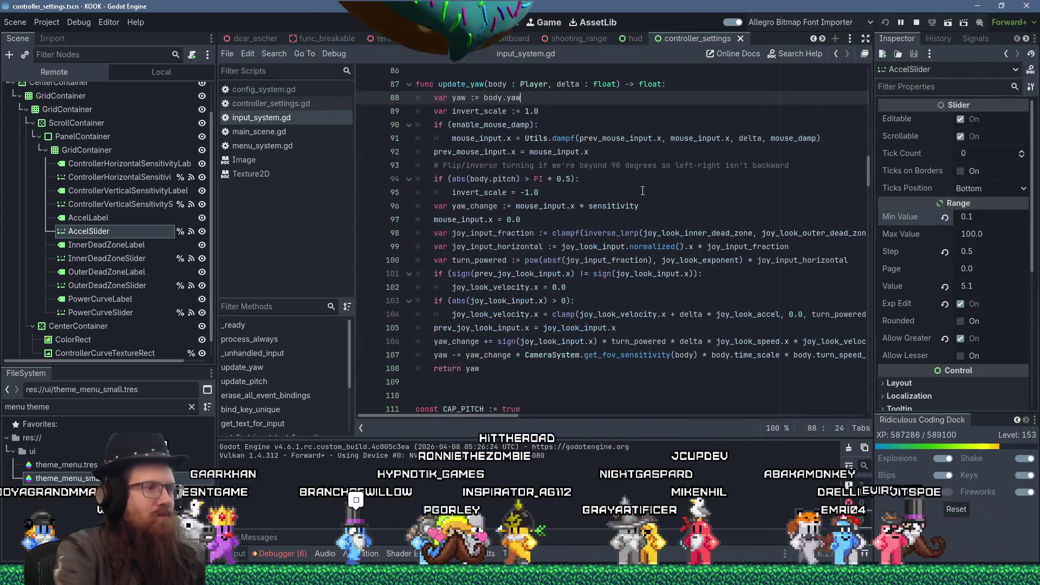
{"action": "key", "text": "ctrl+f"}
{"action": "type", "text": "accel"}
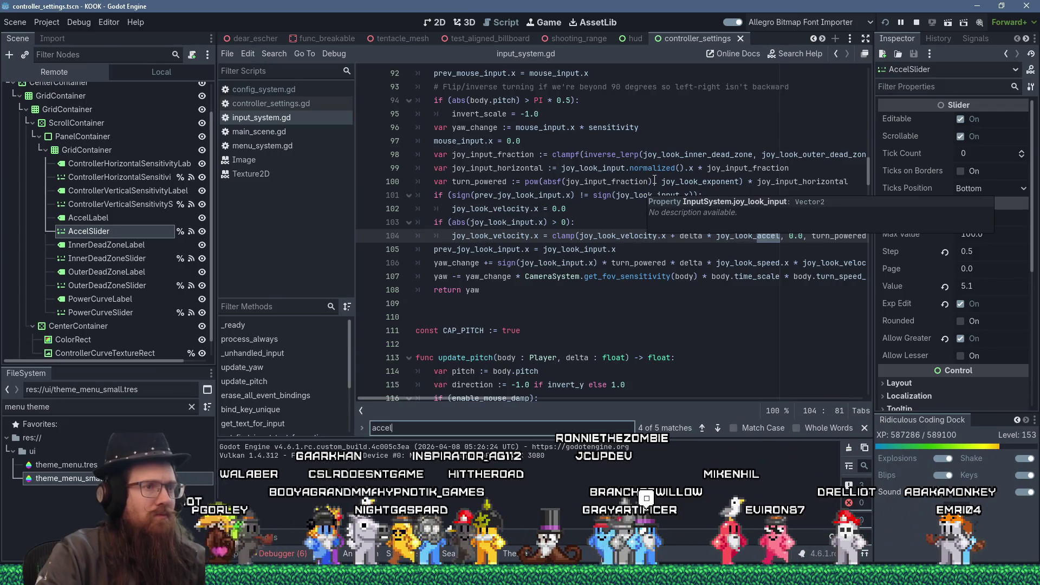
{"action": "left_click", "coordinate": [562, 316]}
{"action": "mouse_move", "coordinate": [506, 399]}
{"action": "left_mouse_down"}
{"action": "mouse_move", "coordinate": [529, 399]}
{"action": "mouse_move", "coordinate": [508, 400]}
{"action": "left_mouse_up"}
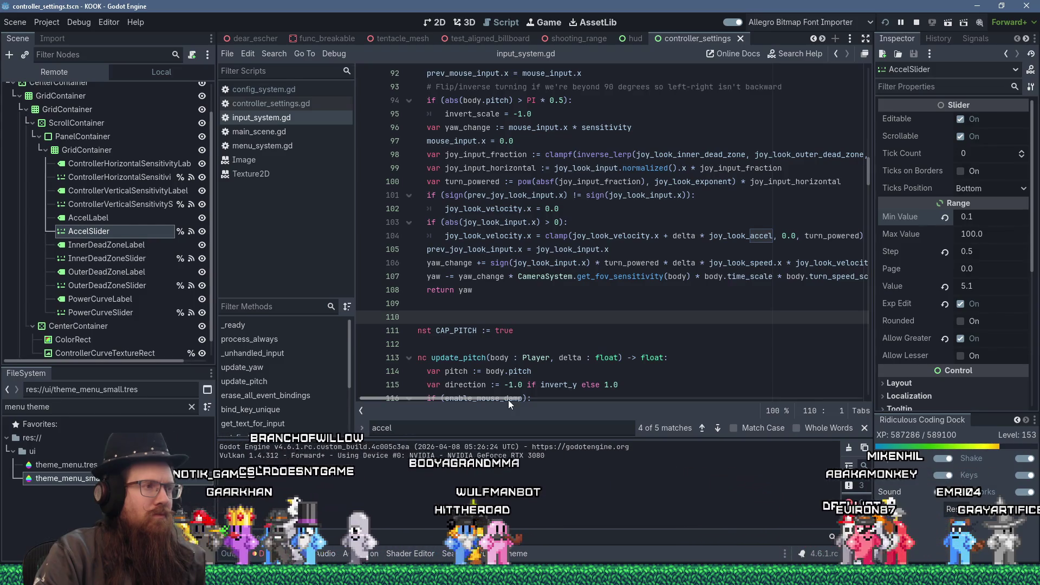
{"action": "double_click", "coordinate": [494, 250]}
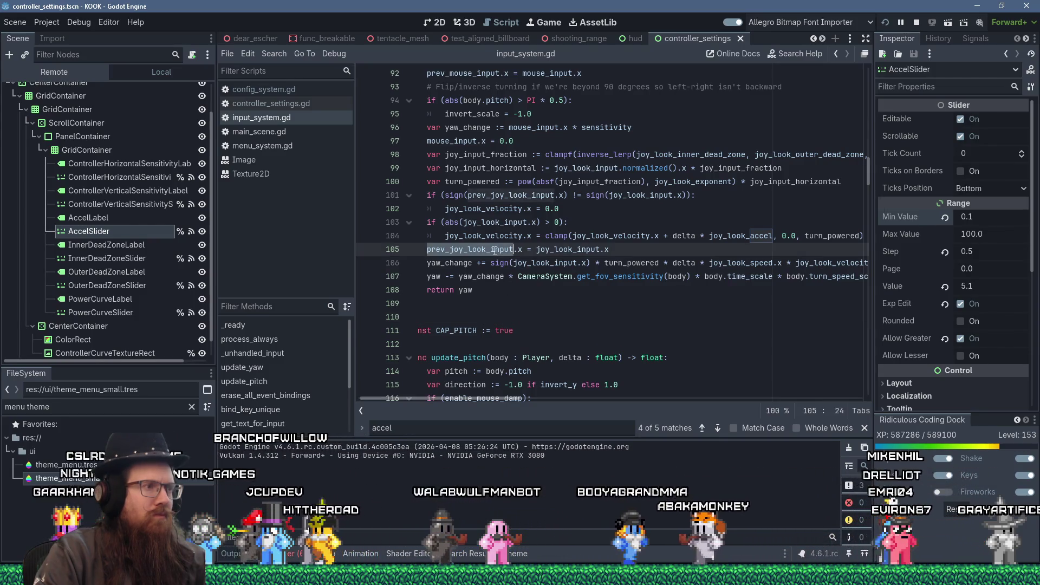
{"action": "mouse_move", "coordinate": [495, 250]}
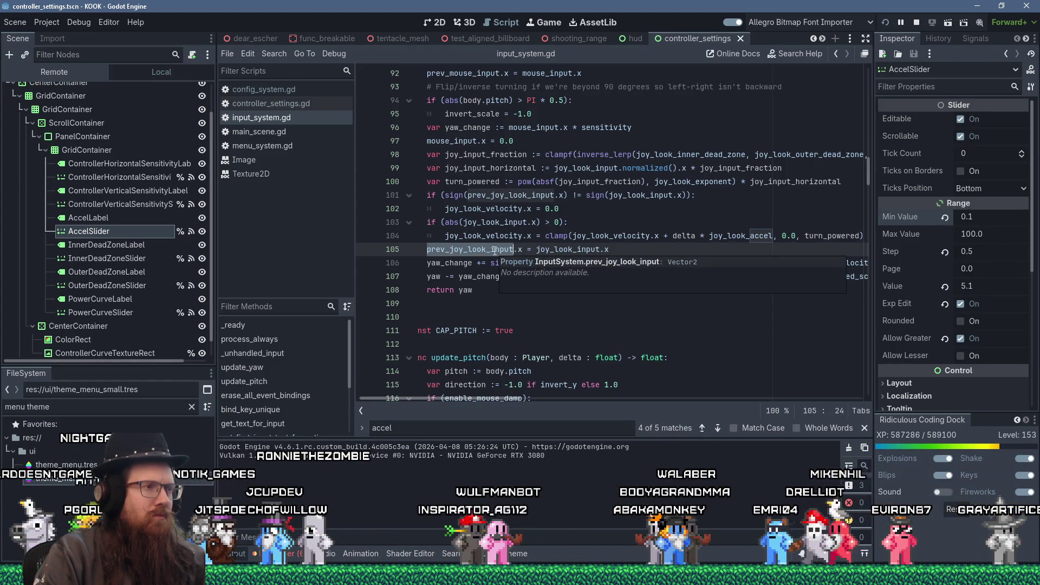
{"action": "double_click", "coordinate": [608, 237]}
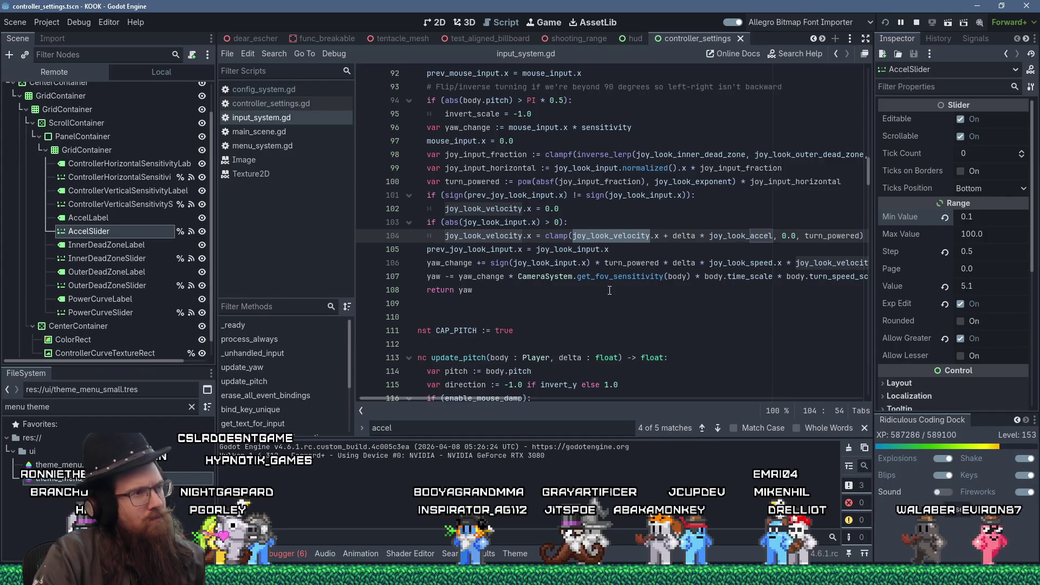
{"action": "key", "text": "alt+Tab"}
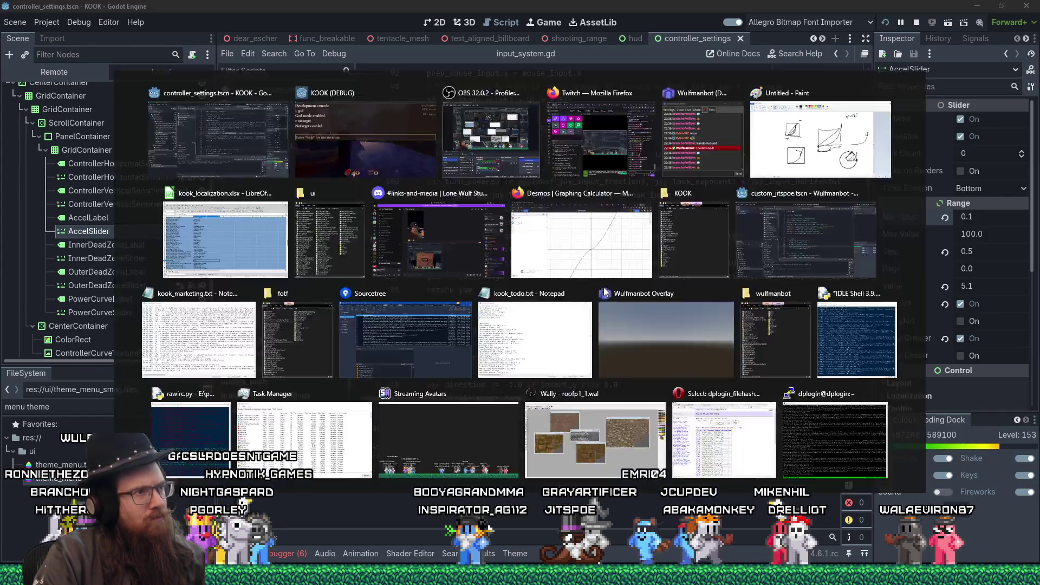
- Add a breakpoint on line 104 of input_system.gd to pause the running game
{"action": "key", "text": "grave"}
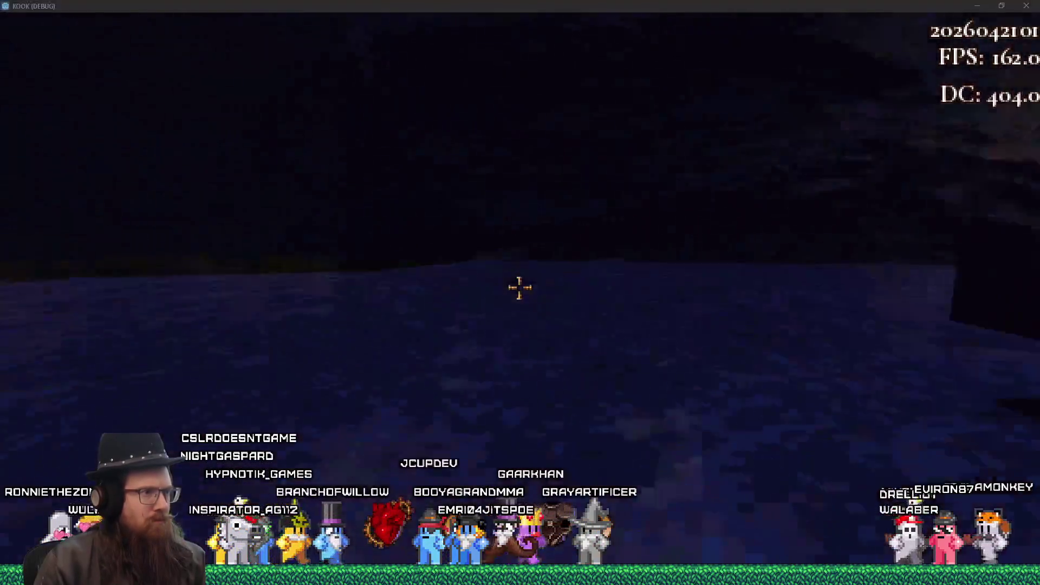
{"action": "key", "text": "alt+Tab"}
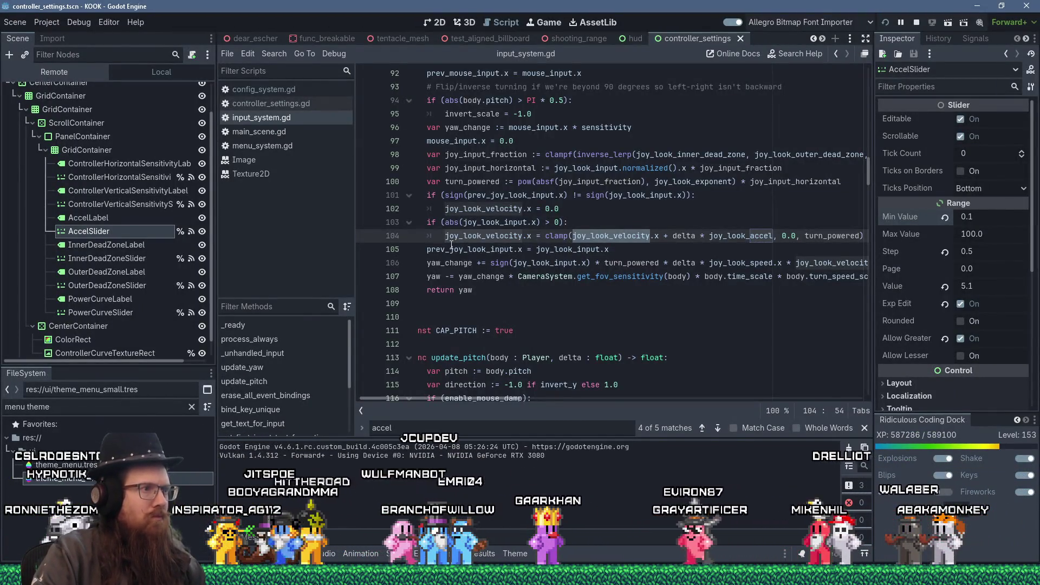
{"action": "left_click", "coordinate": [371, 237]}
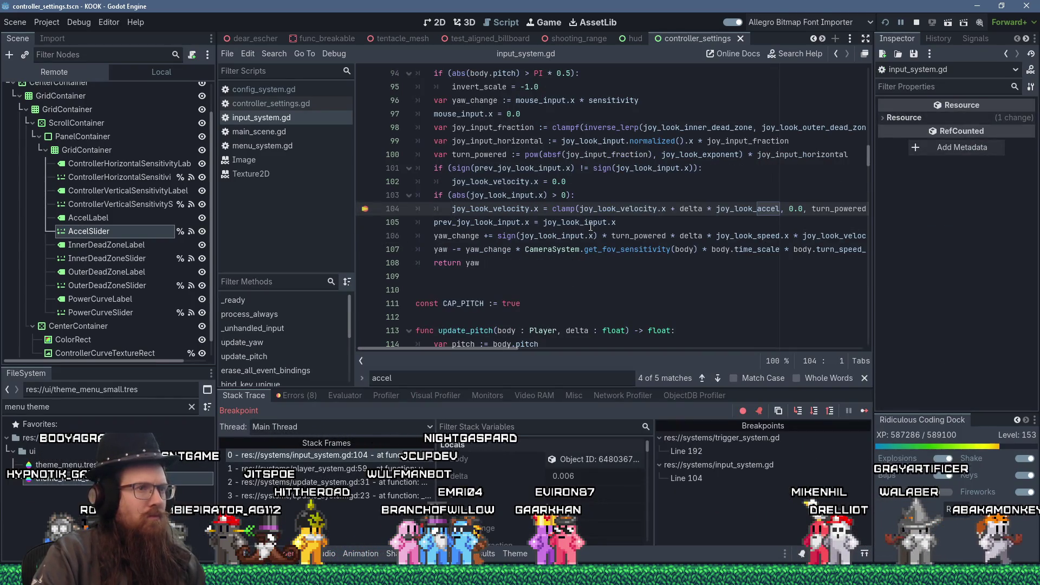
- Select joy_look_velocity on line 104 and inspect its value while paused
{"action": "mouse_move", "coordinate": [679, 209]}
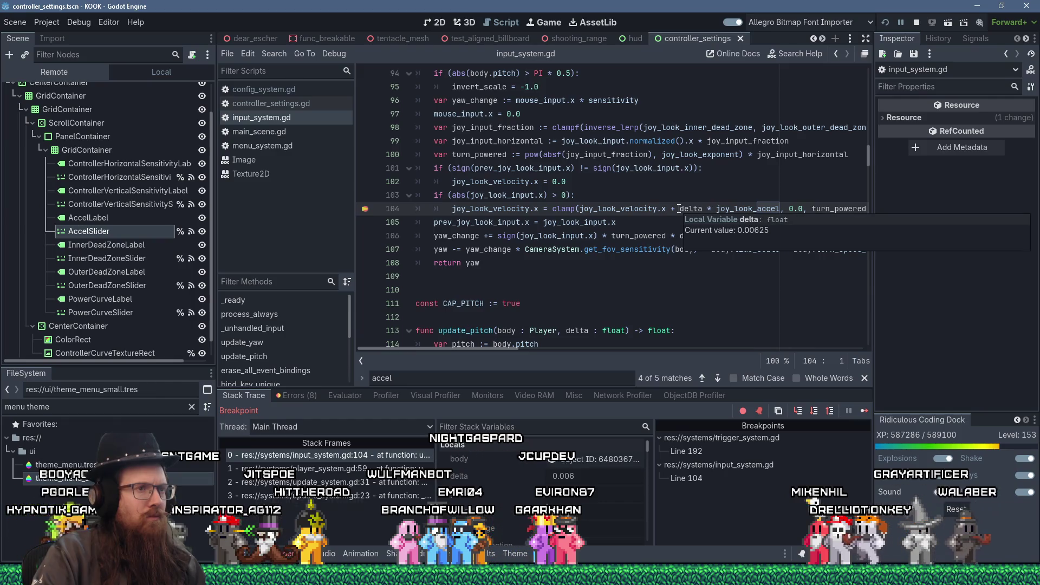
{"action": "mouse_move", "coordinate": [737, 211]}
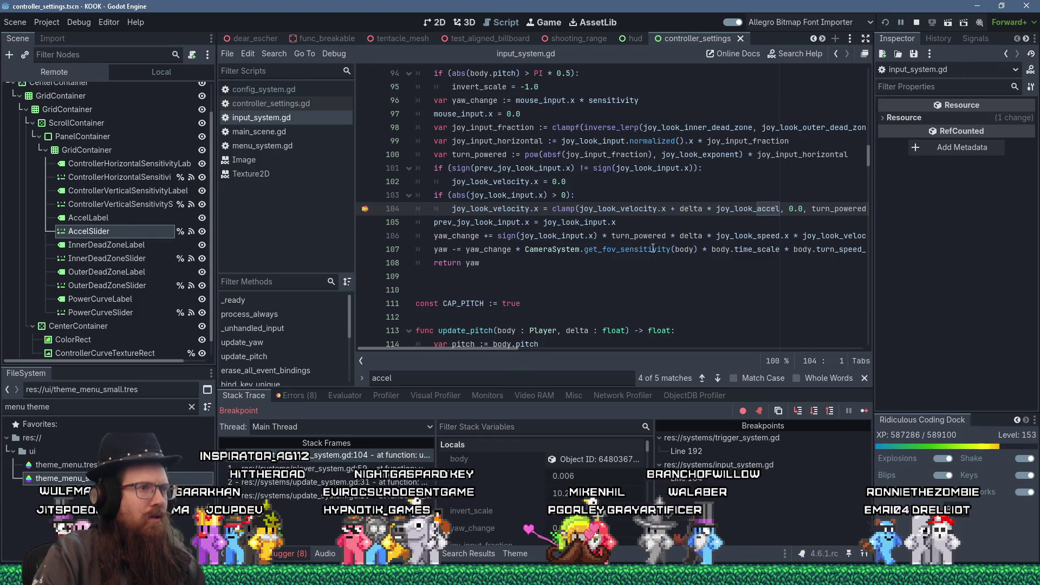
{"action": "double_click", "coordinate": [638, 210]}
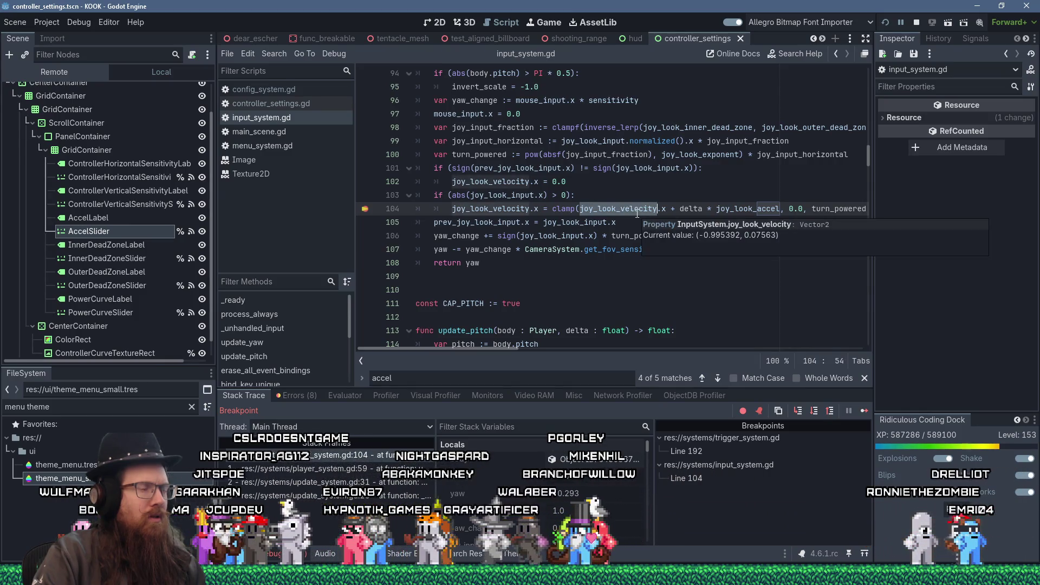
{"action": "scroll", "coordinate": [650, 314], "scroll_direction": "down", "scroll_amount": 3}
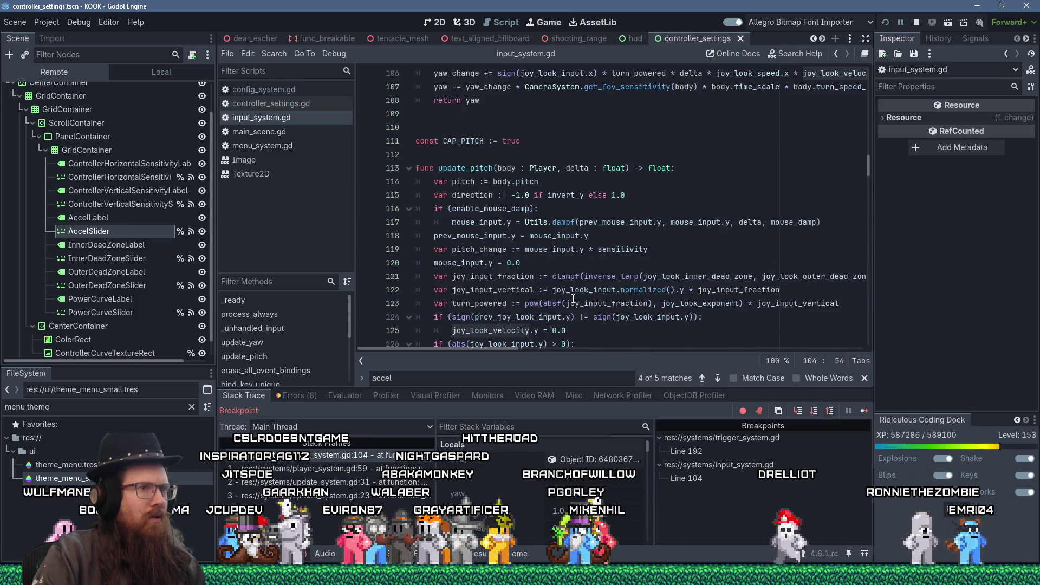
{"action": "scroll", "coordinate": [591, 298], "scroll_direction": "up", "scroll_amount": 2}
{"action": "scroll", "coordinate": [585, 296], "scroll_direction": "up", "scroll_amount": 1}
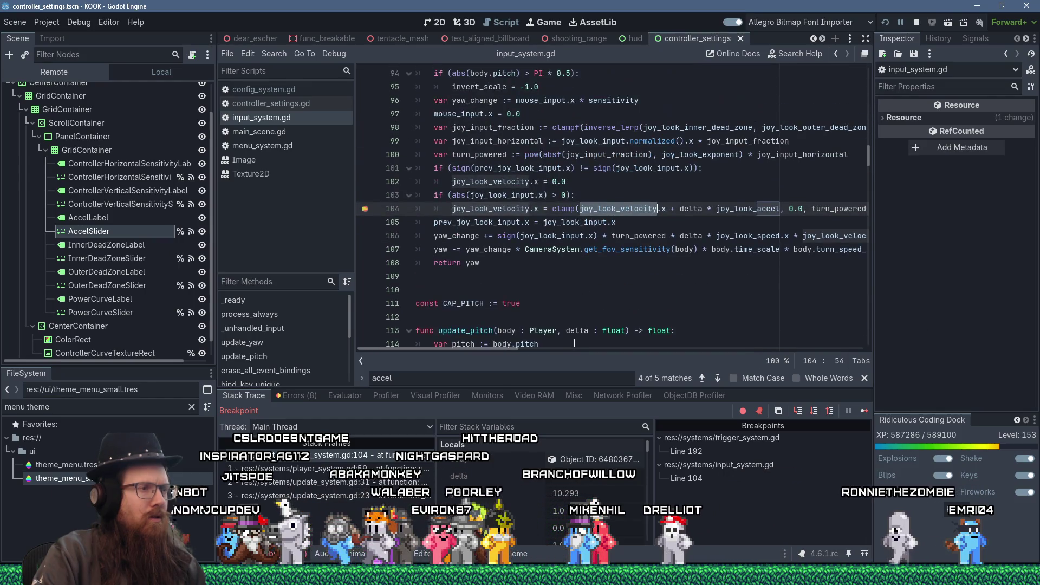
{"action": "mouse_move", "coordinate": [508, 350]}
{"action": "left_mouse_down"}
{"action": "mouse_move", "coordinate": [541, 352]}
{"action": "mouse_move", "coordinate": [496, 350]}
{"action": "left_mouse_up"}
{"action": "scroll", "coordinate": [521, 311], "scroll_direction": "up", "scroll_amount": 3}
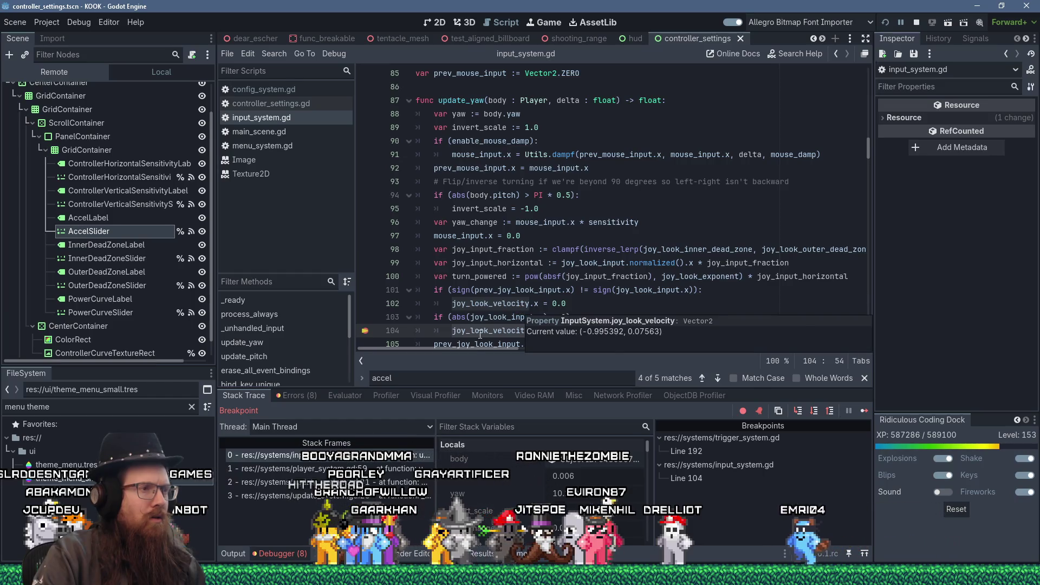
{"action": "scroll", "coordinate": [521, 310], "scroll_direction": "down", "scroll_amount": 1}
- Check nearby variable values, then expand the script editor to full width
{"action": "mouse_move", "coordinate": [480, 336]}
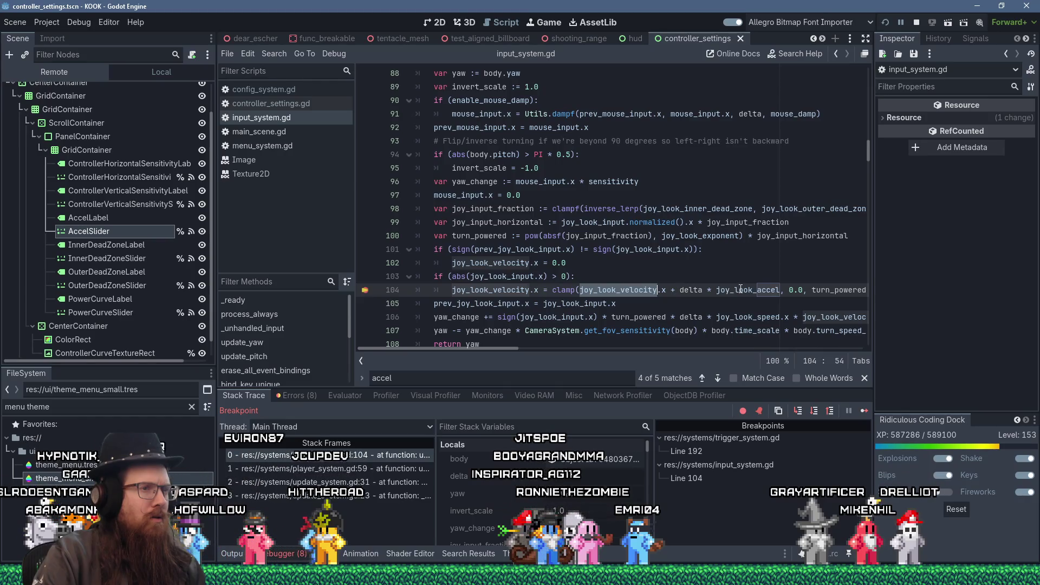
{"action": "mouse_move", "coordinate": [740, 289]}
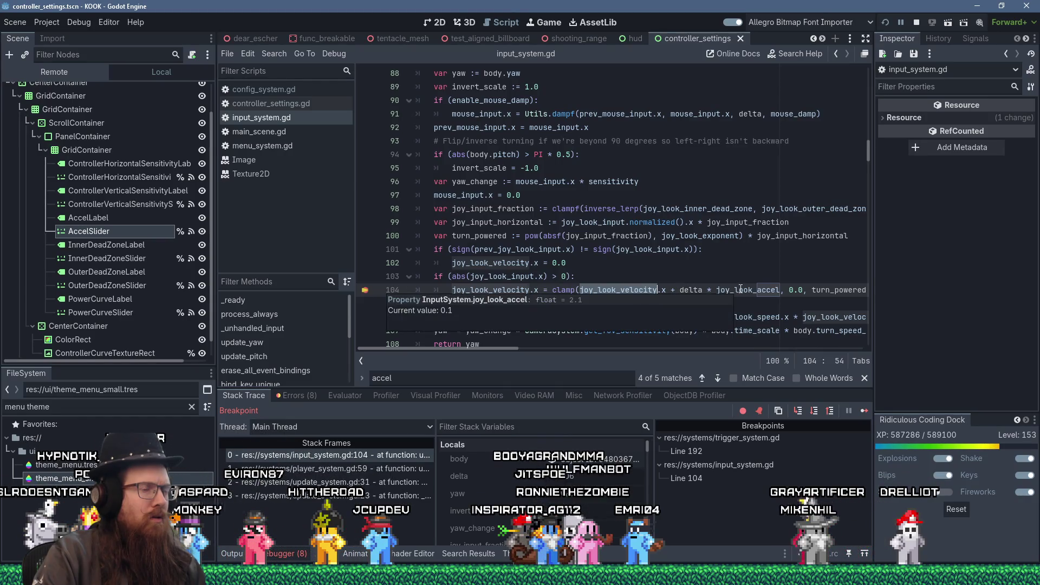
{"action": "mouse_move", "coordinate": [703, 291]}
{"action": "scroll", "coordinate": [703, 291], "scroll_direction": "down", "scroll_amount": 2}
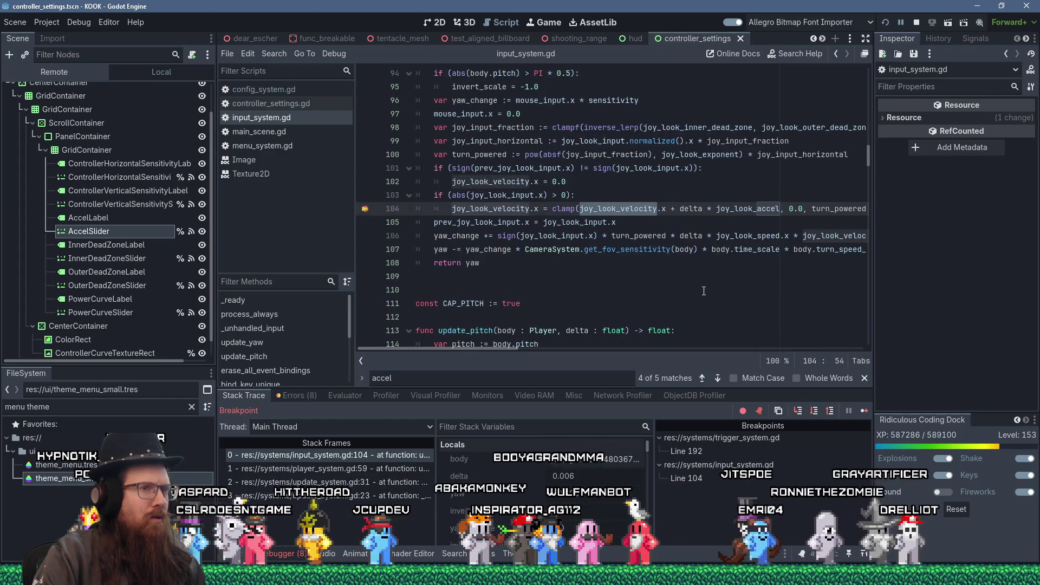
{"action": "mouse_move", "coordinate": [508, 350]}
{"action": "left_mouse_down"}
{"action": "mouse_move", "coordinate": [547, 347]}
{"action": "mouse_move", "coordinate": [474, 340]}
{"action": "left_mouse_up"}
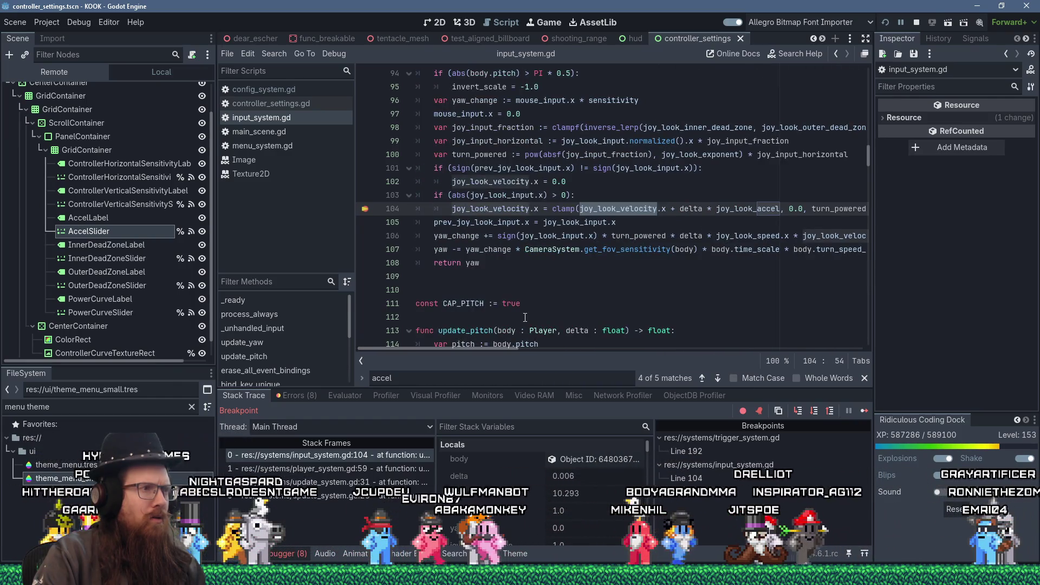
{"action": "scroll", "coordinate": [525, 317], "scroll_direction": "down", "scroll_amount": 6}
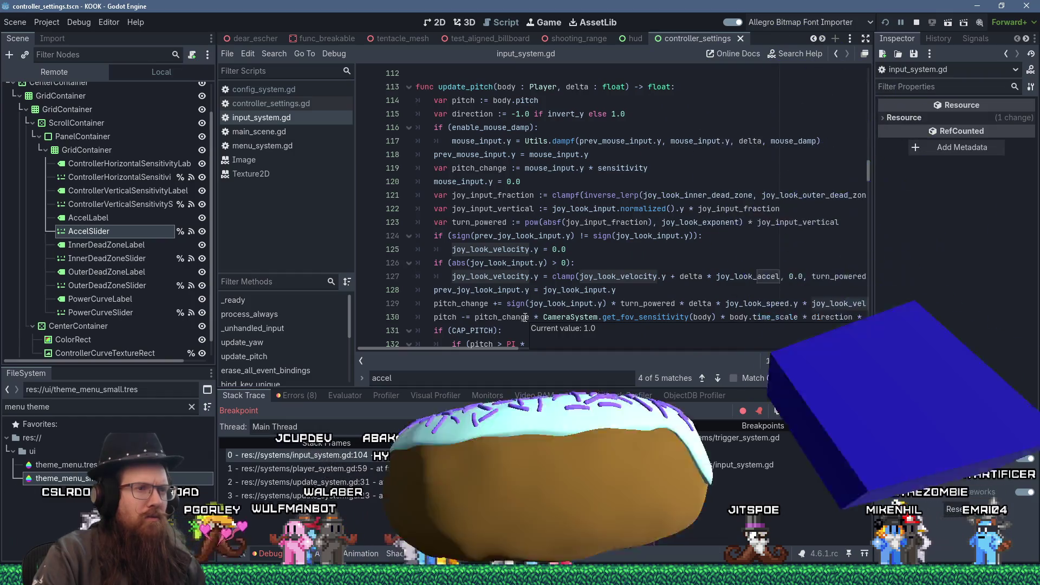
{"action": "mouse_move", "coordinate": [500, 350]}
{"action": "left_mouse_down"}
{"action": "mouse_move", "coordinate": [530, 353]}
{"action": "mouse_move", "coordinate": [499, 353]}
{"action": "left_mouse_up"}
{"action": "scroll", "coordinate": [585, 300], "scroll_direction": "up", "scroll_amount": 5}
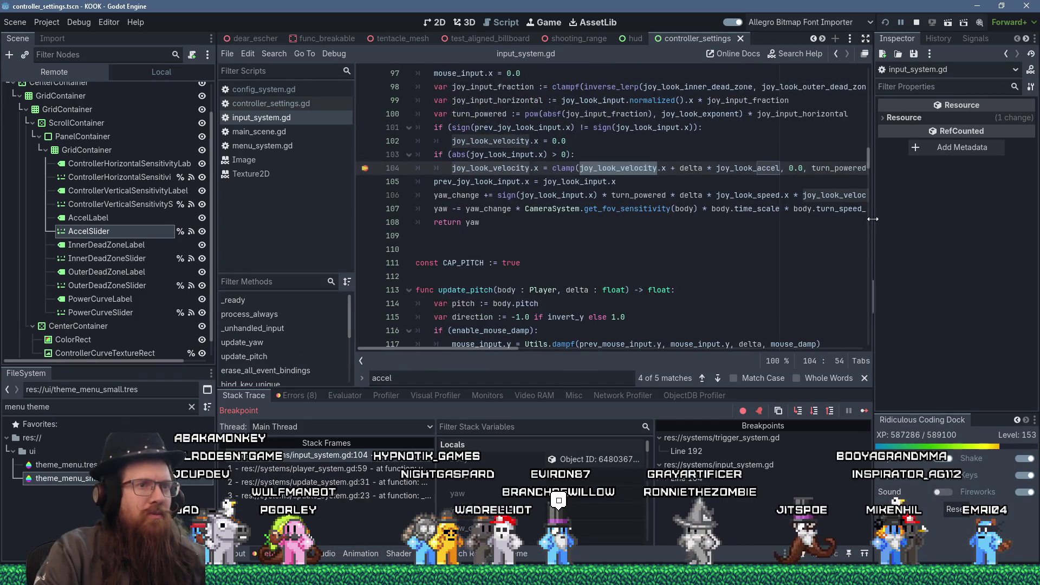
{"action": "left_click", "coordinate": [865, 40]}
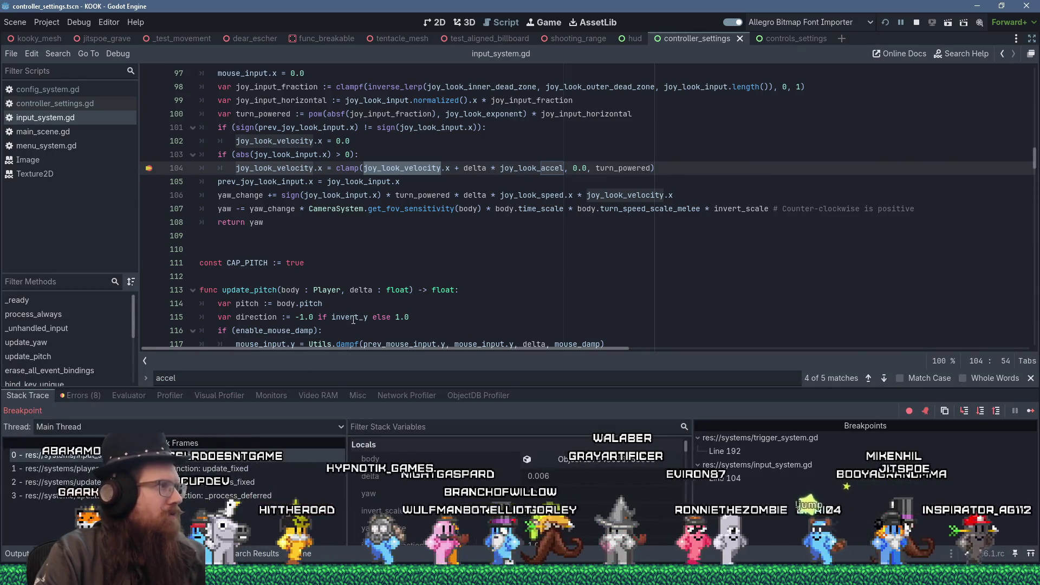
{"action": "scroll", "coordinate": [287, 251], "scroll_direction": "up", "scroll_amount": 2}
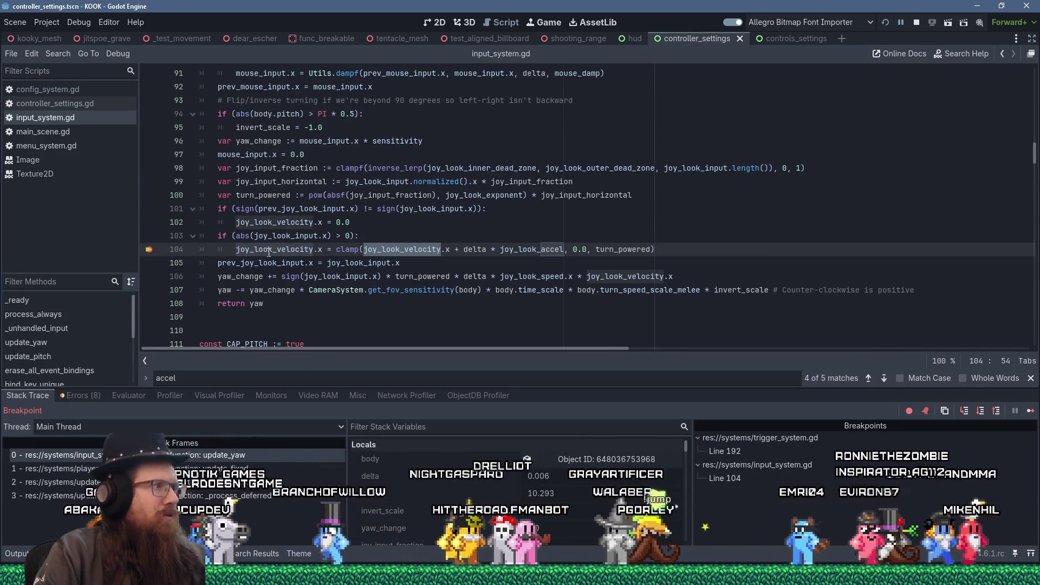
{"action": "left_click", "coordinate": [428, 250]}
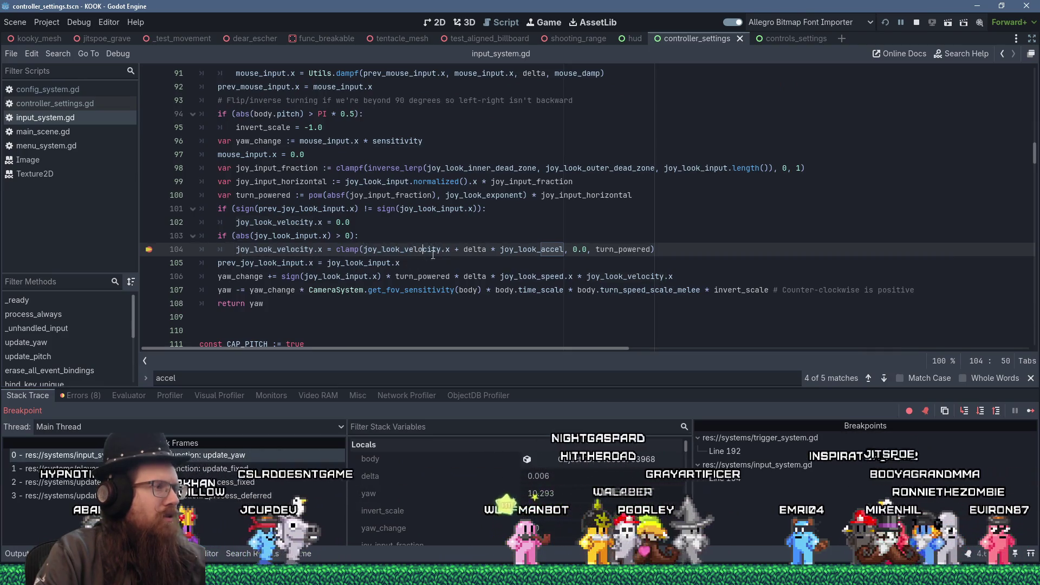
{"action": "left_click_drag", "start_coordinate": [365, 250], "coordinate": [456, 253]}
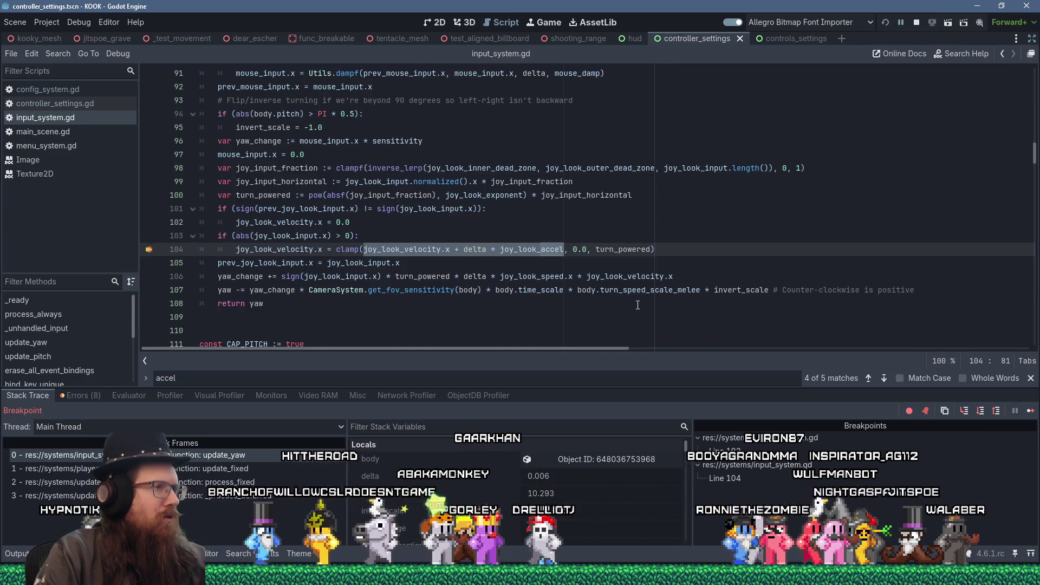
{"action": "left_click", "coordinate": [298, 250]}
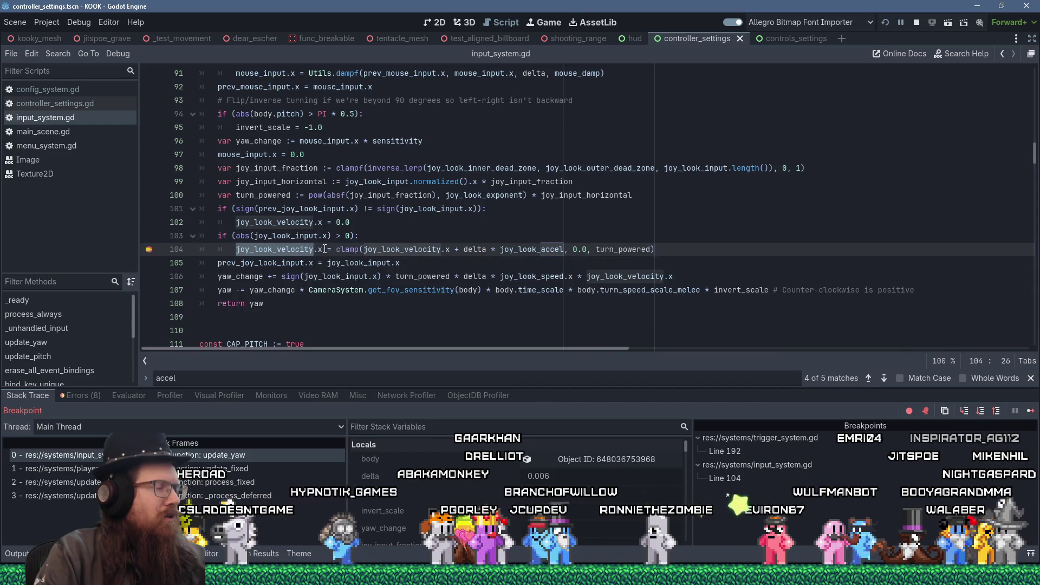
{"action": "mouse_move", "coordinate": [325, 250]}
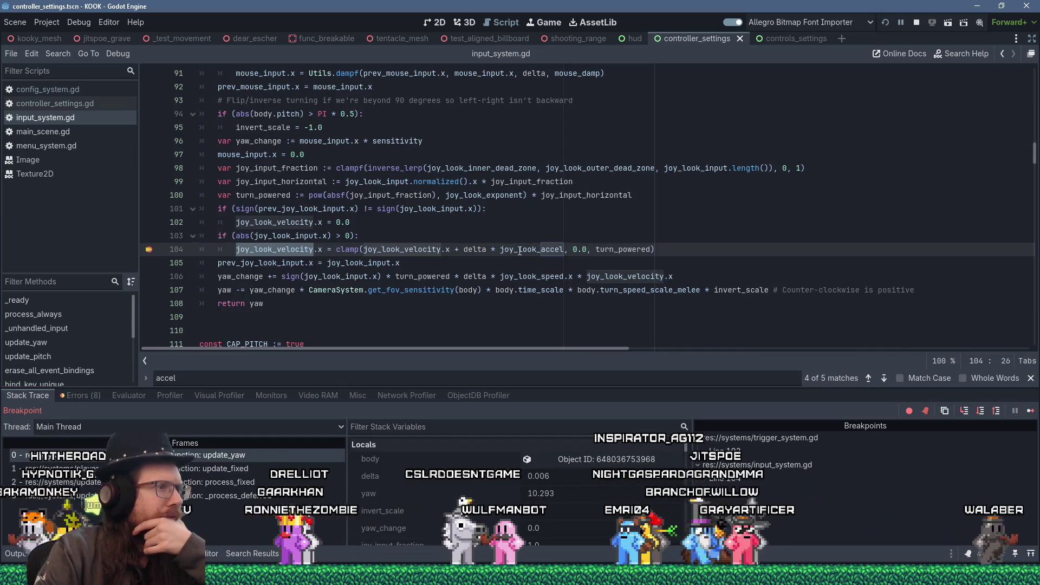
{"action": "mouse_move", "coordinate": [519, 251]}
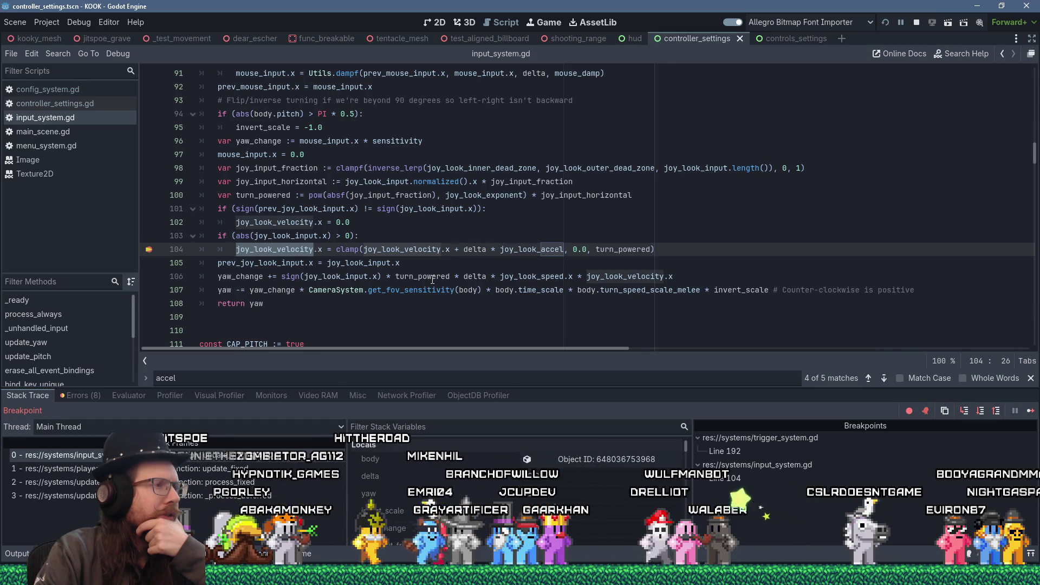
{"action": "mouse_move", "coordinate": [434, 279]}
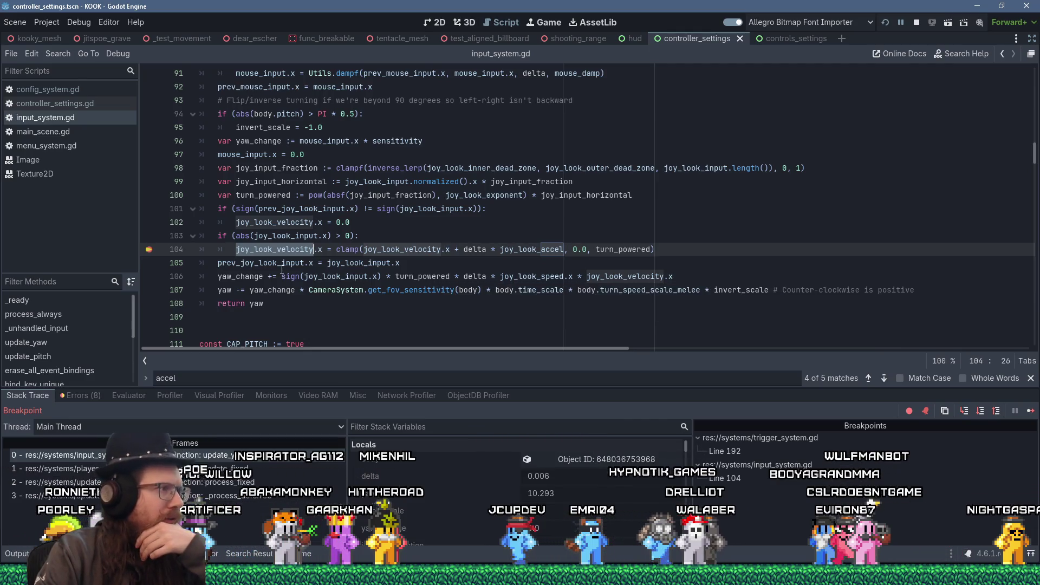
{"action": "mouse_move", "coordinate": [281, 269]}
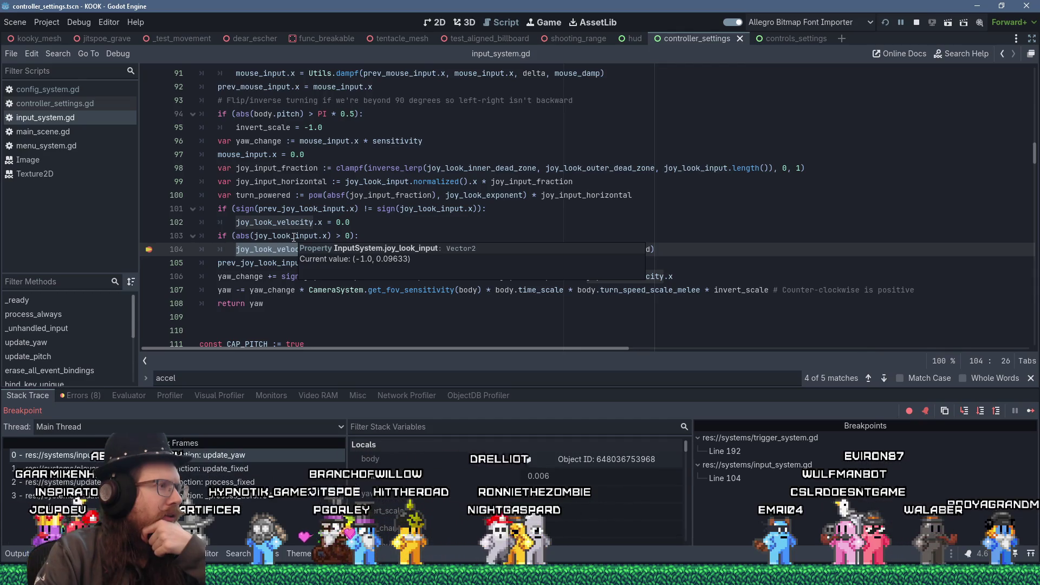
{"action": "left_click", "coordinate": [333, 209]}
{"action": "double_click", "coordinate": [333, 209]}
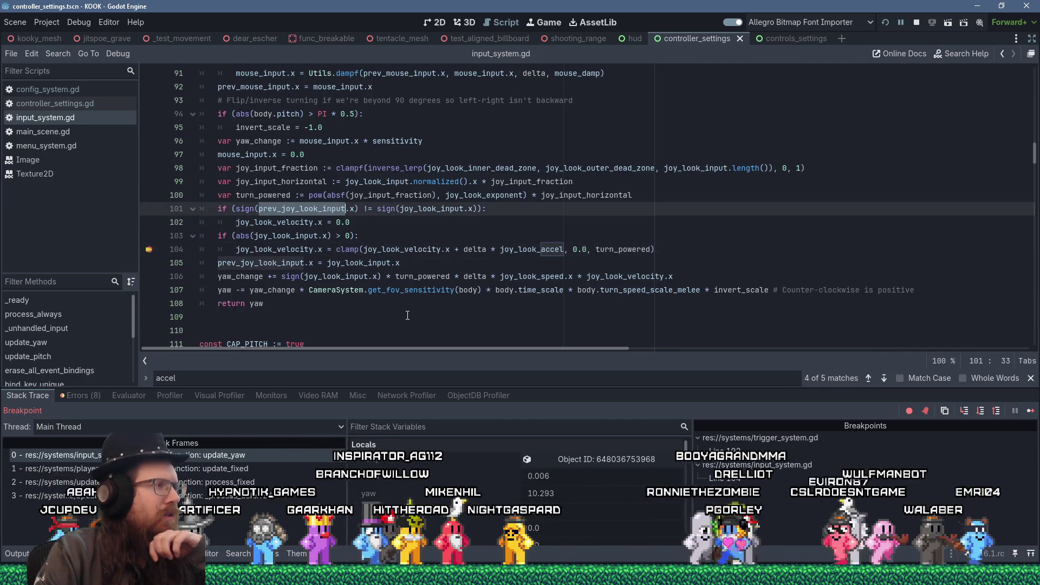
{"action": "double_click", "coordinate": [372, 264]}
{"action": "mouse_move", "coordinate": [372, 265]}
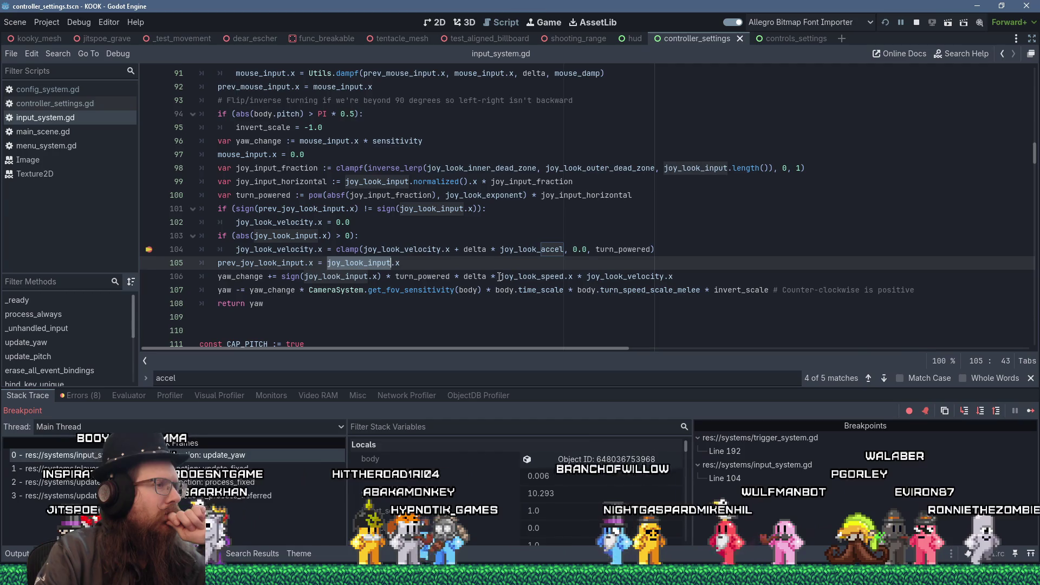
{"action": "mouse_move", "coordinate": [499, 277]}
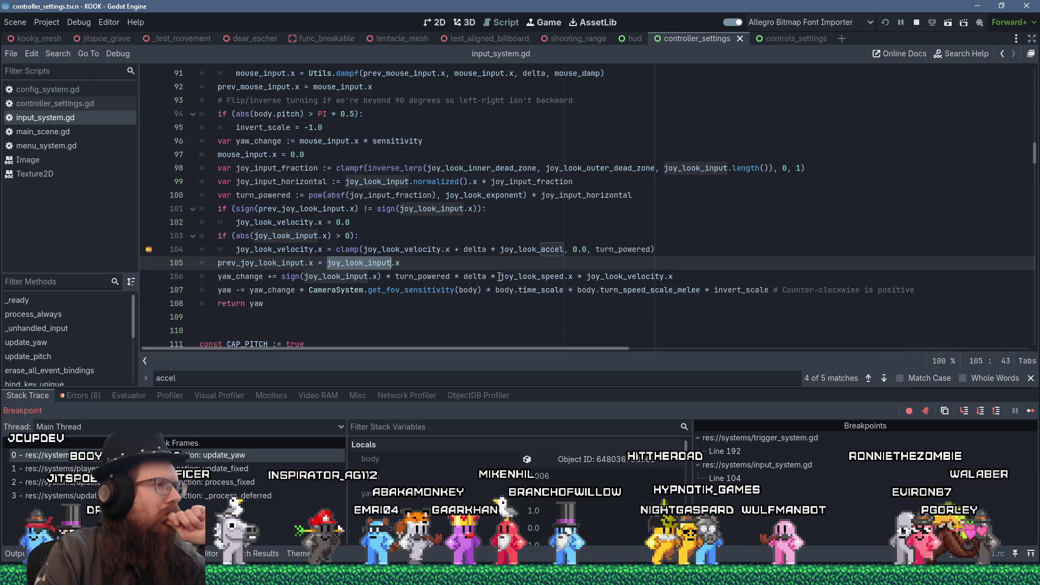
{"action": "left_click", "coordinate": [499, 277]}
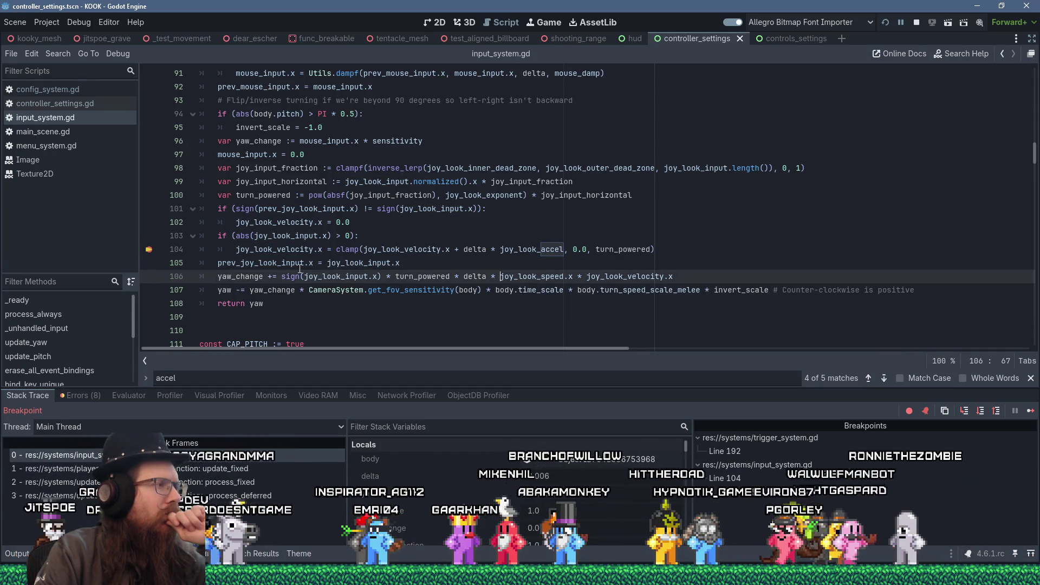
{"action": "key", "text": "Up"}
{"action": "key", "text": "Home"}
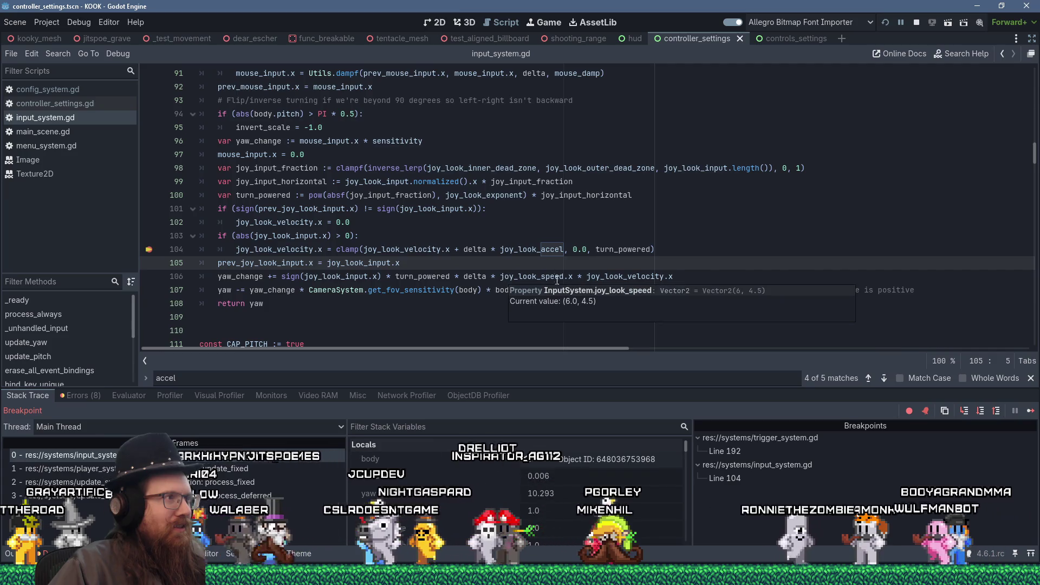
{"action": "scroll", "coordinate": [547, 263], "scroll_direction": "up", "scroll_amount": 2}
{"action": "scroll", "coordinate": [558, 258], "scroll_direction": "down", "scroll_amount": 5}
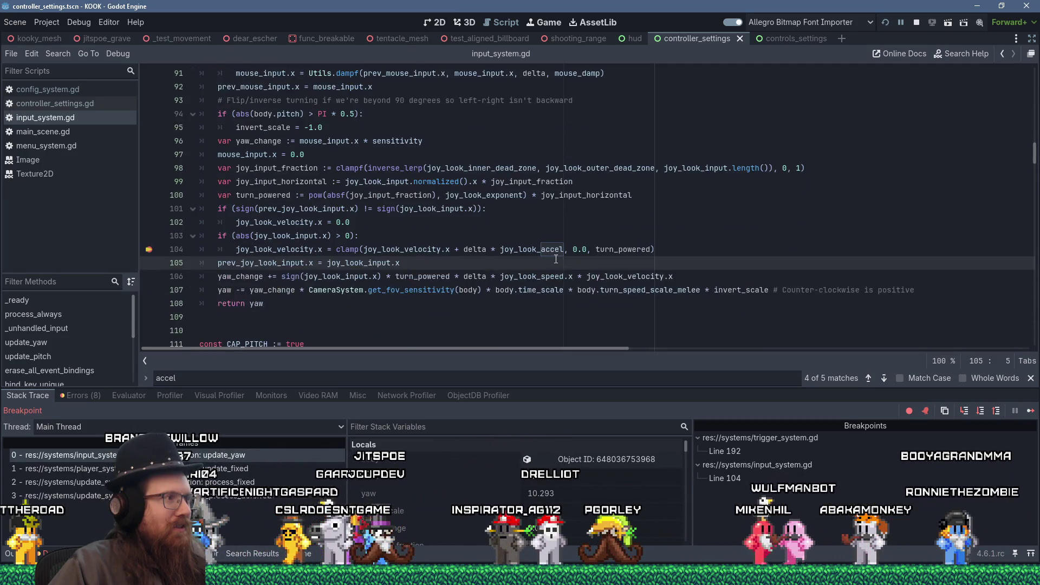
{"action": "scroll", "coordinate": [661, 271], "scroll_direction": "up", "scroll_amount": 2}
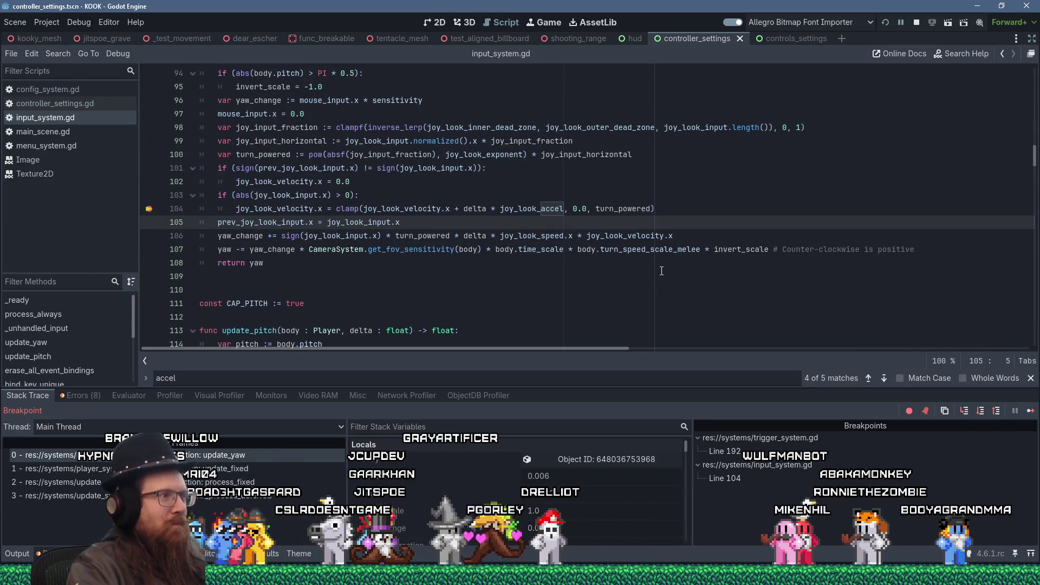
{"action": "key", "text": "Down"}
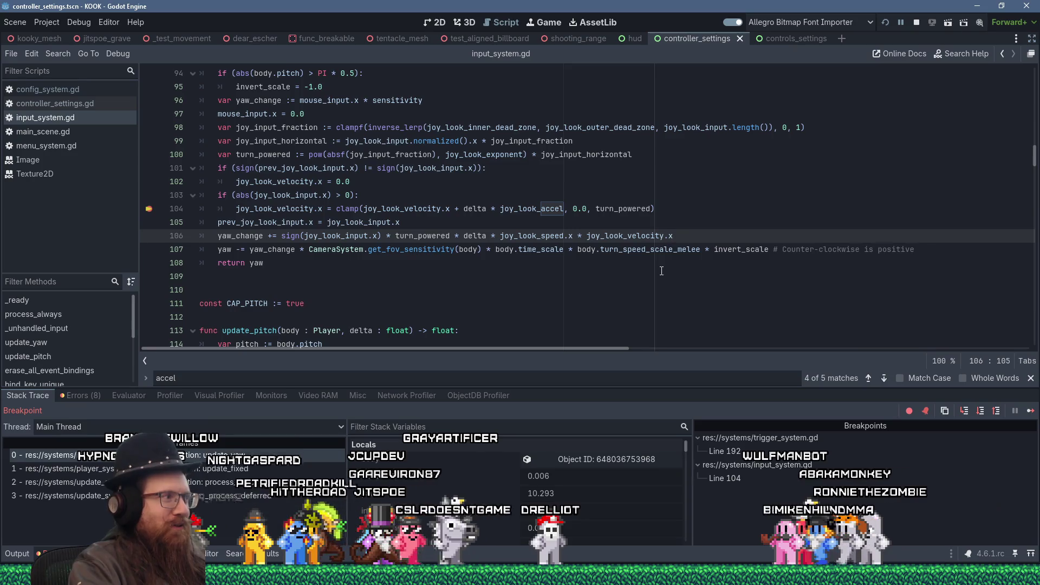
{"action": "key", "text": "Left"}
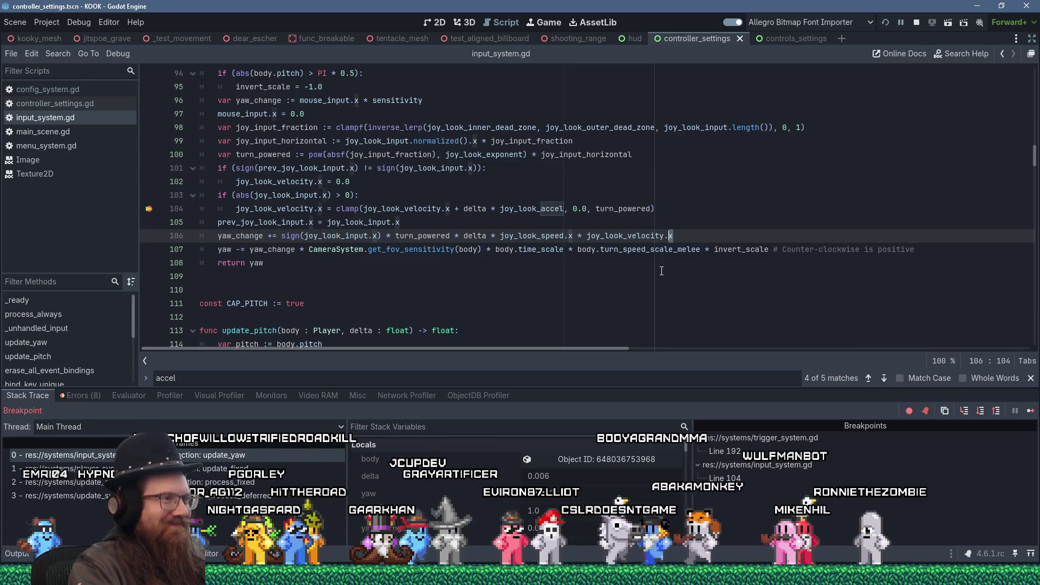
{"action": "key", "text": "shift+Left"}
{"action": "key", "text": "shift+Left"}
{"action": "key", "text": "shift+Left"}
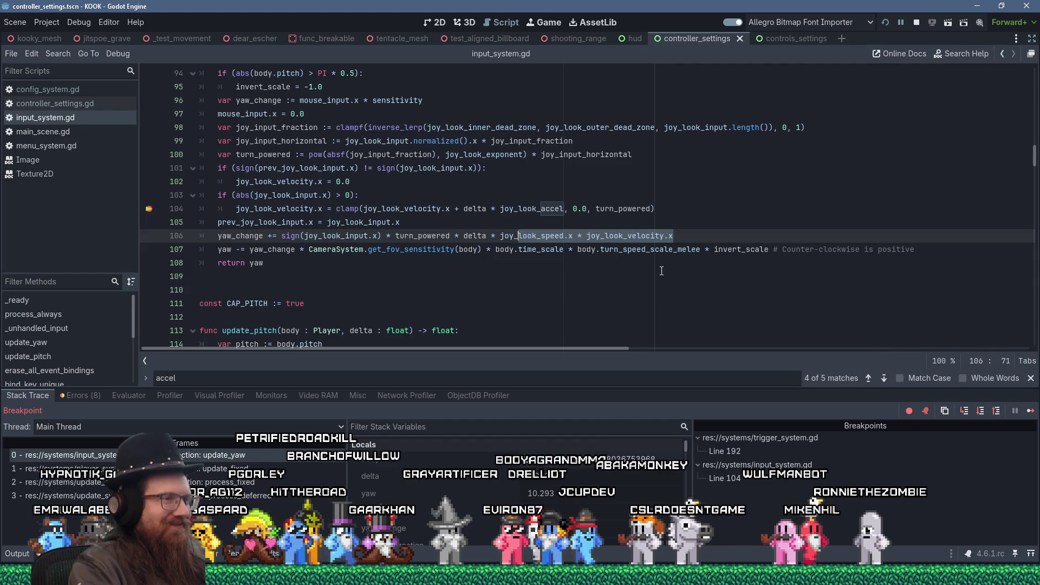
{"action": "key", "text": "shift+Left"}
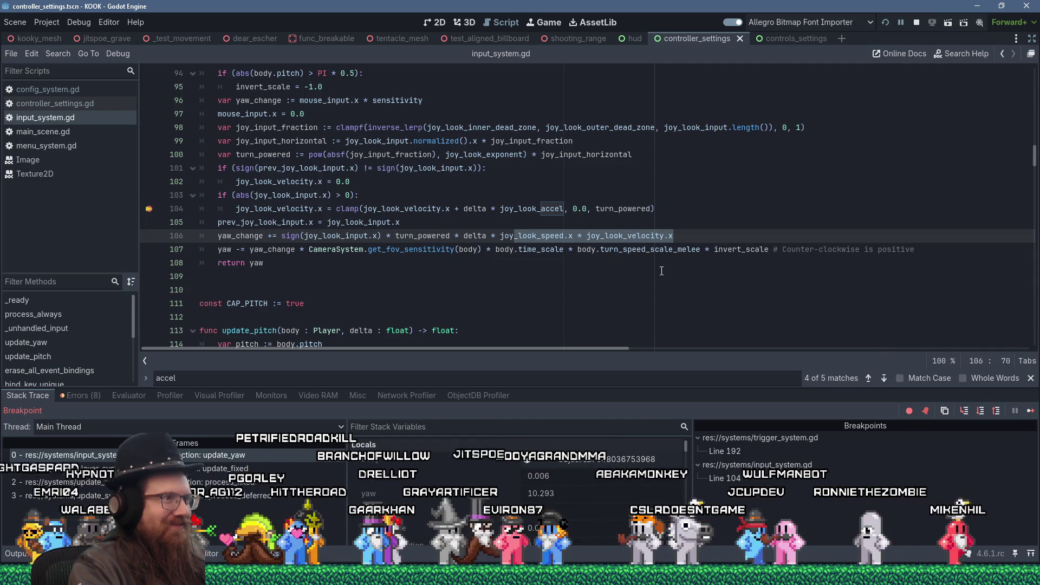
{"action": "key", "text": "shift+Left"}
{"action": "key", "text": "shift+Left"}
{"action": "key", "text": "shift+Left"}
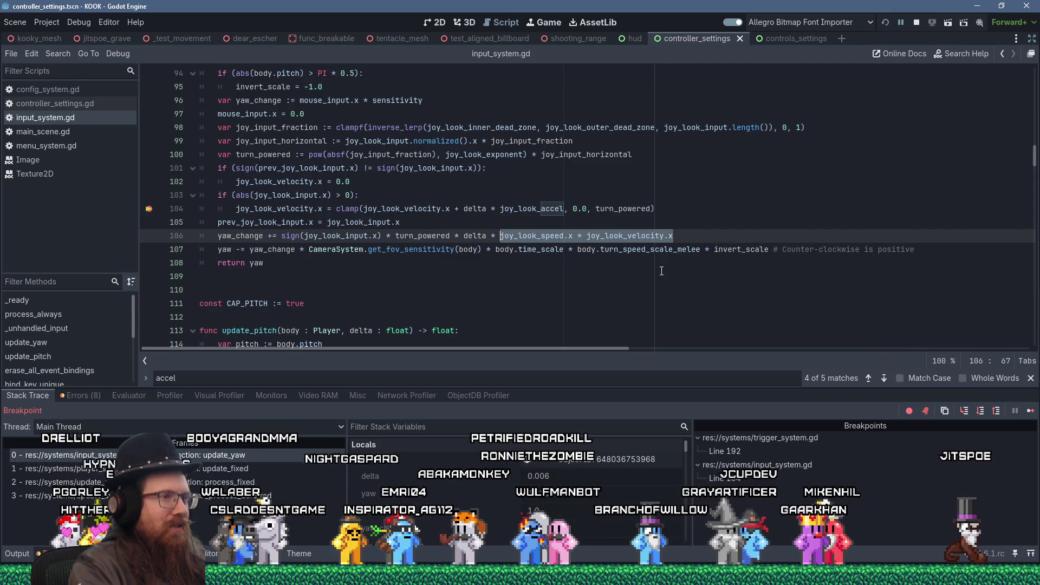
{"action": "key", "text": "shift+Right"}
{"action": "key", "text": "shift+Right"}
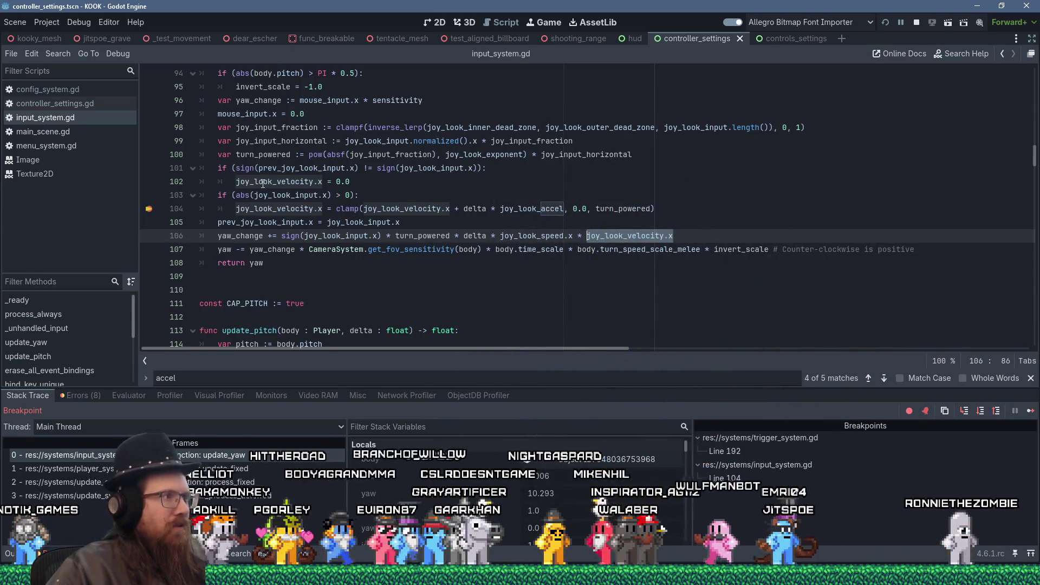
{"action": "double_click", "coordinate": [347, 223]}
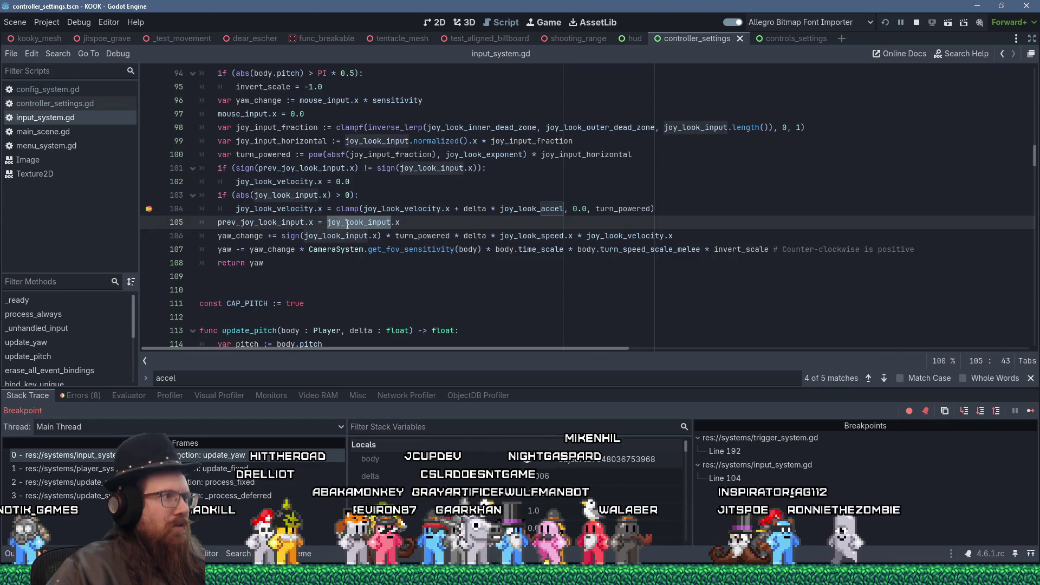
{"action": "scroll", "coordinate": [347, 225], "scroll_direction": "up", "scroll_amount": 4}
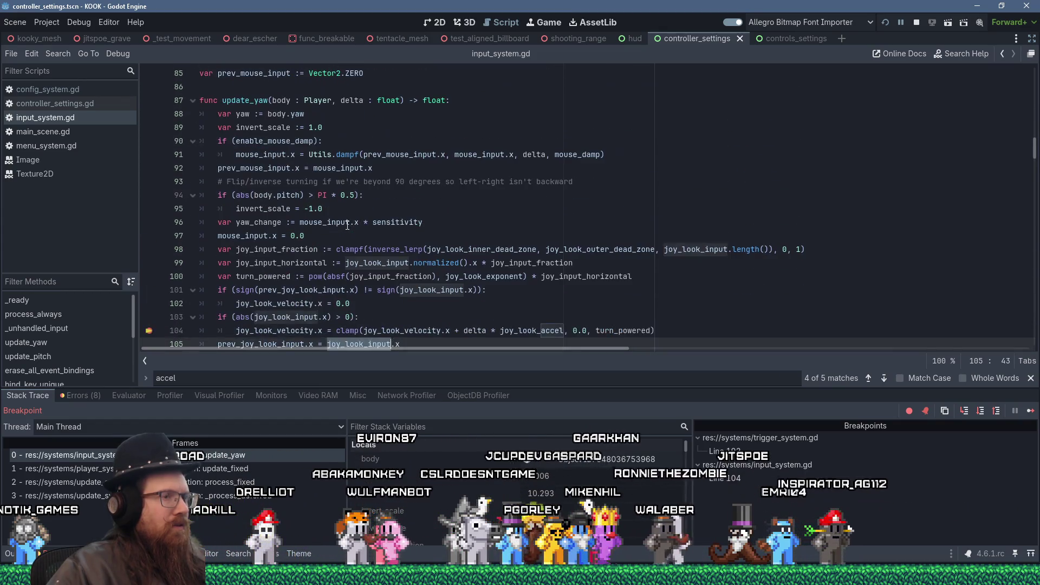
{"action": "scroll", "coordinate": [347, 224], "scroll_direction": "down", "scroll_amount": 1}
{"action": "scroll", "coordinate": [705, 262], "scroll_direction": "down", "scroll_amount": 1}
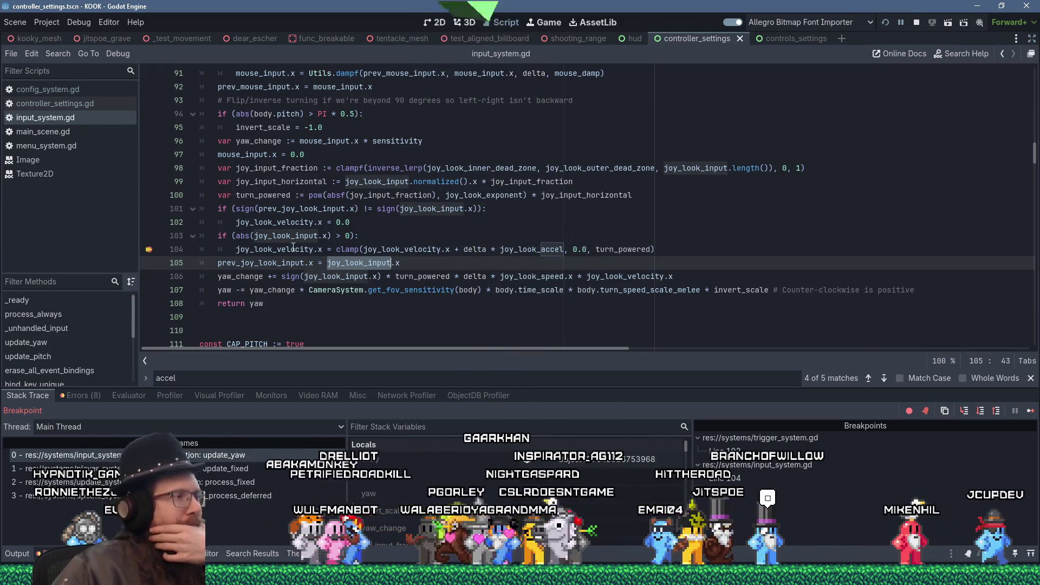
{"action": "left_click", "coordinate": [268, 249]}
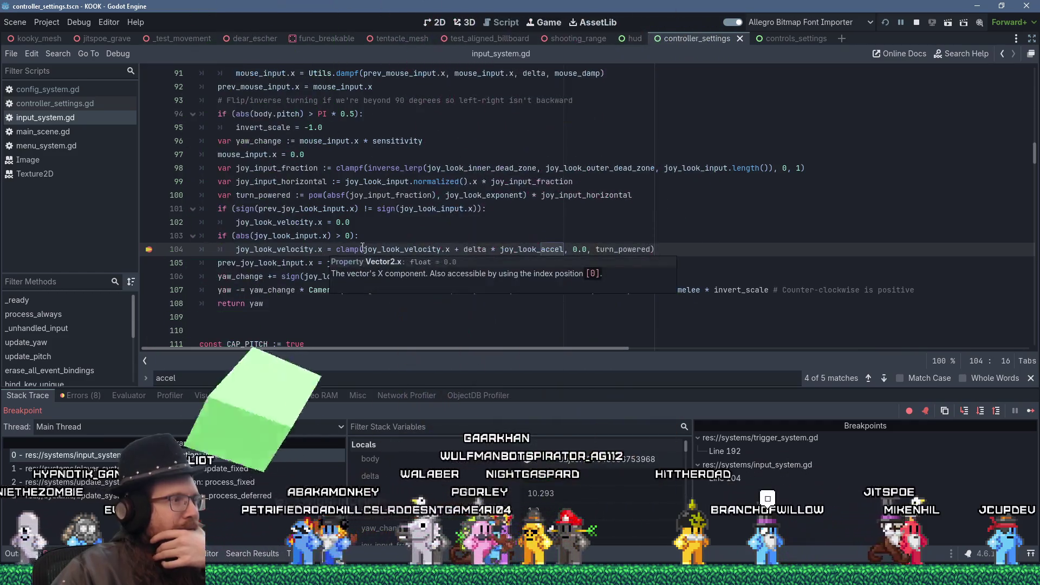
{"action": "left_click_drag", "start_coordinate": [444, 247], "coordinate": [458, 247]}
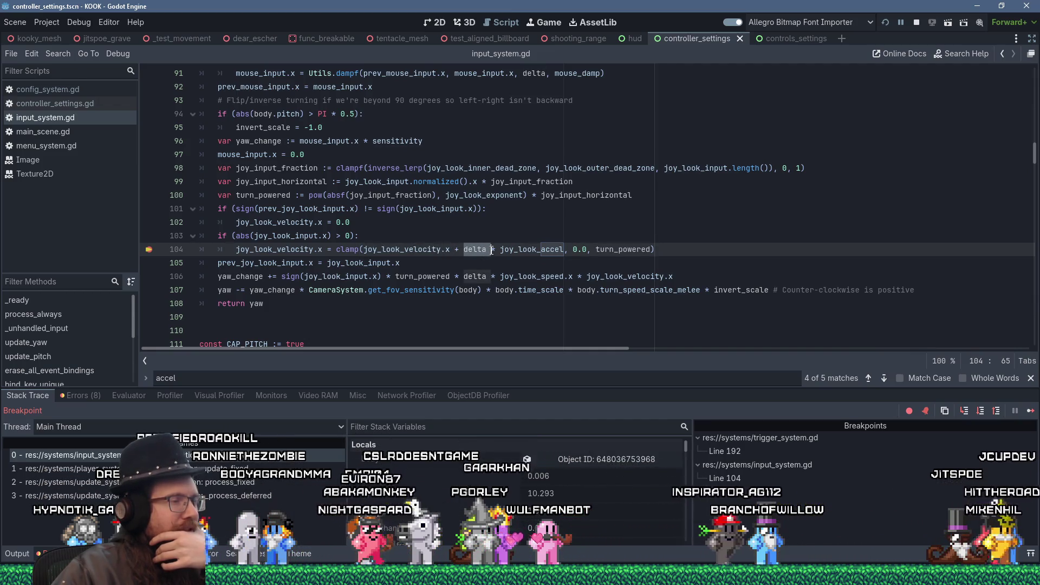
{"action": "left_click_drag", "start_coordinate": [513, 251], "coordinate": [564, 249]}
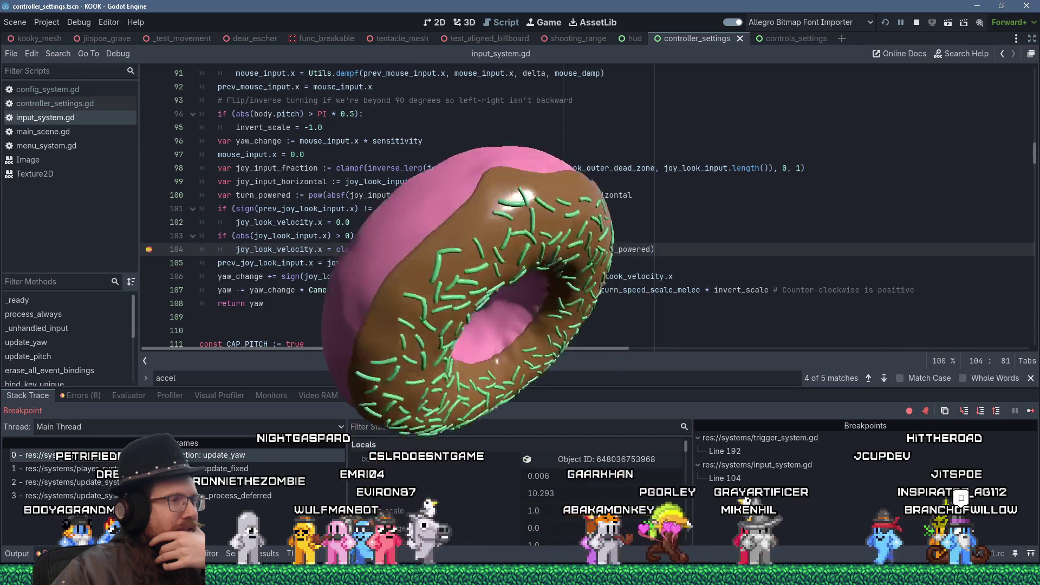
{"action": "left_click_drag", "start_coordinate": [574, 250], "coordinate": [588, 250]}
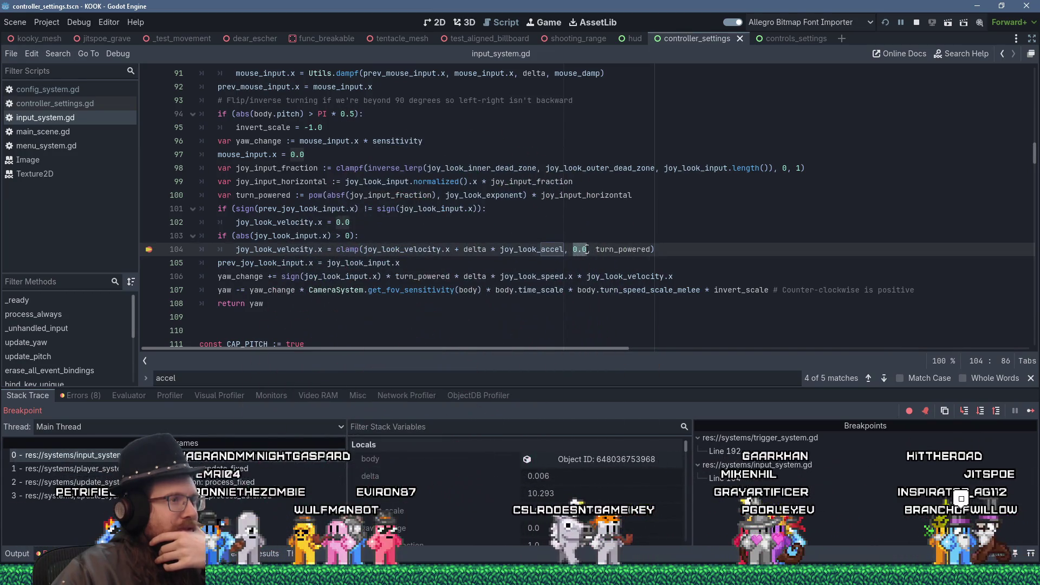
{"action": "mouse_move", "coordinate": [602, 250]}
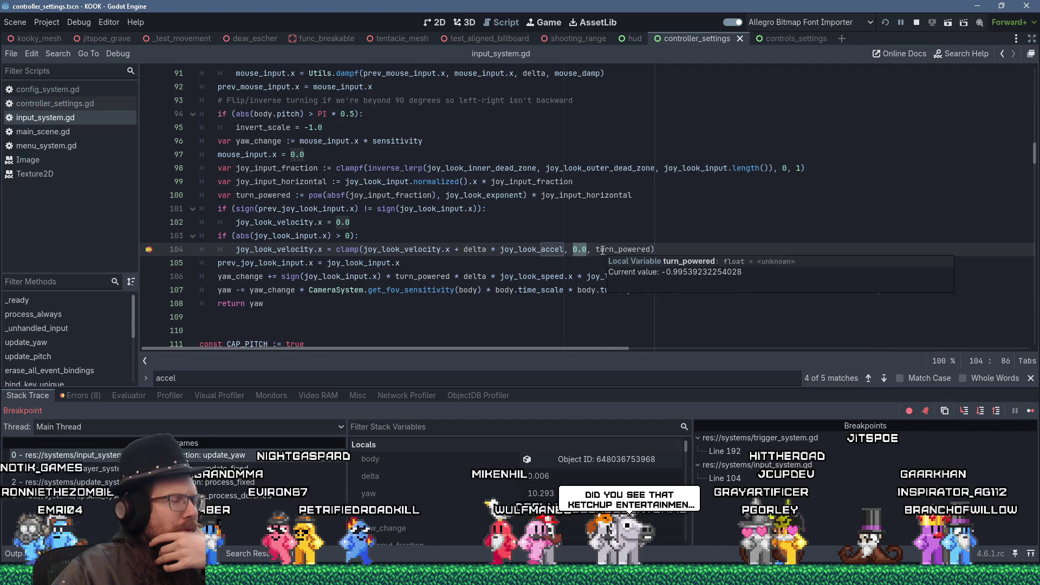
{"action": "double_click", "coordinate": [602, 250]}
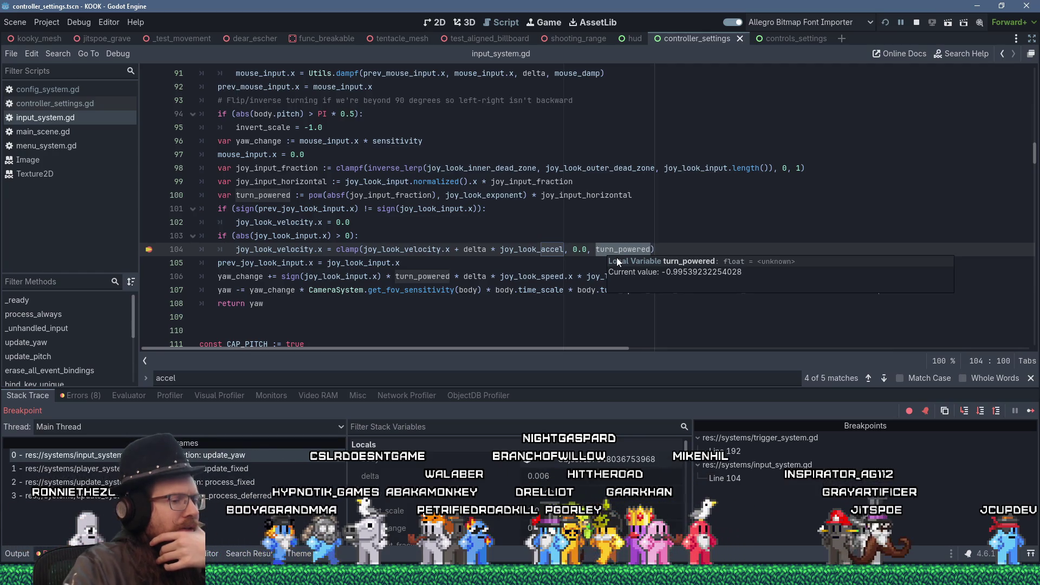
- Replace turn_powered with 1.0 as the clamp maximum on line 104 and in the pitch code
{"action": "type", "text": "1.0"}
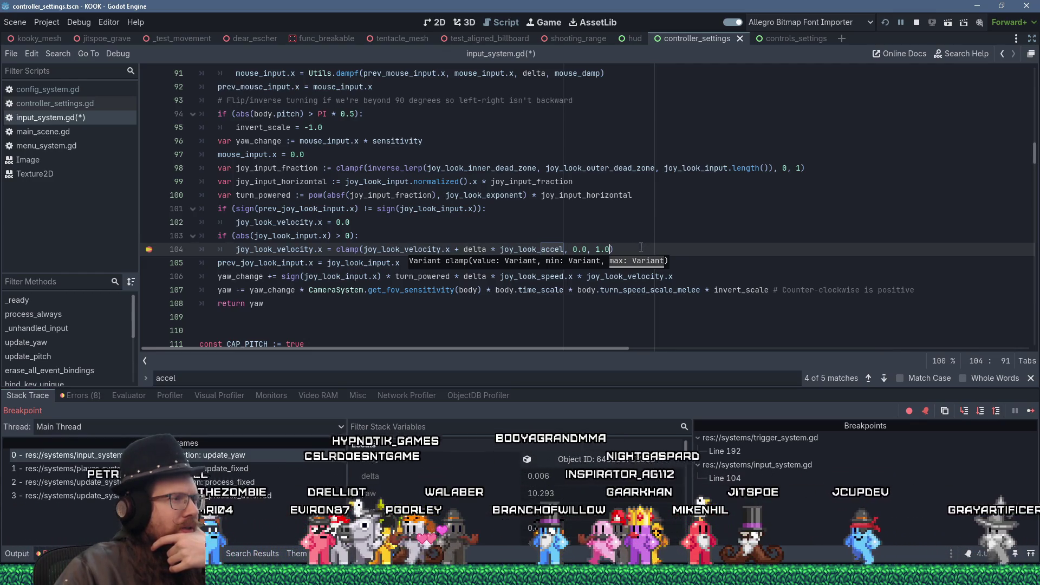
{"action": "scroll", "coordinate": [641, 247], "scroll_direction": "down", "scroll_amount": 3}
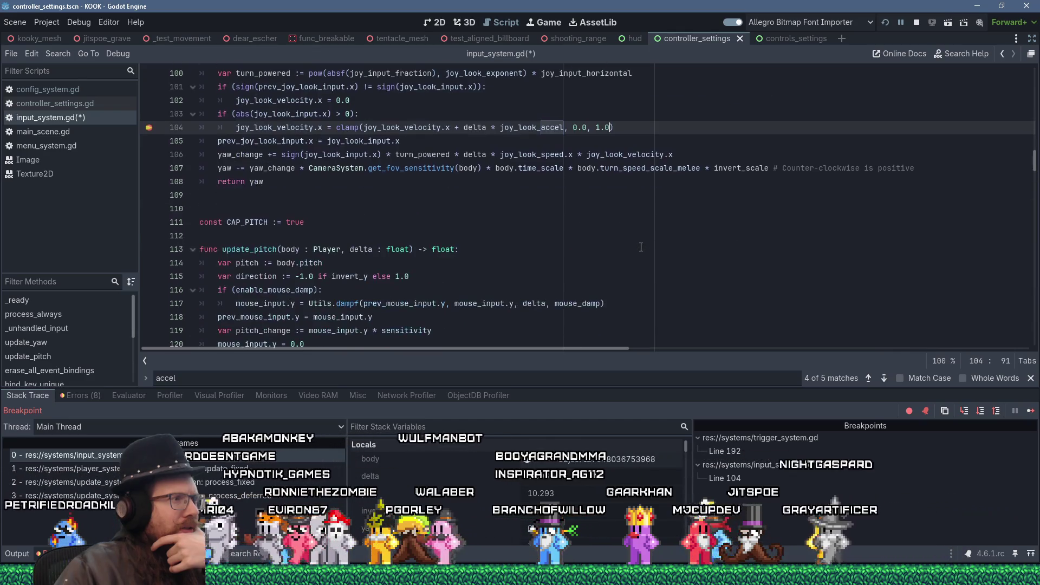
{"action": "scroll", "coordinate": [641, 247], "scroll_direction": "down", "scroll_amount": 4}
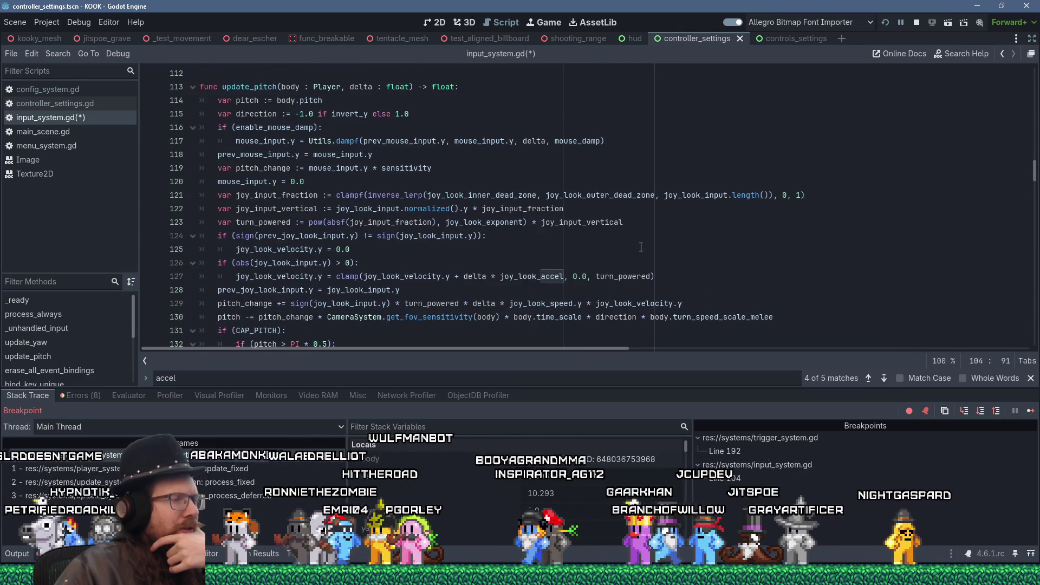
{"action": "double_click", "coordinate": [629, 277]}
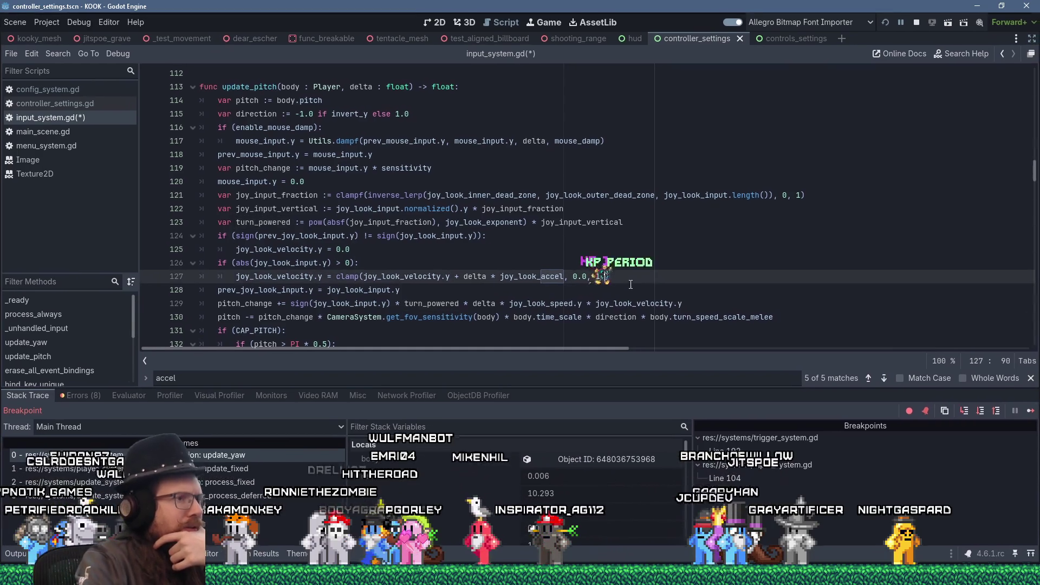
{"action": "type", "text": "1.0"}
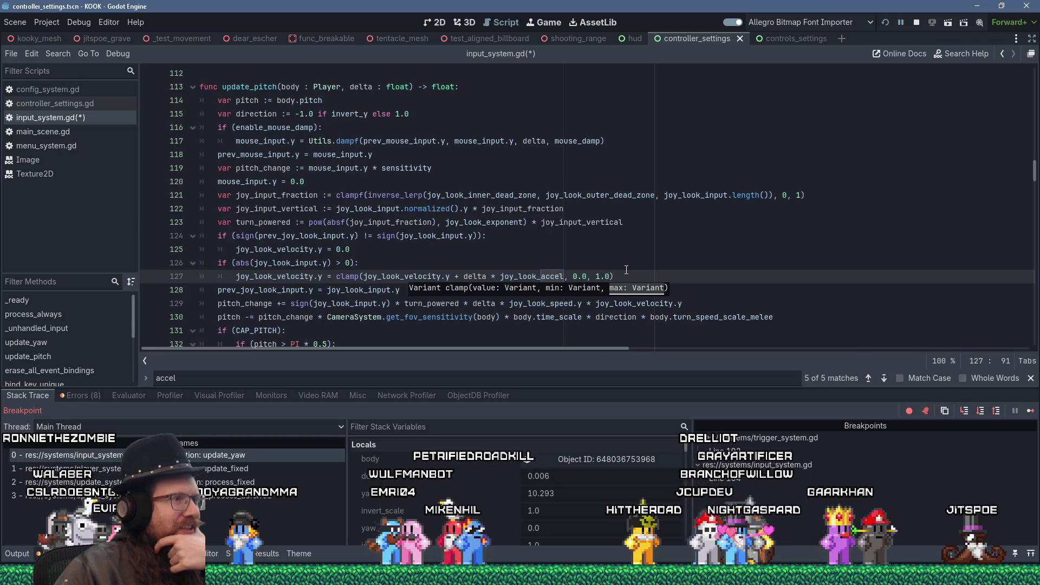
{"action": "left_click", "coordinate": [289, 226]}
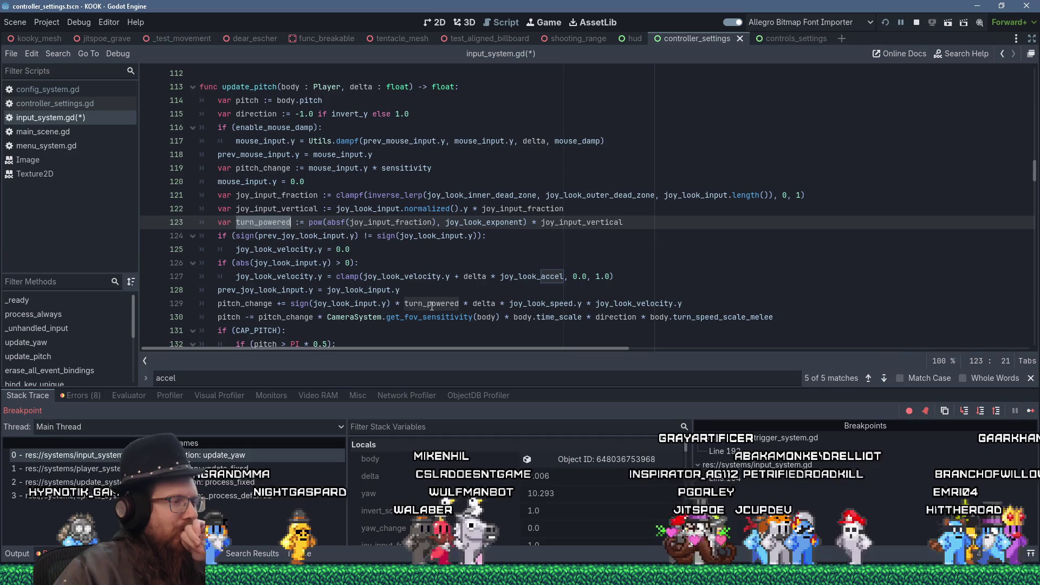
- Save input_system.gd and relaunch the KOOK debug build with Restart
{"action": "mouse_move", "coordinate": [431, 307]}
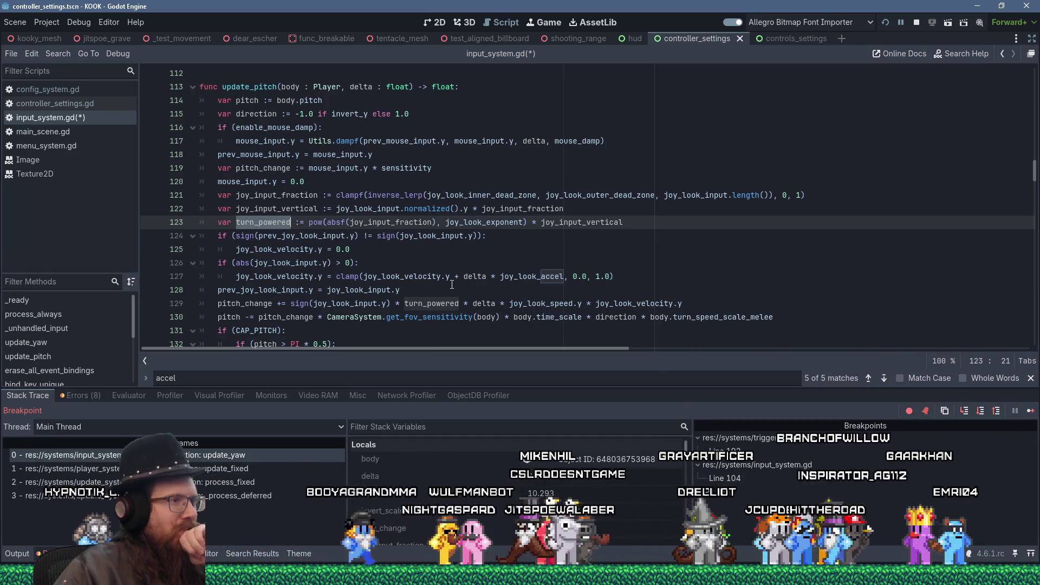
{"action": "mouse_move", "coordinate": [476, 277]}
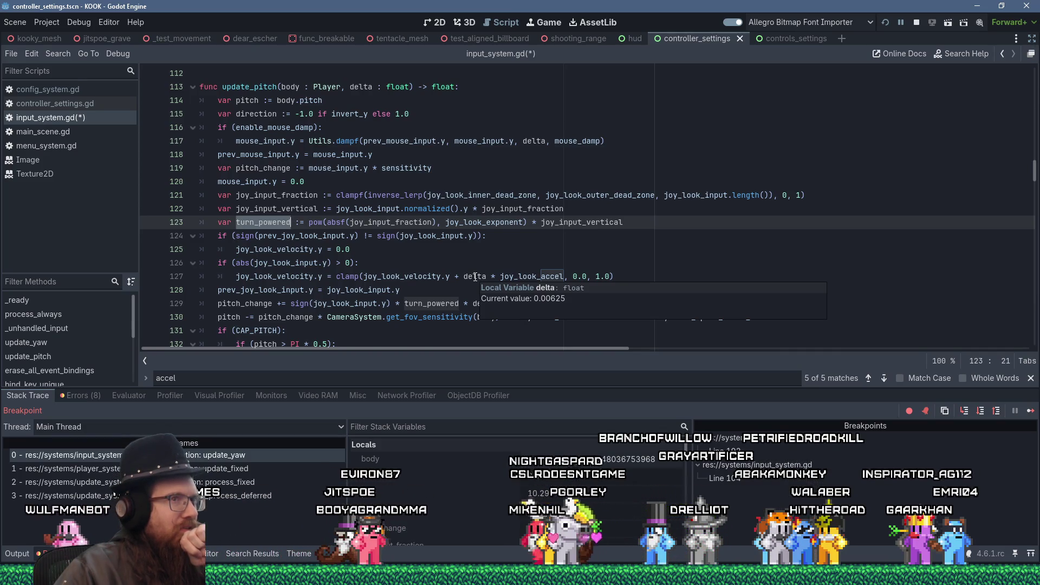
{"action": "left_click", "coordinate": [885, 23]}
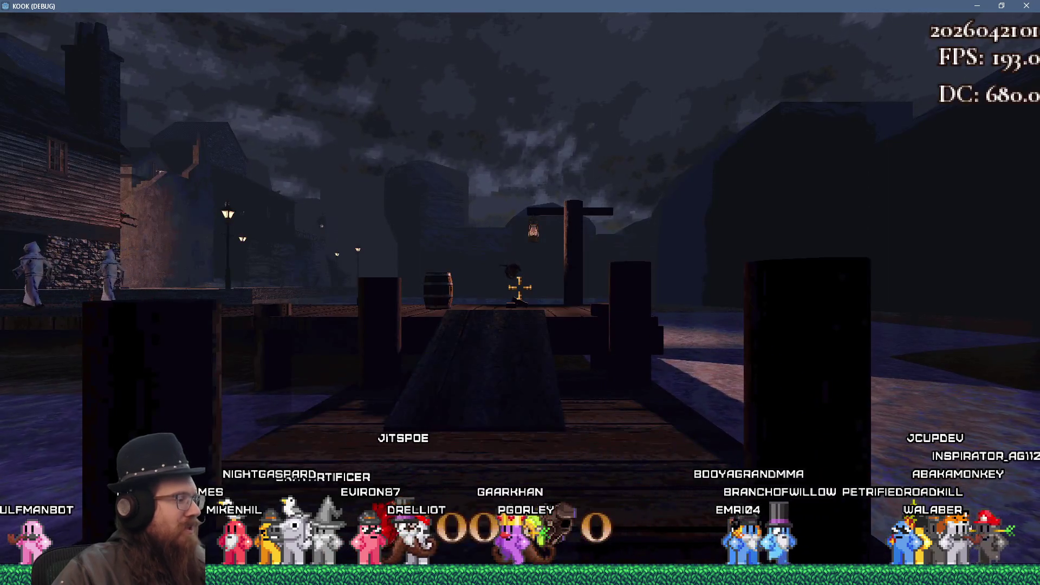
- Submit notarget in the console and resume the game from the breakpoint
{"action": "key", "text": "grave"}
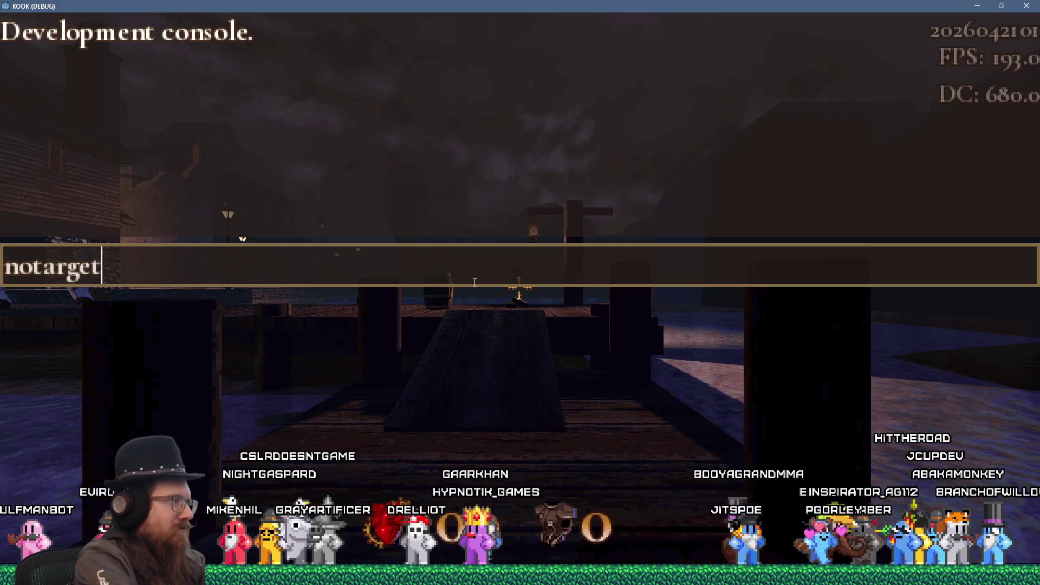
{"action": "key", "text": "Return"}
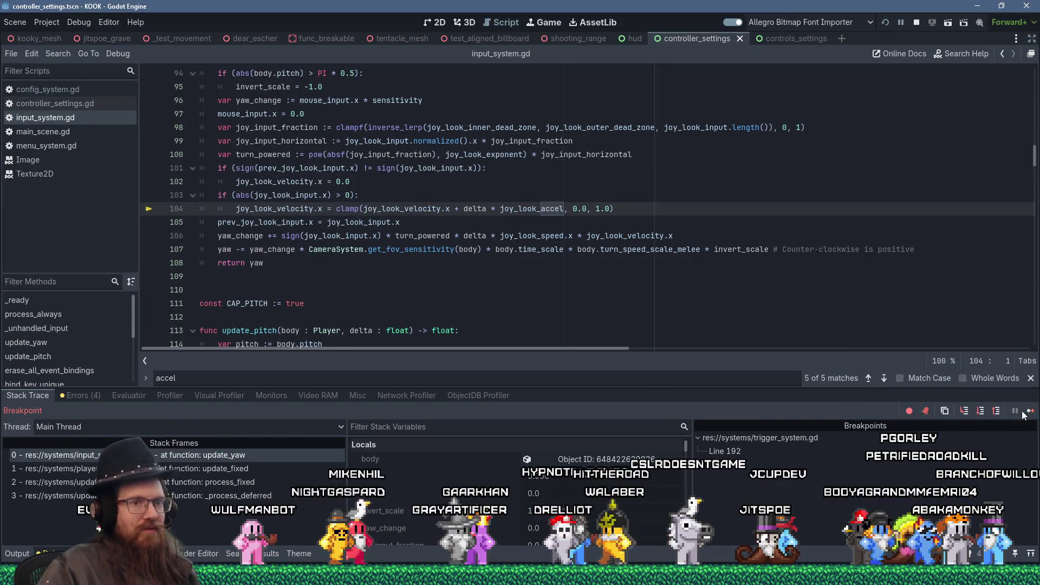
{"action": "key", "text": "F12"}
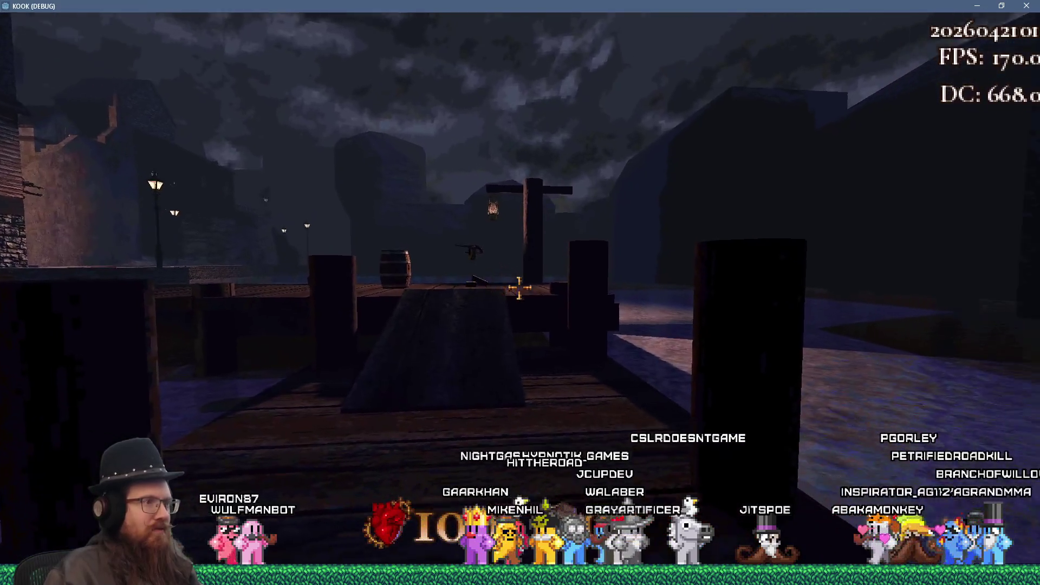
- Walk along the pier testing joystick look, then return to the script editor
{"action": "key", "text": "w"}
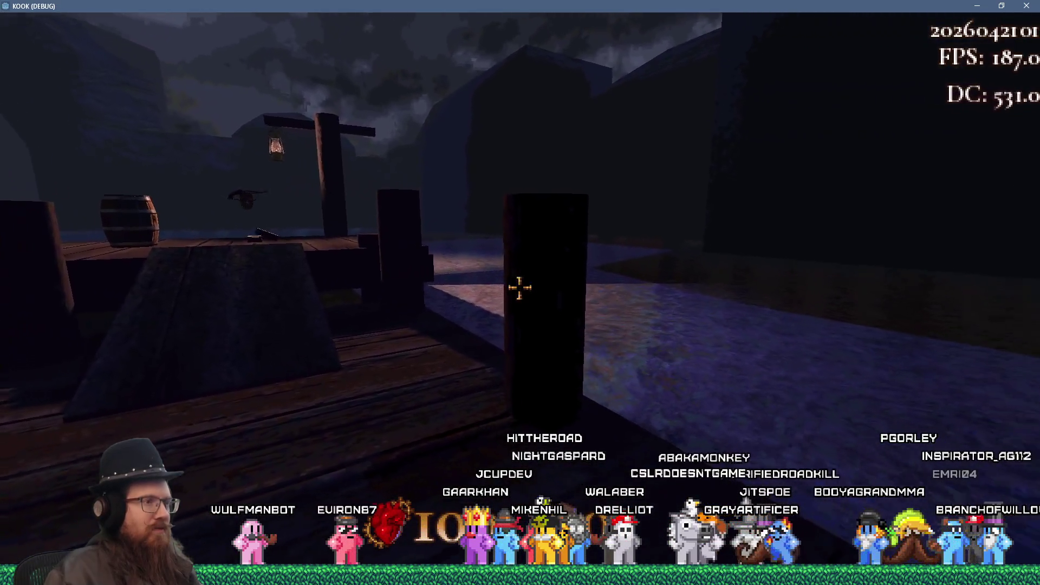
{"action": "key", "text": "w"}
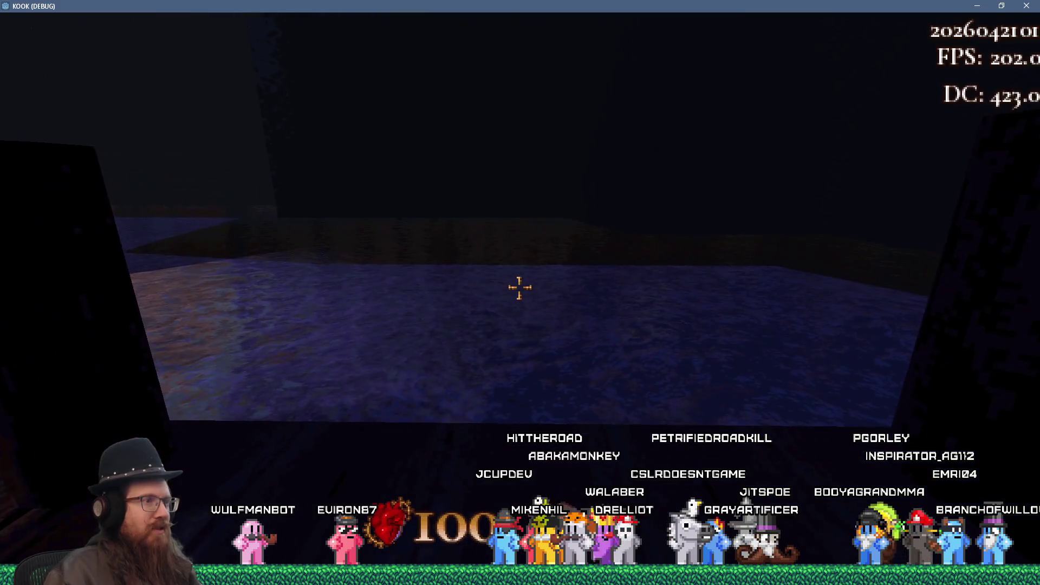
{"action": "key", "text": "w"}
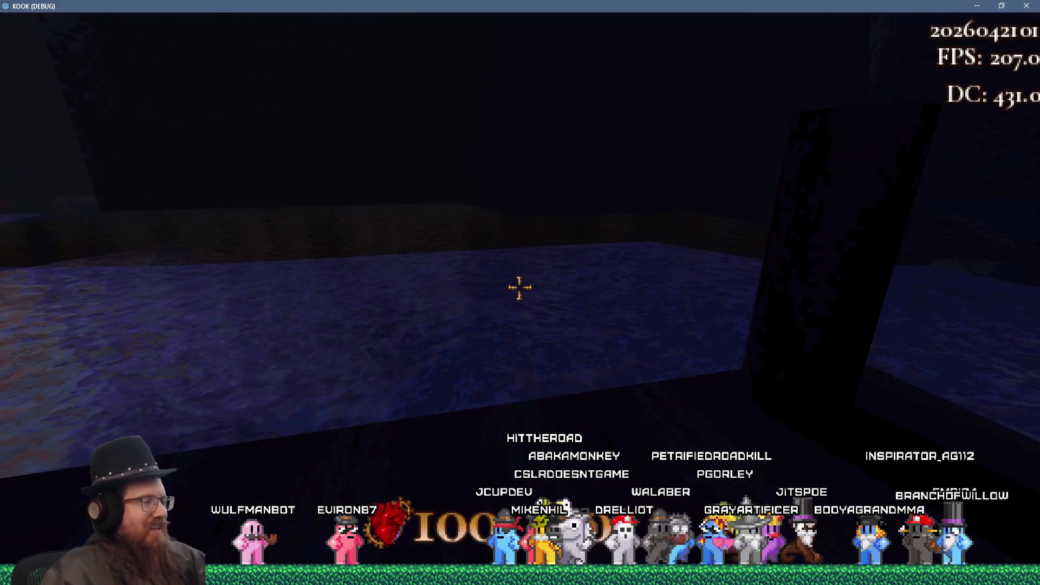
{"action": "key", "text": "grave"}
{"action": "key", "text": "alt+Tab"}
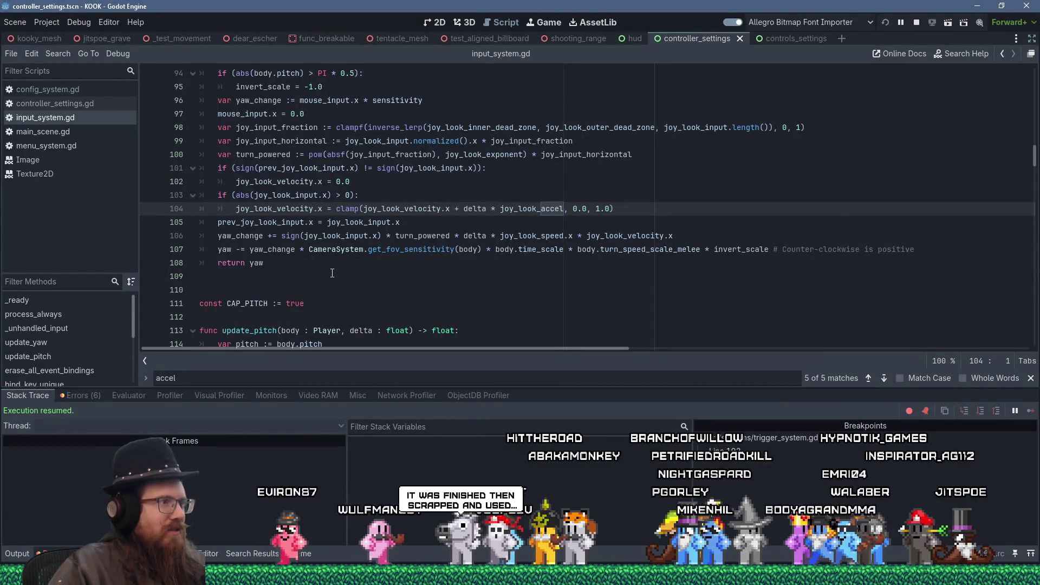
{"action": "mouse_move", "coordinate": [315, 236]}
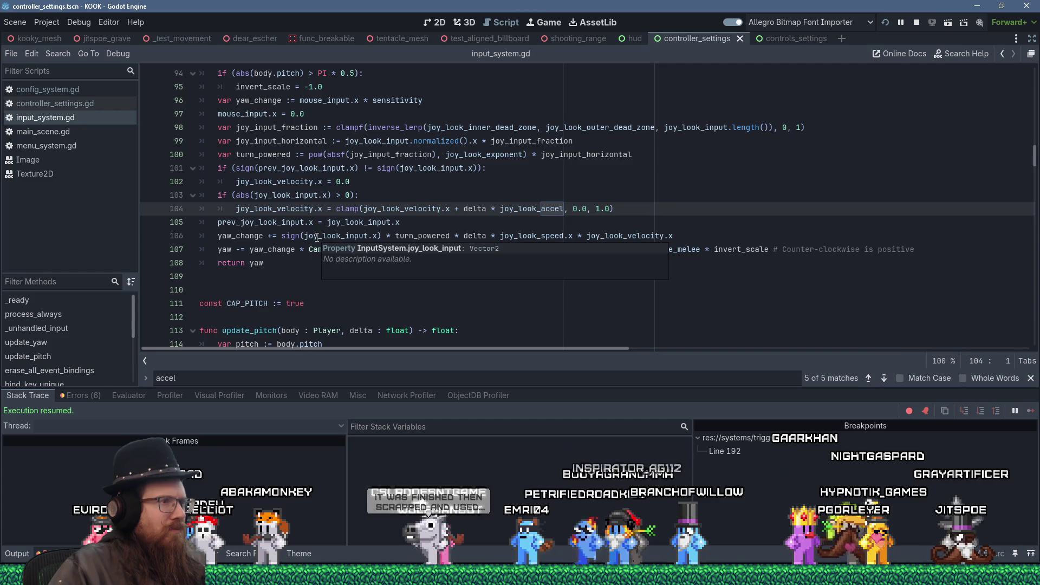
{"action": "left_click", "coordinate": [401, 209]}
{"action": "mouse_move", "coordinate": [403, 208]}
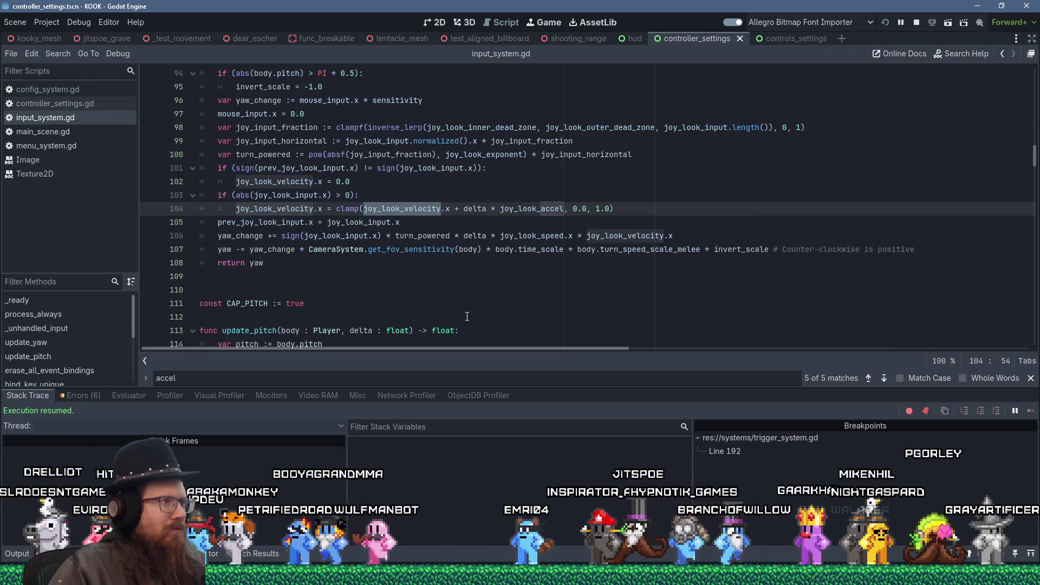
{"action": "scroll", "coordinate": [467, 316], "scroll_direction": "up", "scroll_amount": 2}
{"action": "scroll", "coordinate": [466, 316], "scroll_direction": "down", "scroll_amount": 3}
{"action": "scroll", "coordinate": [466, 315], "scroll_direction": "up", "scroll_amount": 3}
{"action": "mouse_move", "coordinate": [465, 314]}
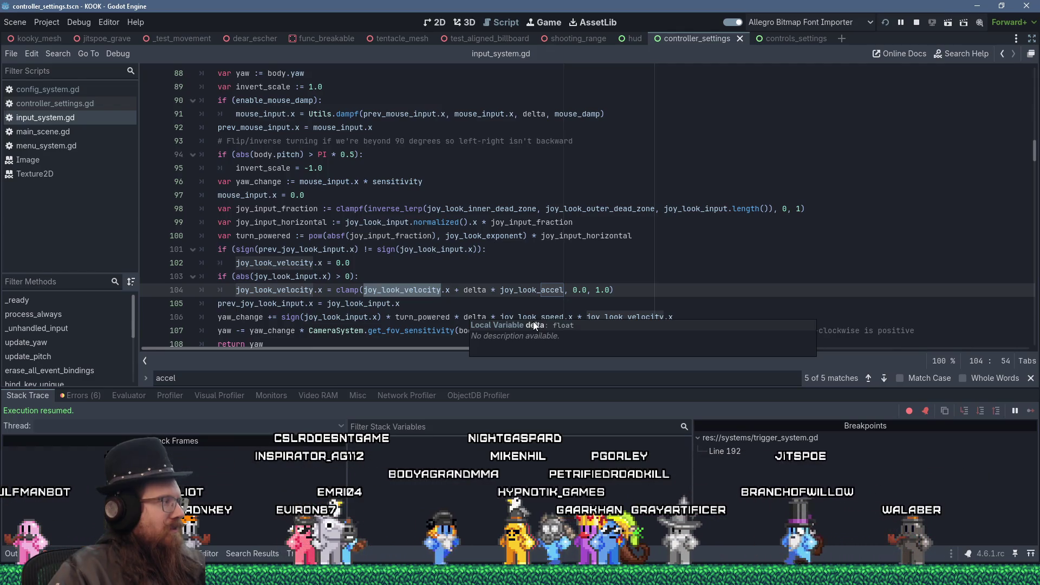
{"action": "scroll", "coordinate": [578, 253], "scroll_direction": "down", "scroll_amount": 2}
{"action": "mouse_move", "coordinate": [583, 254]}
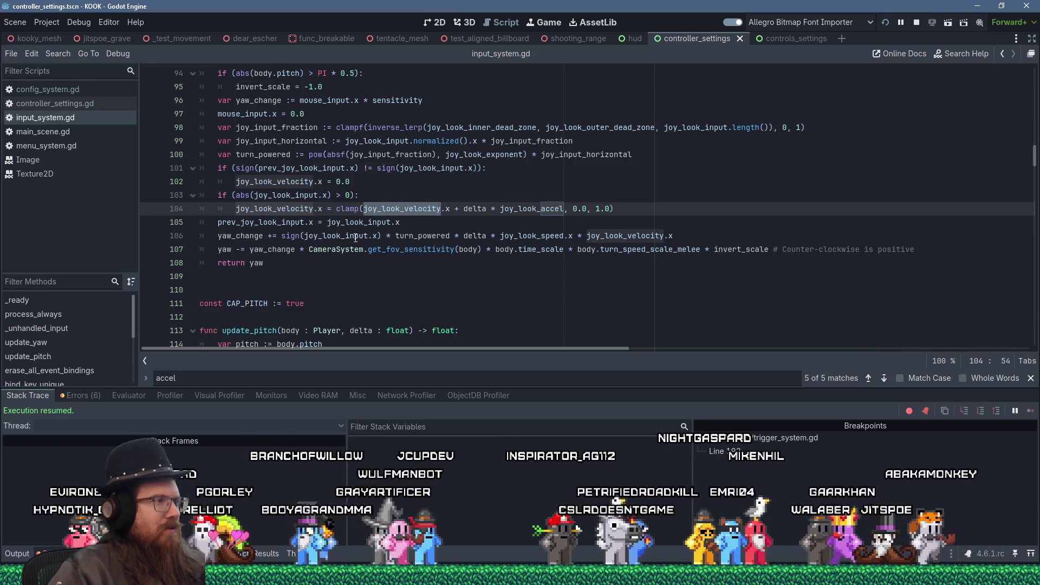
{"action": "left_click", "coordinate": [355, 237]}
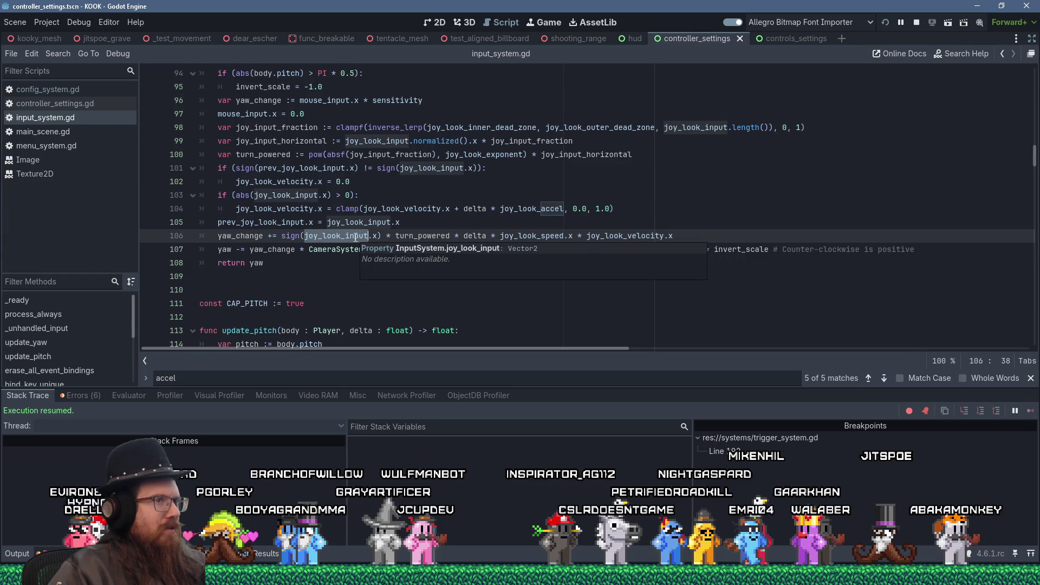
{"action": "scroll", "coordinate": [355, 236], "scroll_direction": "up", "scroll_amount": 4}
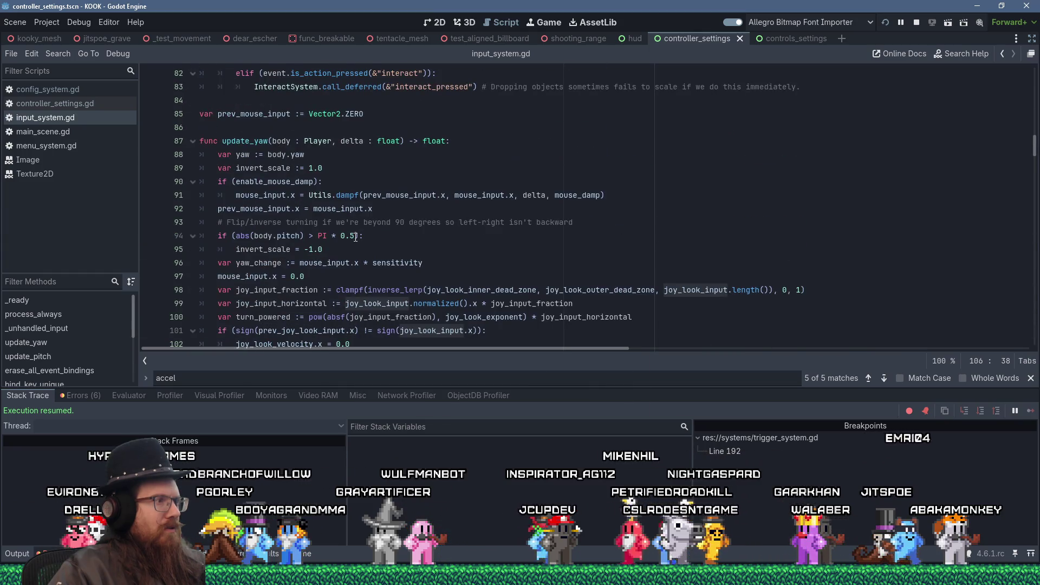
{"action": "scroll", "coordinate": [355, 237], "scroll_direction": "down", "scroll_amount": 2}
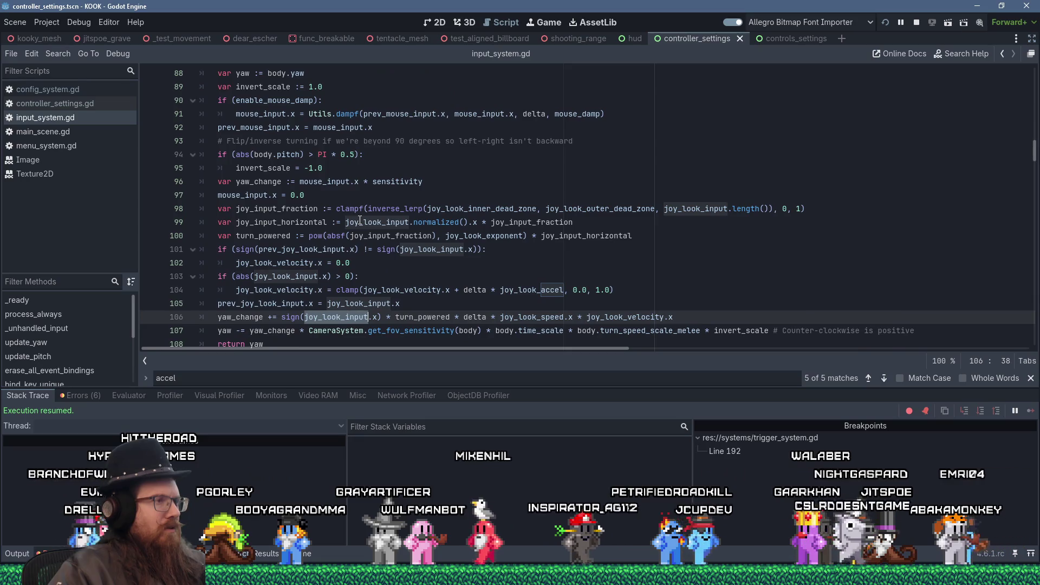
{"action": "scroll", "coordinate": [329, 259], "scroll_direction": "down", "scroll_amount": 1}
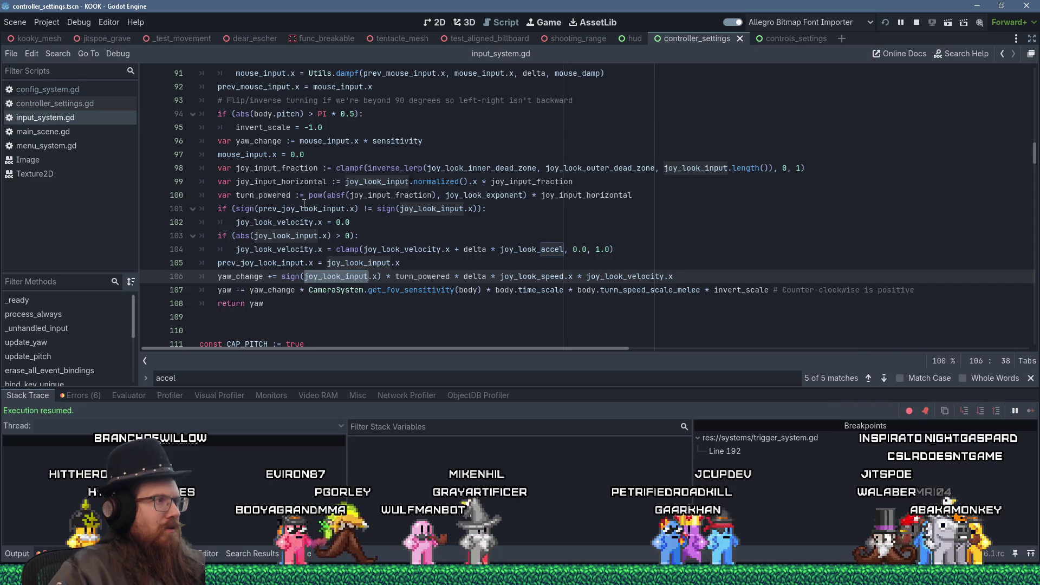
{"action": "double_click", "coordinate": [281, 182]}
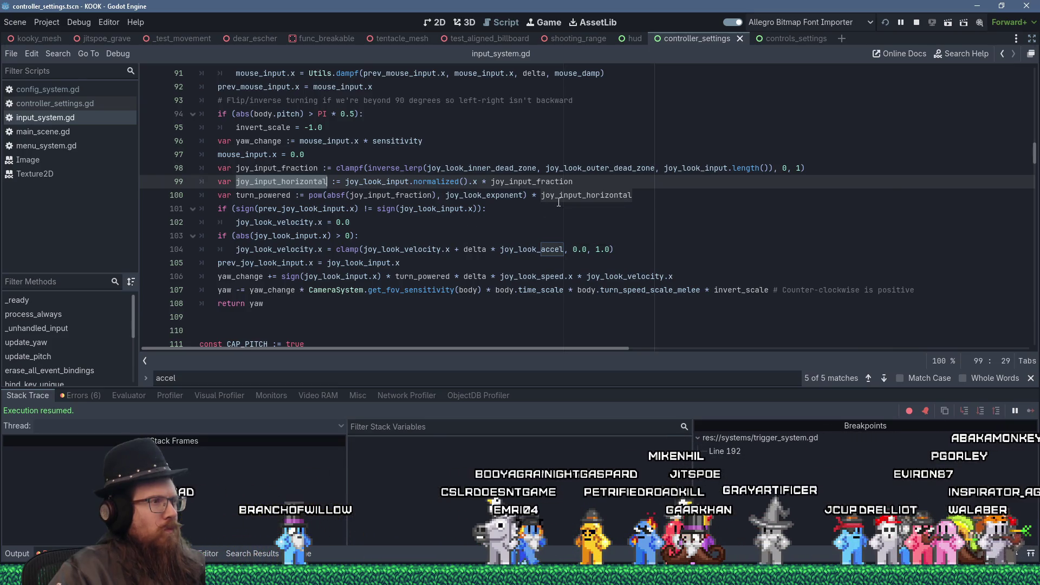
- Inspect prev_joy_look_input, joy_look_input and turn_powered on lines 105–106
{"action": "mouse_move", "coordinate": [559, 202]}
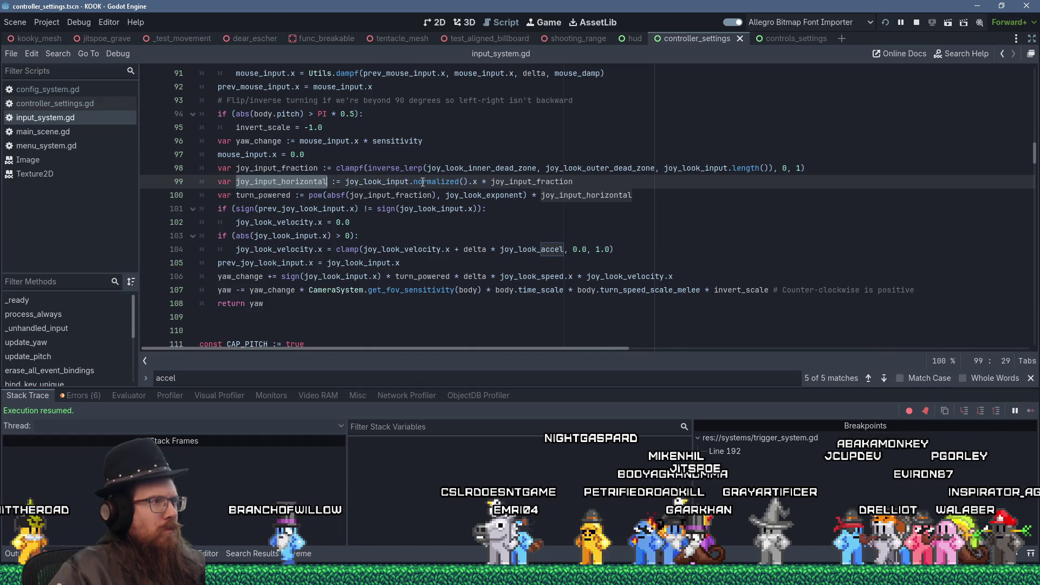
{"action": "mouse_move", "coordinate": [411, 182]}
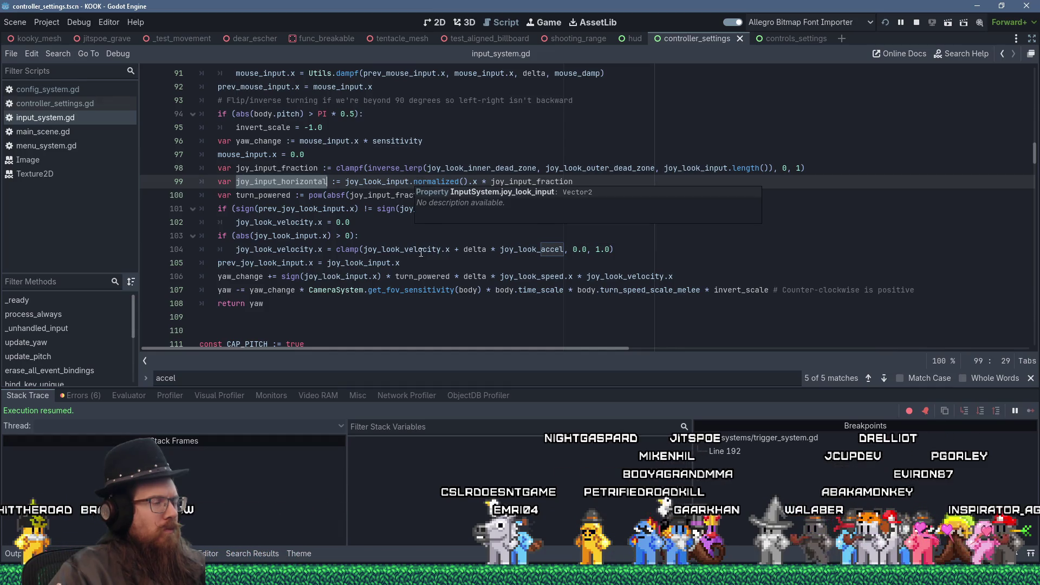
{"action": "double_click", "coordinate": [288, 264]}
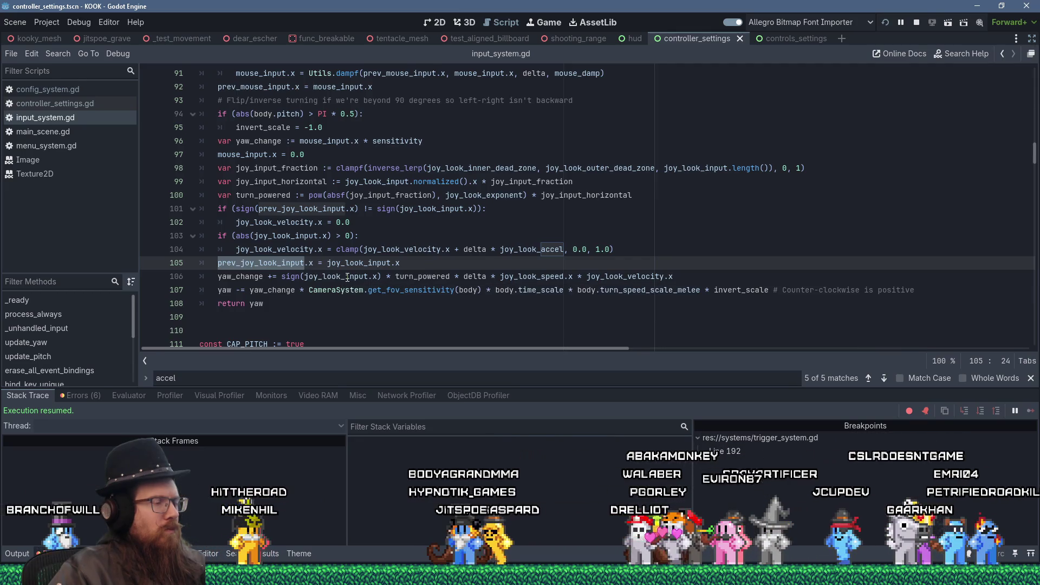
{"action": "double_click", "coordinate": [347, 276]}
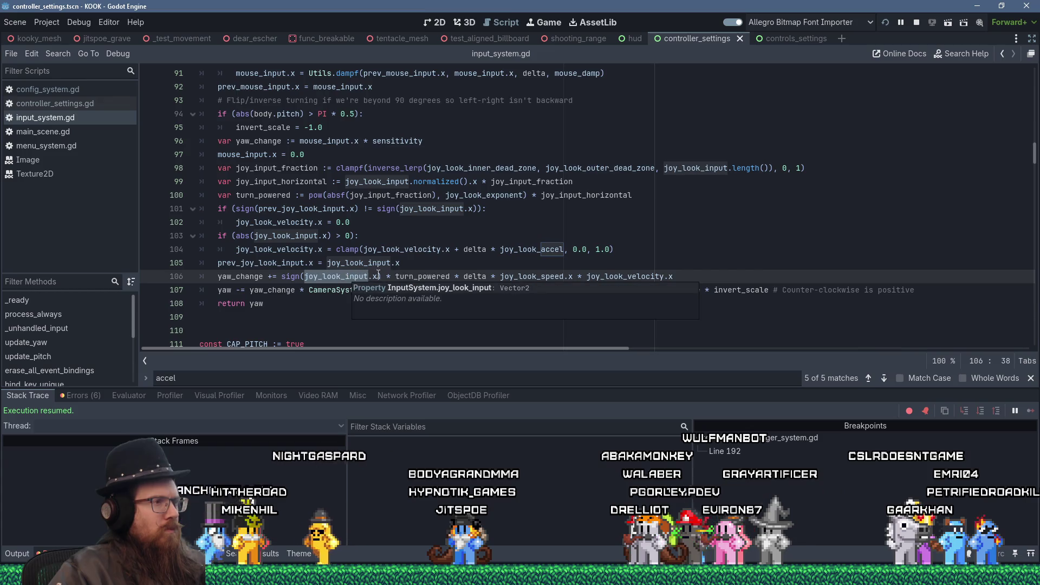
{"action": "double_click", "coordinate": [413, 276]}
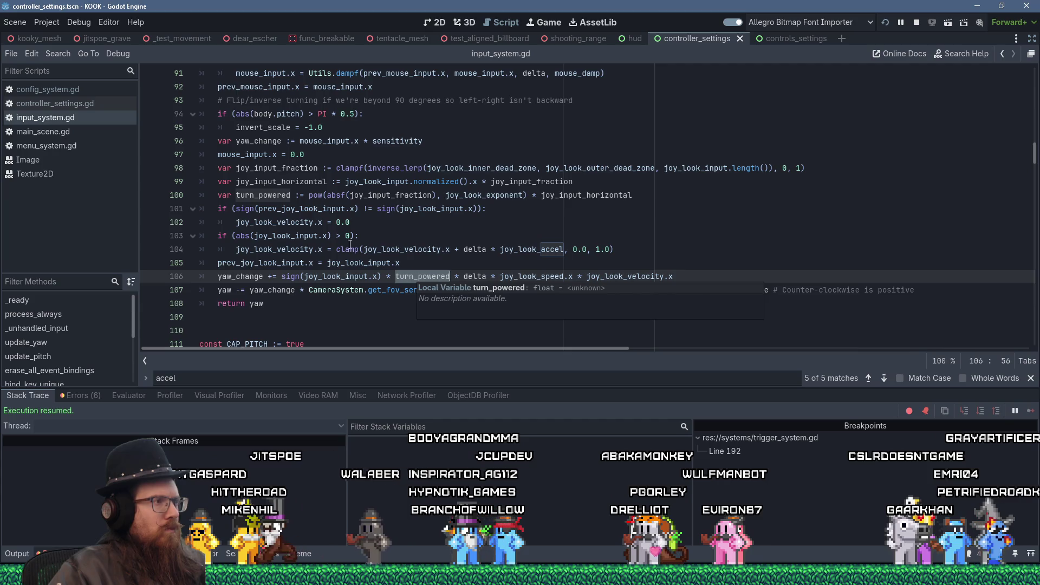
- Change abs to absf for joy_input_fraction on line 100, then switch to the KOOK game
{"action": "mouse_move", "coordinate": [322, 201]}
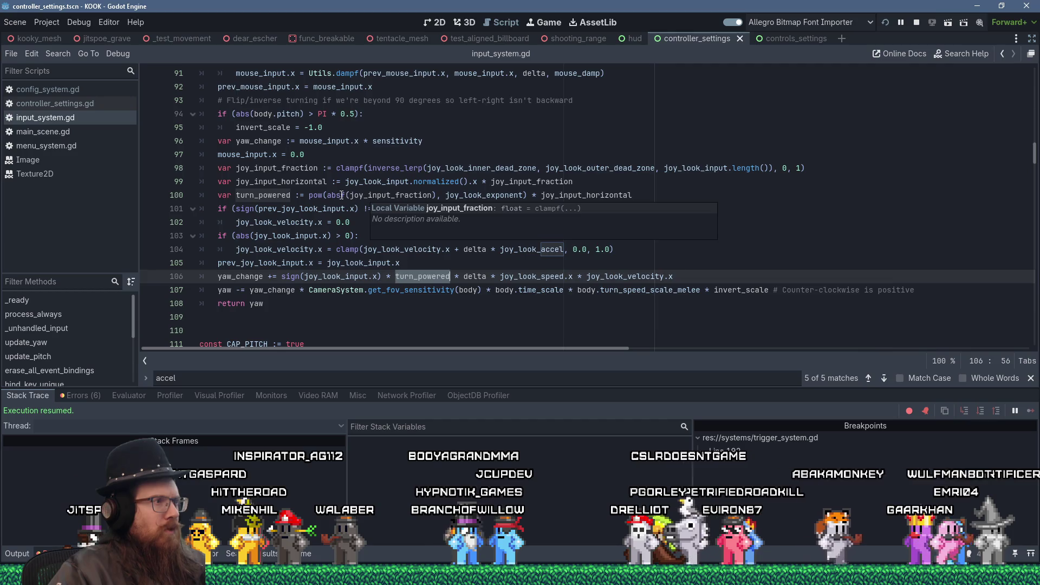
{"action": "left_click", "coordinate": [344, 195]}
{"action": "type", "text": "f"}
{"action": "double_click", "coordinate": [385, 196]}
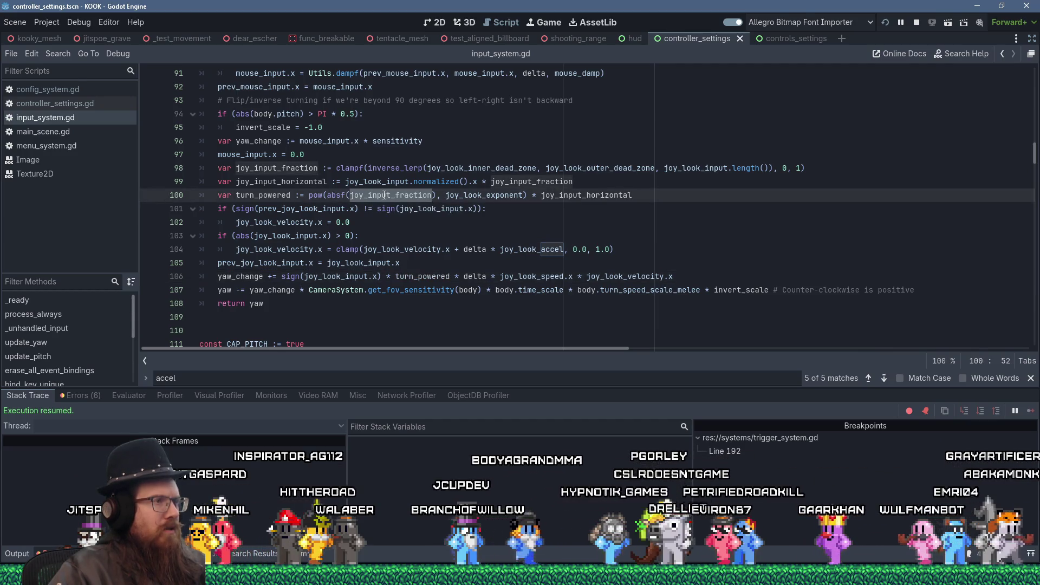
{"action": "mouse_move", "coordinate": [472, 194]}
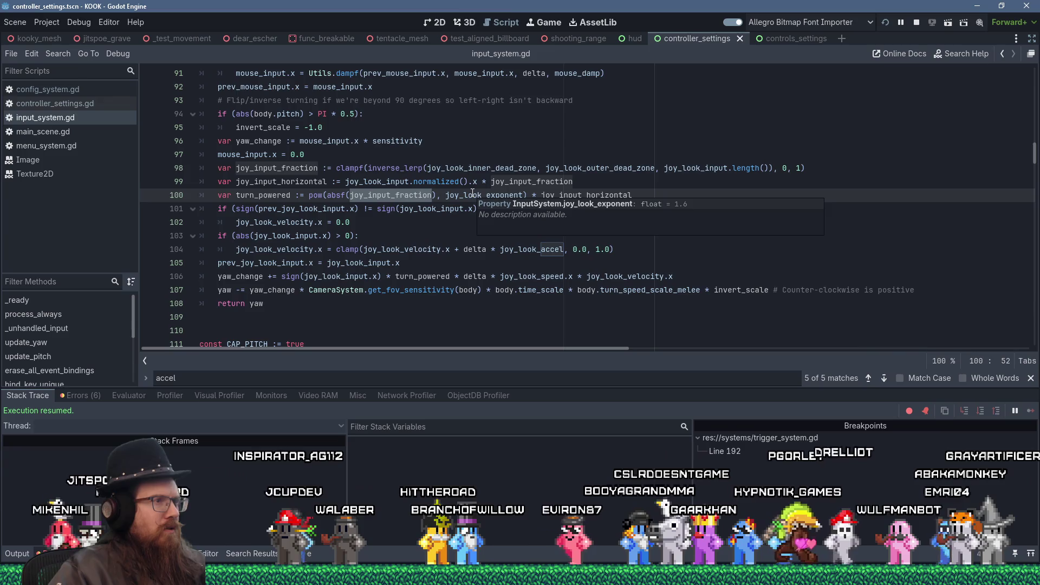
{"action": "left_click", "coordinate": [346, 263]}
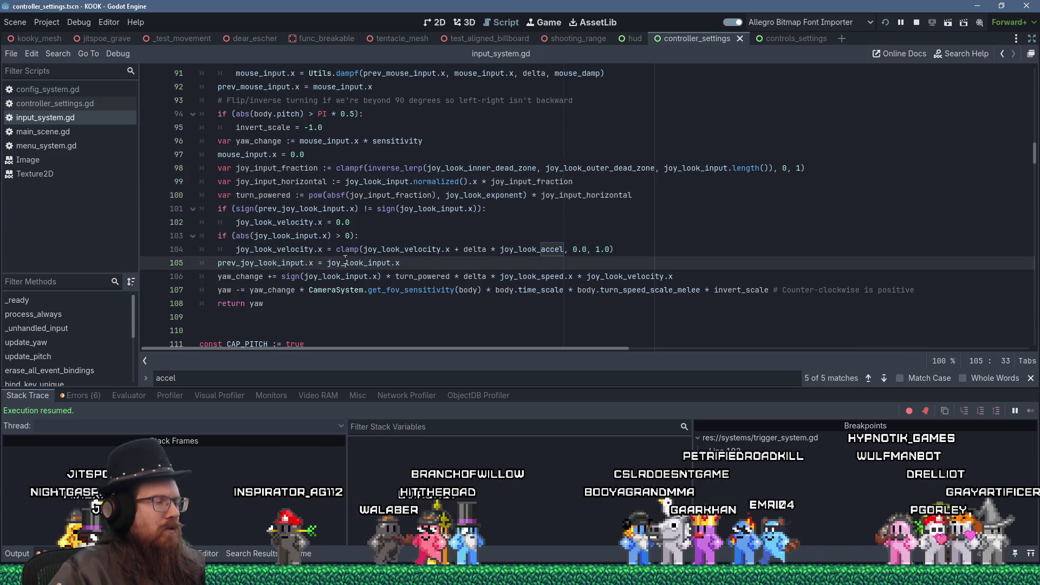
{"action": "mouse_move", "coordinate": [230, 267]}
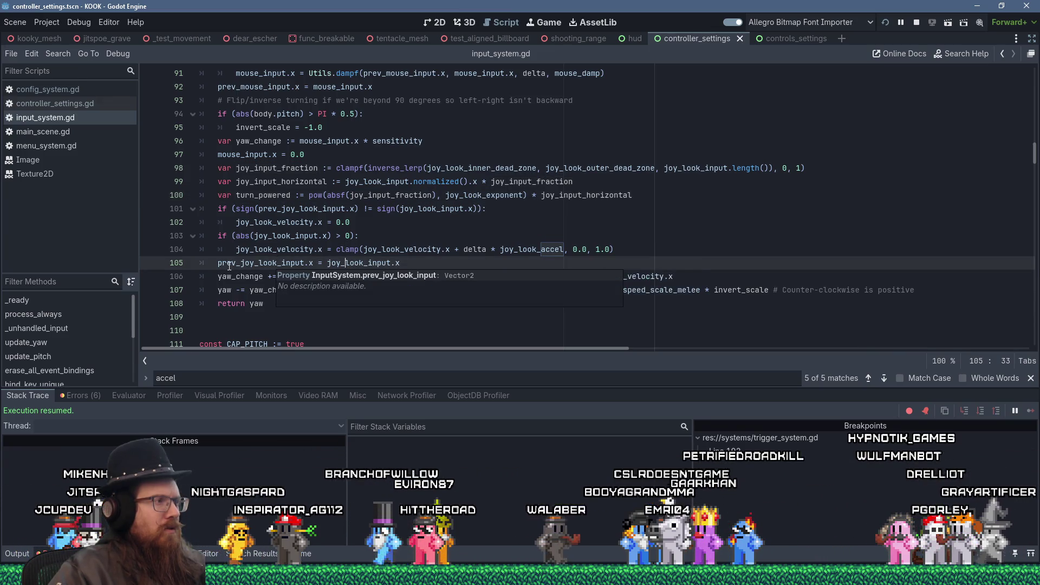
{"action": "key", "text": "alt+Tab"}
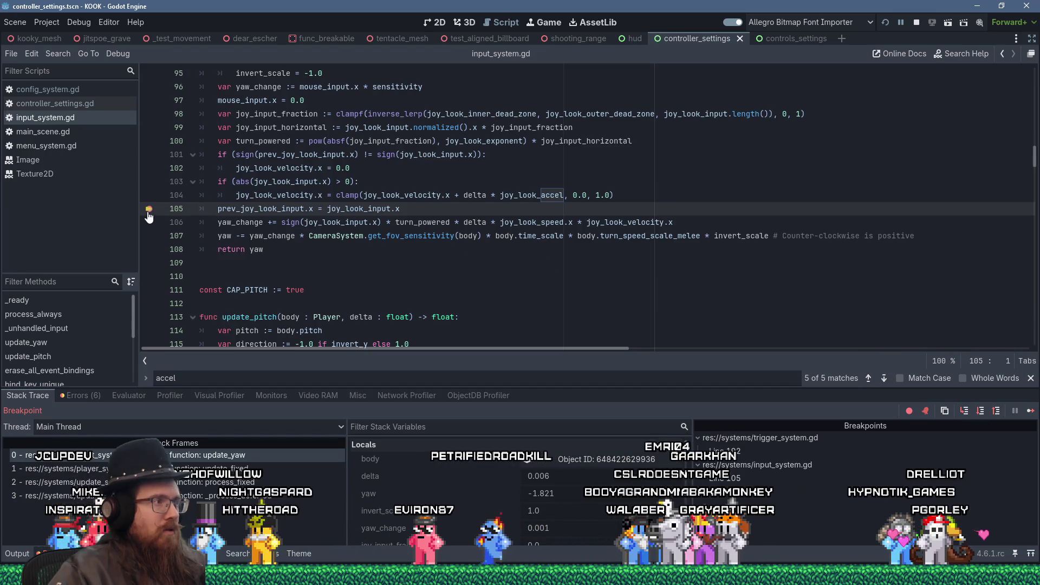
- Set a breakpoint on line 104 and continue until execution stops there
{"action": "left_click", "coordinate": [149, 195]}
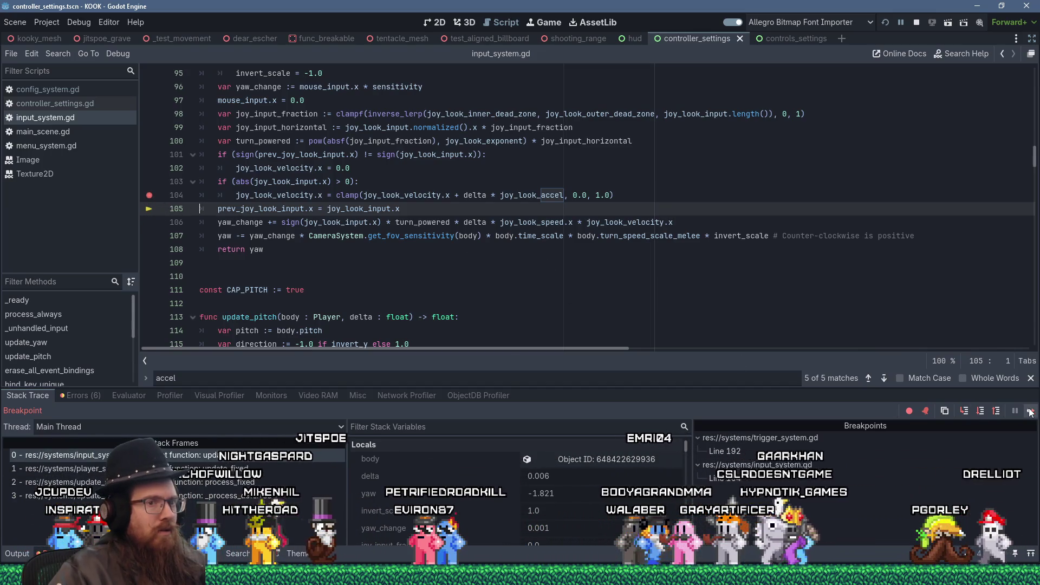
{"action": "key", "text": "F12"}
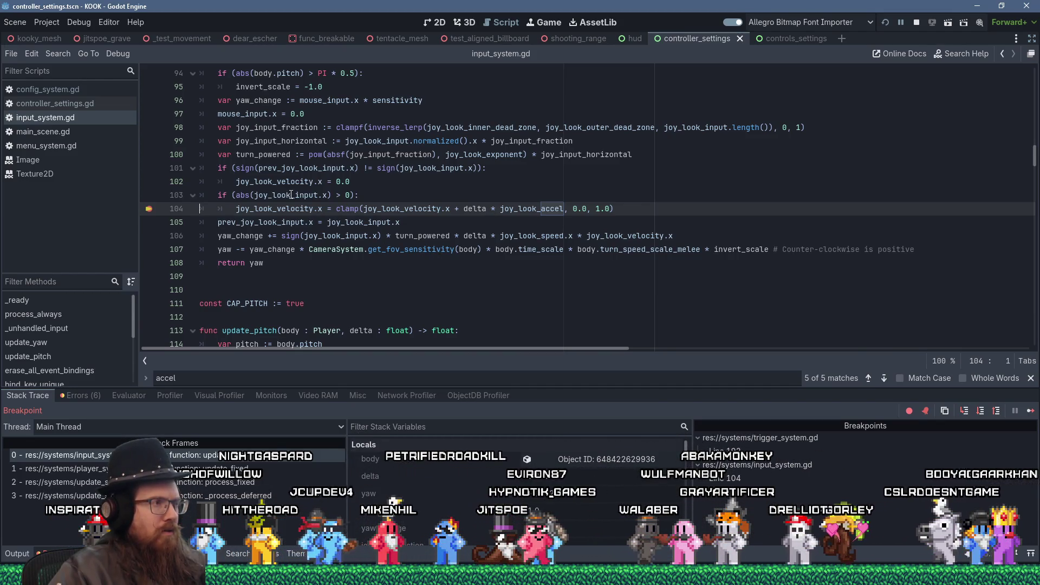
{"action": "mouse_move", "coordinate": [291, 195]}
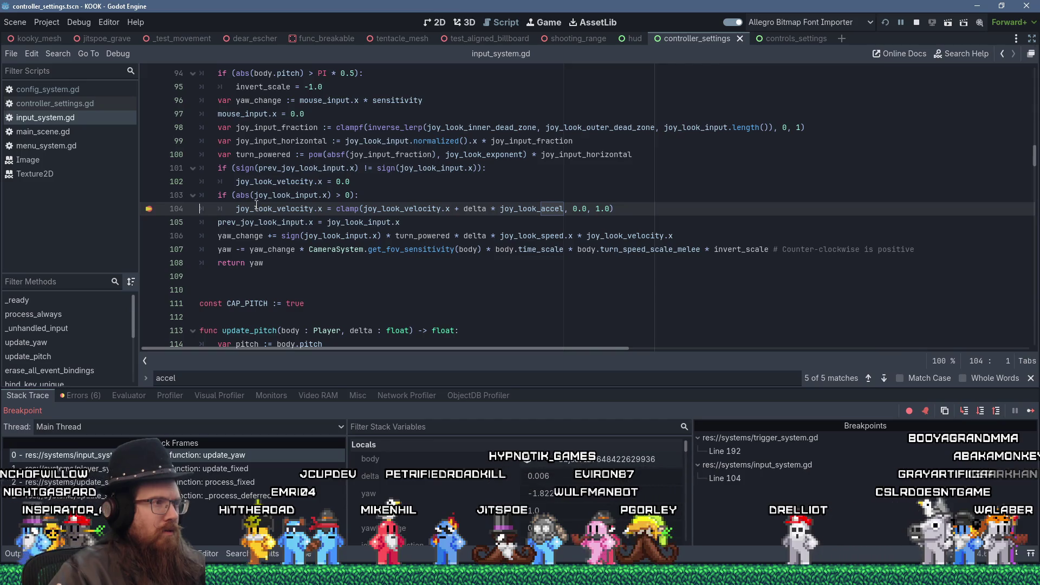
{"action": "mouse_move", "coordinate": [255, 205]}
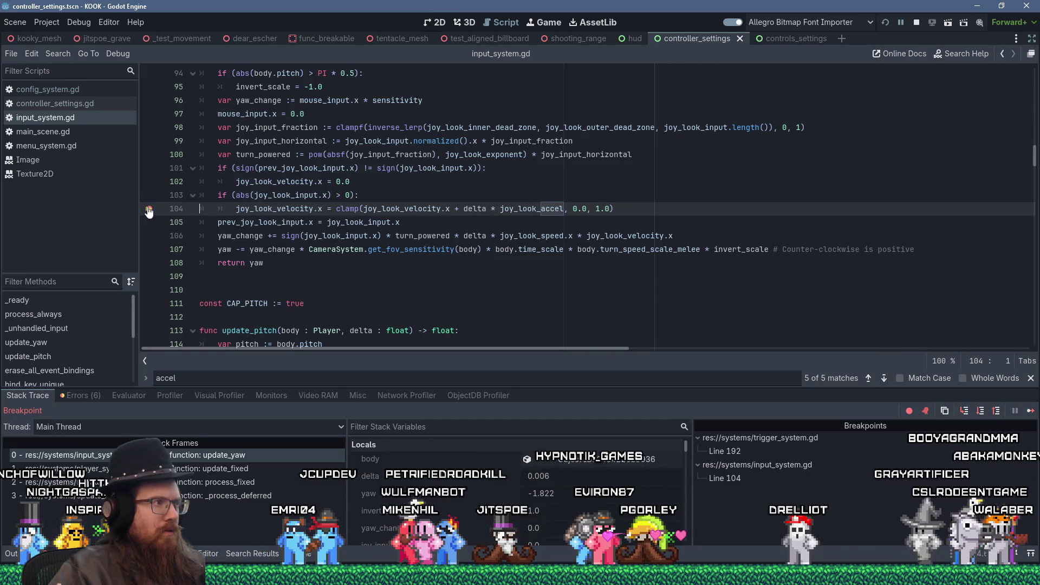
- Move the breakpoint to line 102, resume, and step over to line 103
{"action": "left_click", "coordinate": [149, 209]}
{"action": "left_click", "coordinate": [151, 183]}
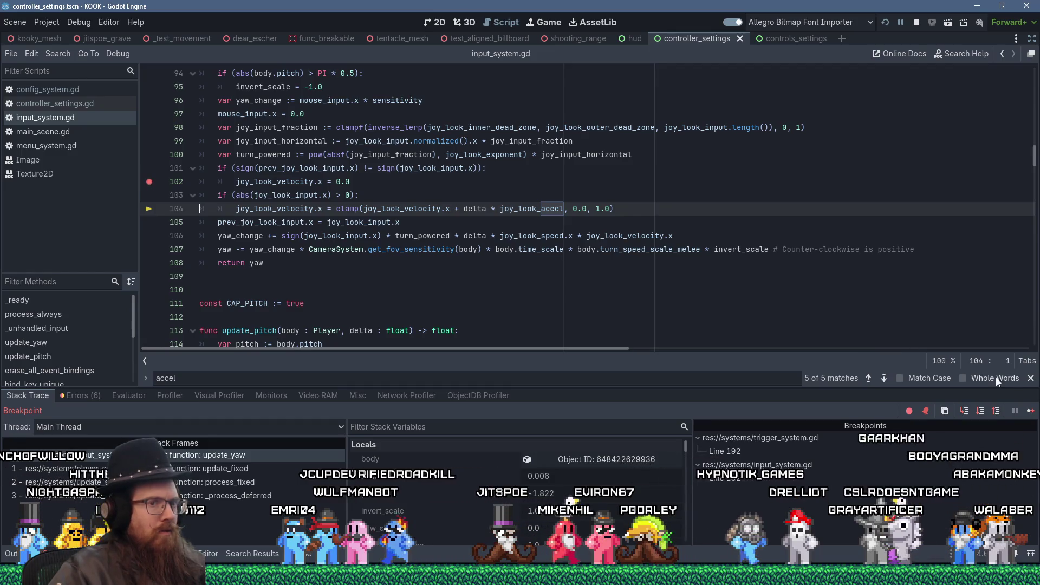
{"action": "left_click", "coordinate": [1032, 413]}
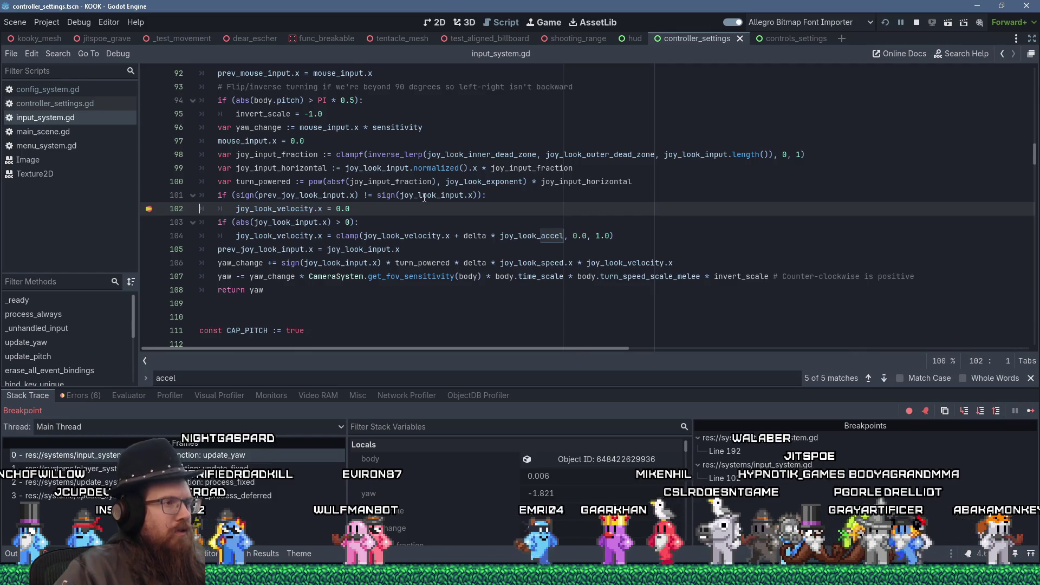
{"action": "mouse_move", "coordinate": [424, 198]}
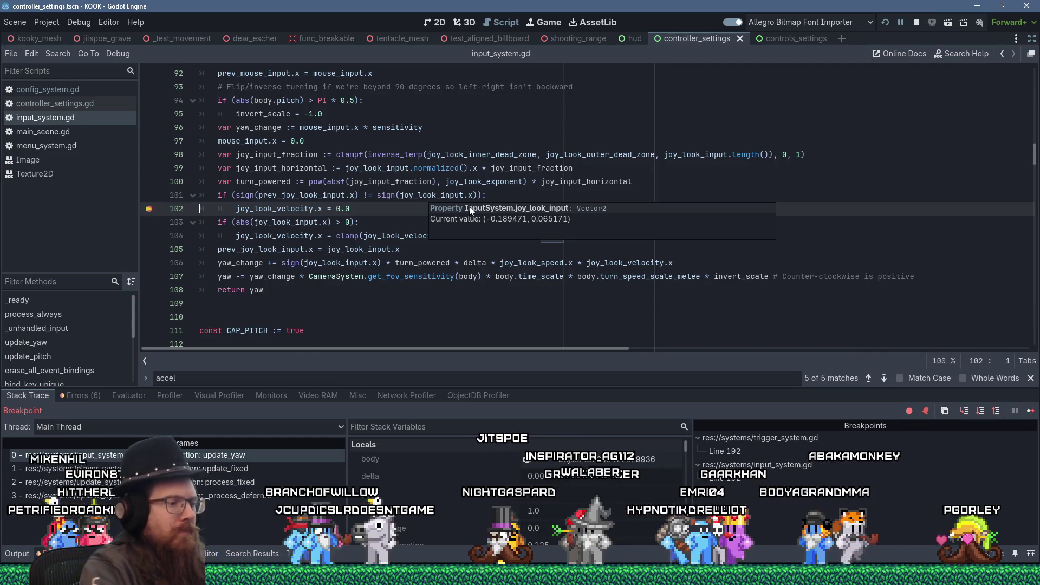
{"action": "key", "text": "F10"}
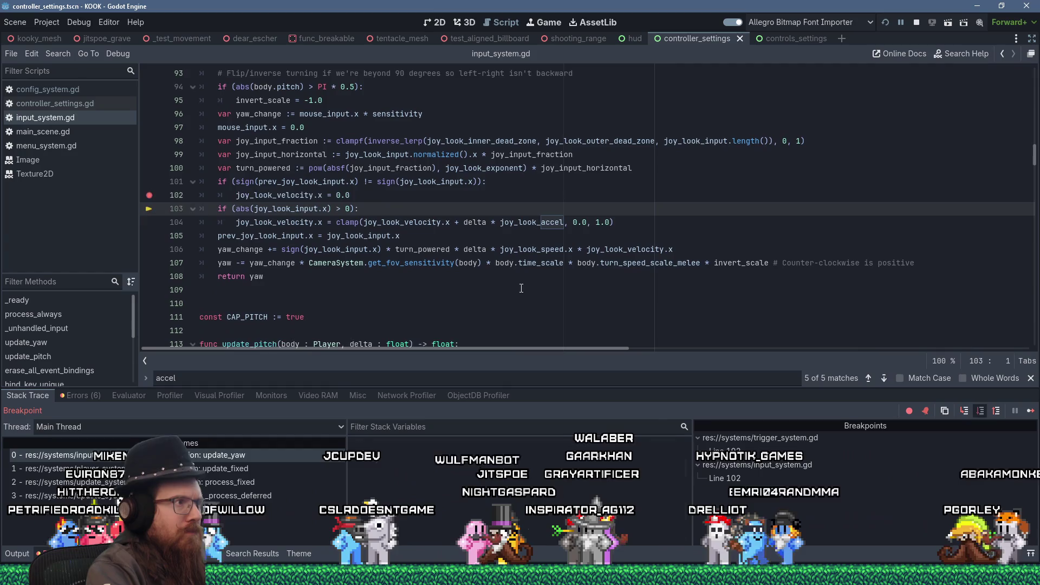
- Step update_yaw to line 107, checking joystick look velocity, yaw_change and turn_powered in tooltips
{"action": "key", "text": "F10"}
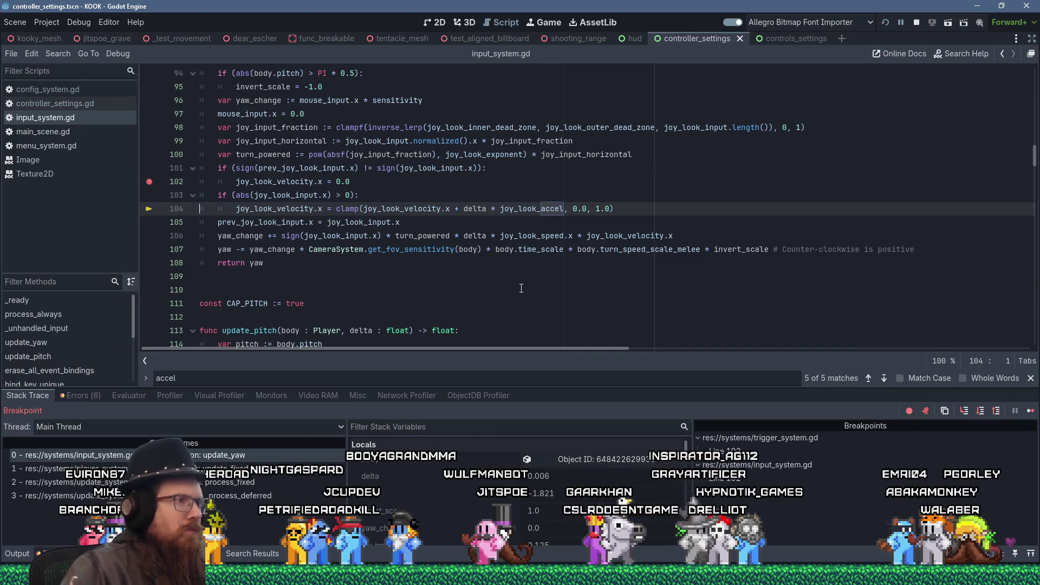
{"action": "mouse_move", "coordinate": [457, 205]}
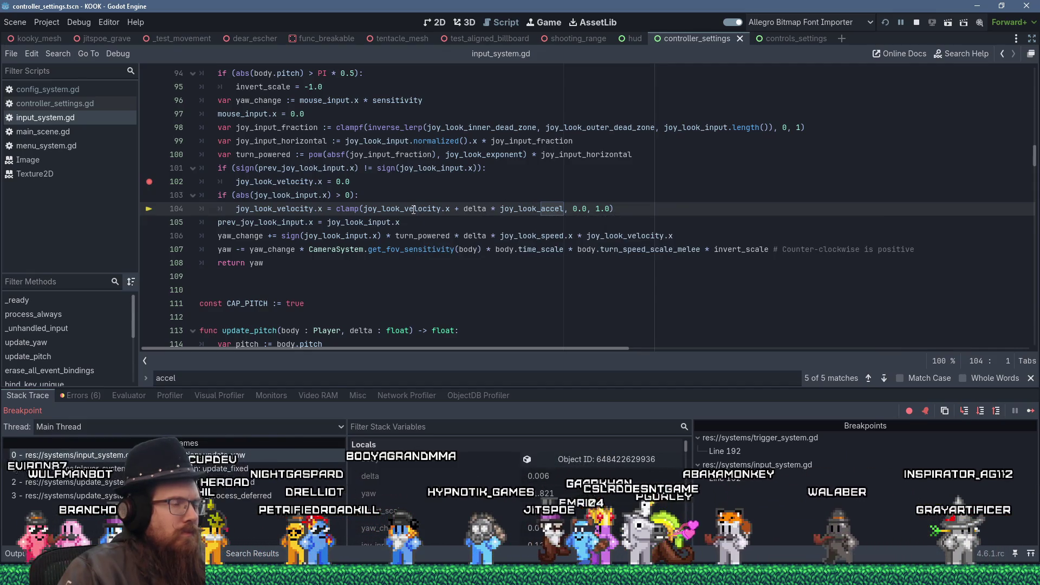
{"action": "mouse_move", "coordinate": [414, 209]}
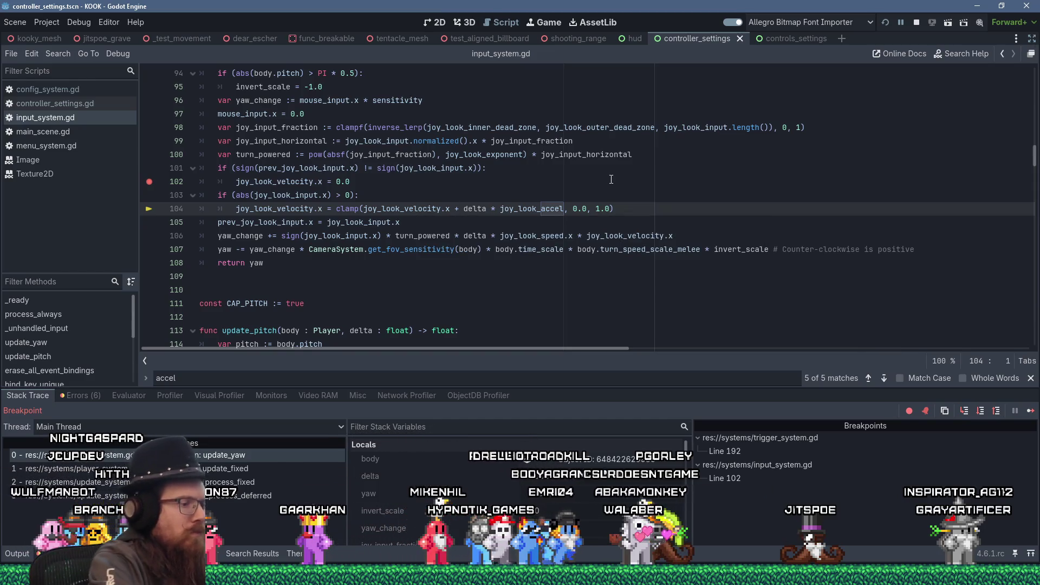
{"action": "key", "text": "F10"}
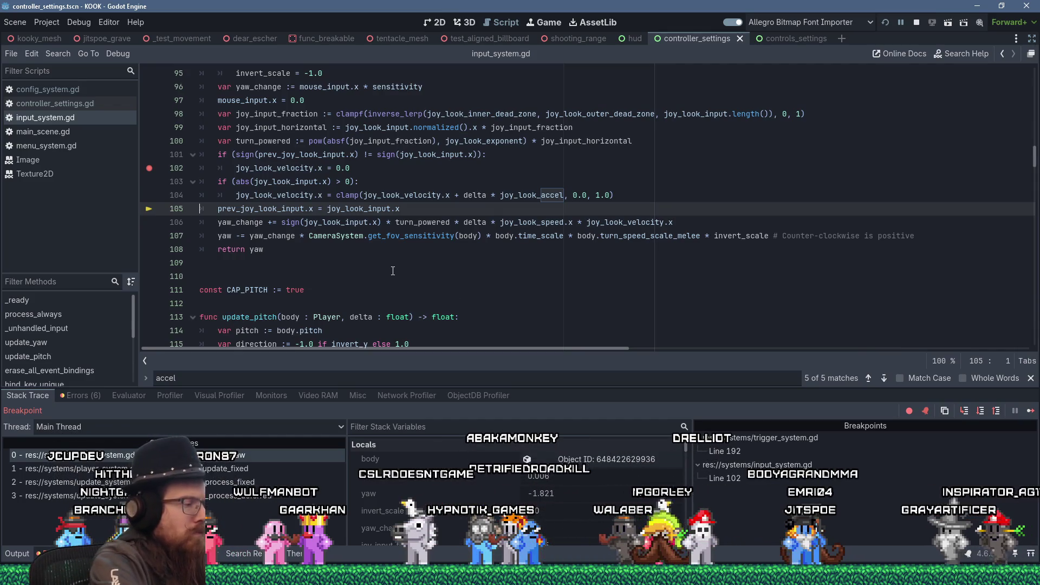
{"action": "key", "text": "F10"}
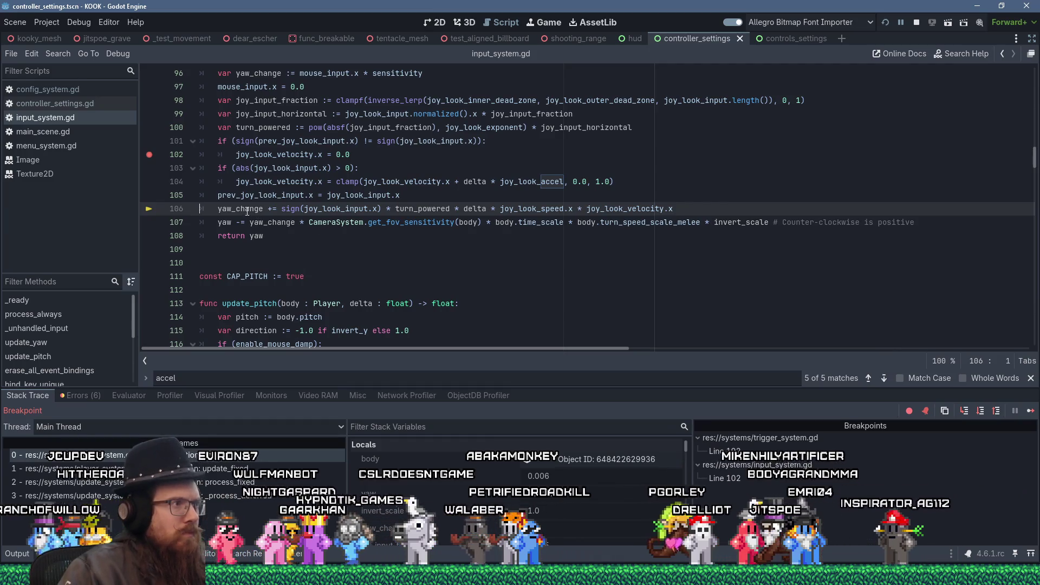
{"action": "mouse_move", "coordinate": [247, 211]}
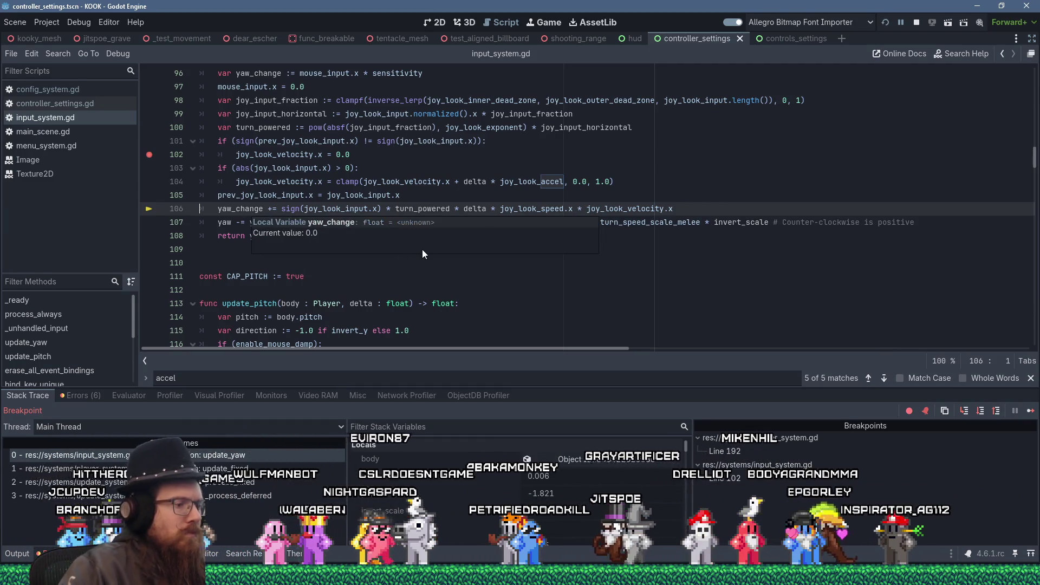
{"action": "key", "text": "F10"}
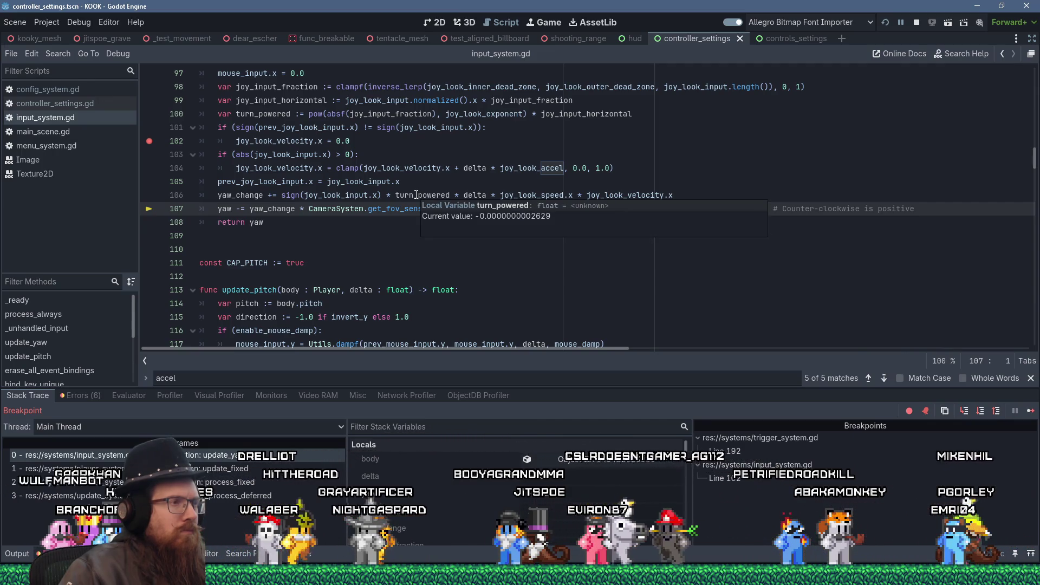
- Highlight turn_powered and joy_input_horizontal, then select 'sign(joy_look_input.x) * ' on line 106
{"action": "double_click", "coordinate": [416, 195]}
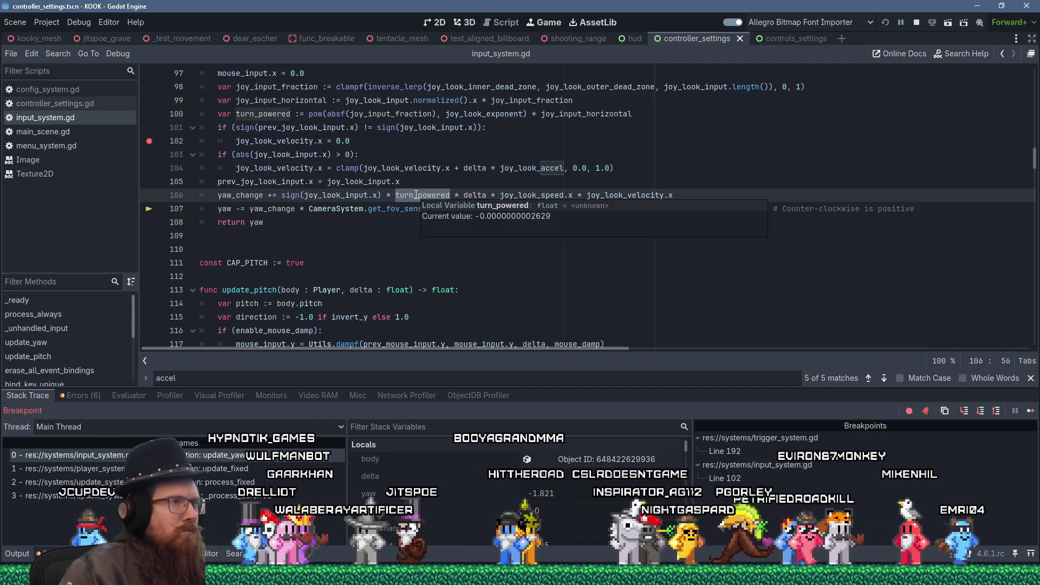
{"action": "double_click", "coordinate": [562, 114]}
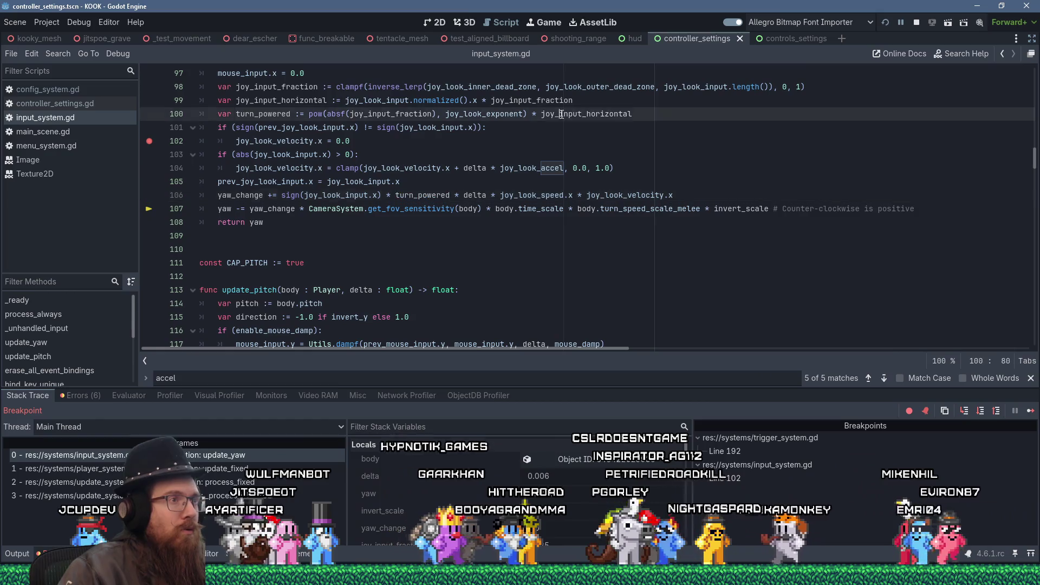
{"action": "mouse_move", "coordinate": [562, 113]}
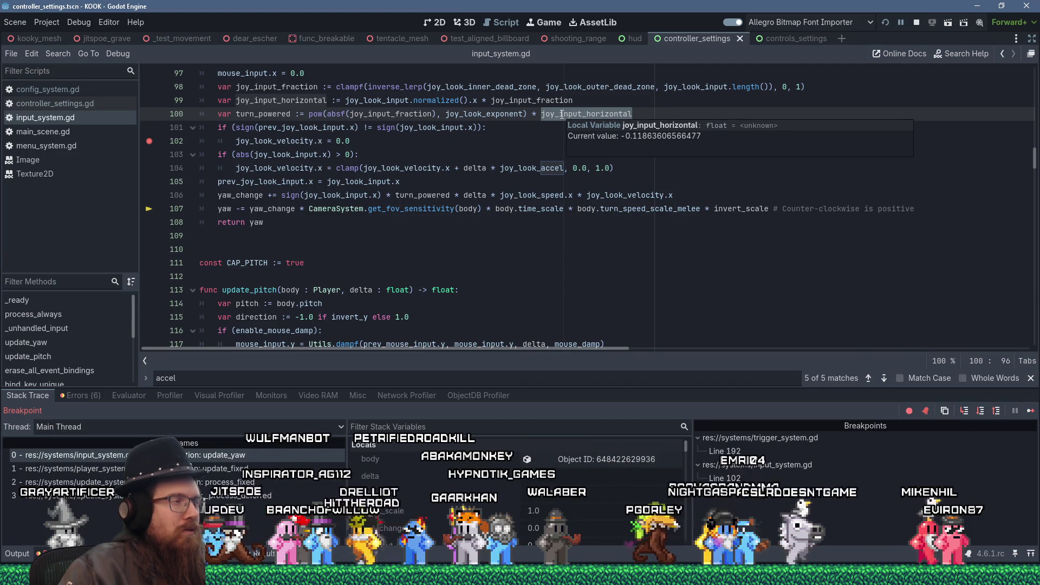
{"action": "double_click", "coordinate": [265, 113]}
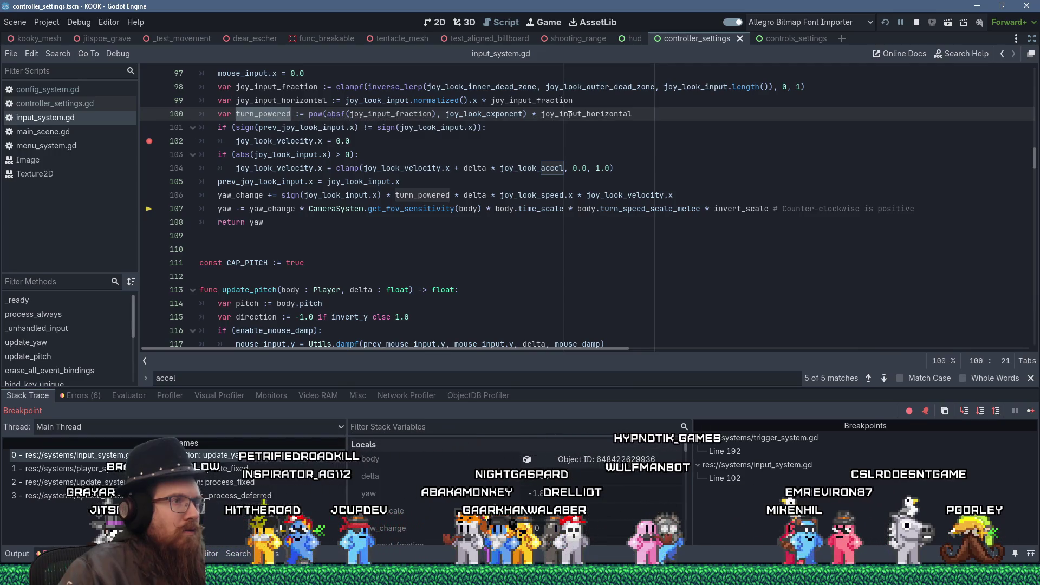
{"action": "left_click_drag", "start_coordinate": [282, 196], "coordinate": [385, 196]}
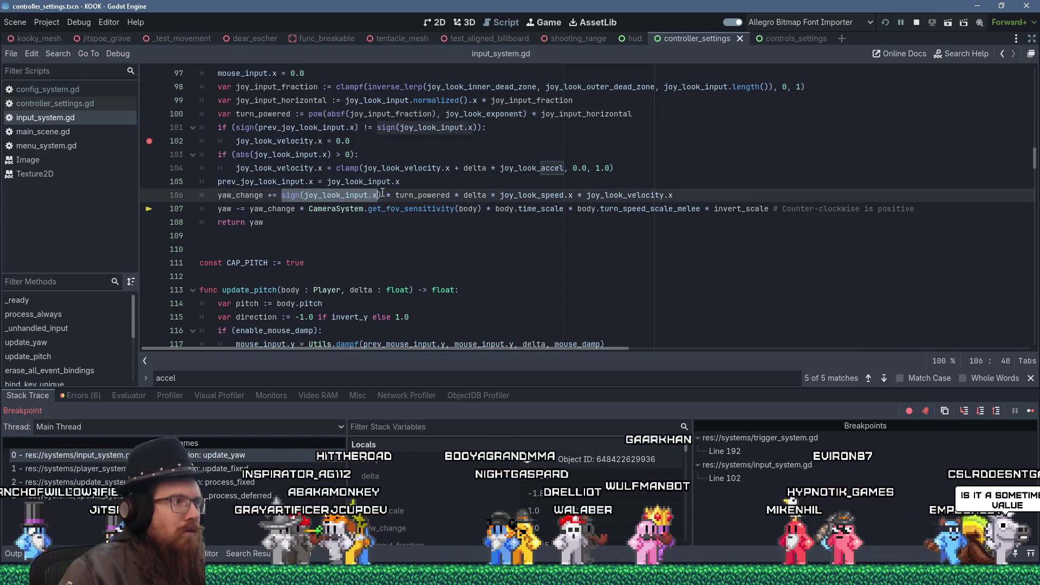
- Delete the sign(joy_look_input.x) and sign(joy_look_input.y) factors from lines 106 and 129
{"action": "key", "text": "Delete"}
{"action": "key", "text": "Delete"}
{"action": "key", "text": "Delete"}
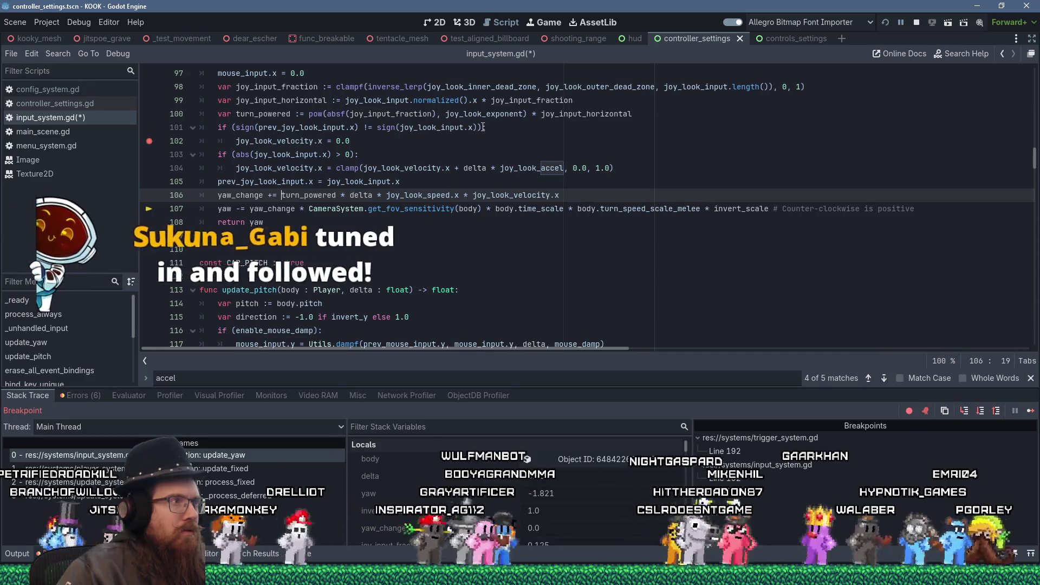
{"action": "scroll", "coordinate": [445, 168], "scroll_direction": "down", "scroll_amount": 4}
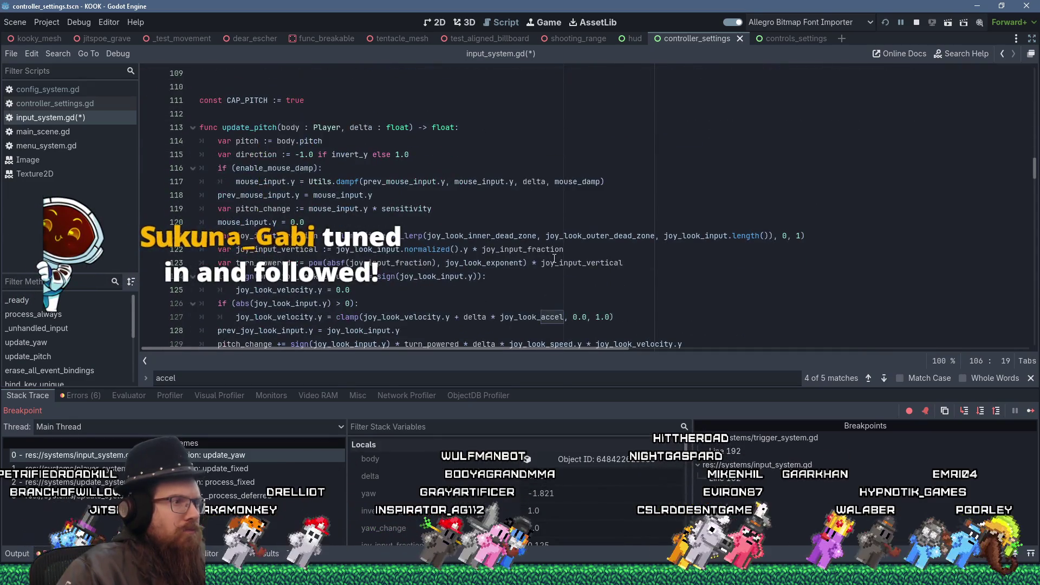
{"action": "double_click", "coordinate": [562, 263]}
{"action": "scroll", "coordinate": [561, 263], "scroll_direction": "down", "scroll_amount": 3}
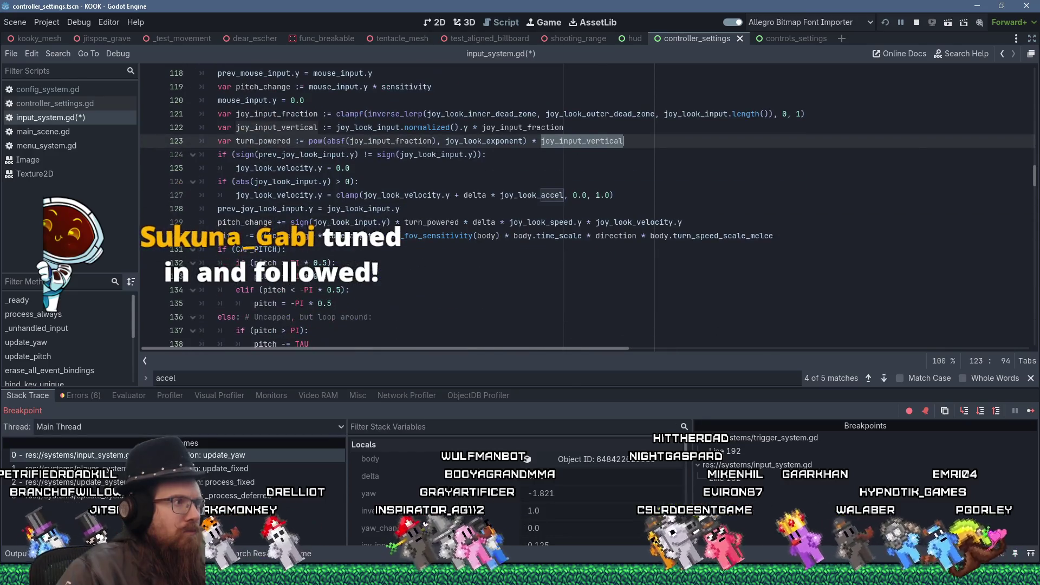
{"action": "left_click_drag", "start_coordinate": [291, 223], "coordinate": [406, 224]}
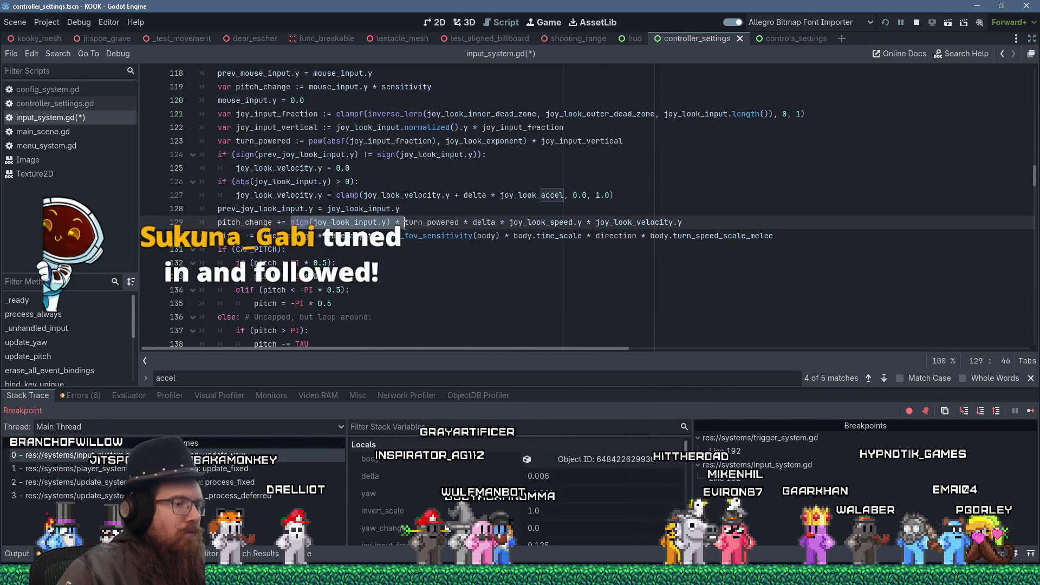
{"action": "key", "text": "Delete"}
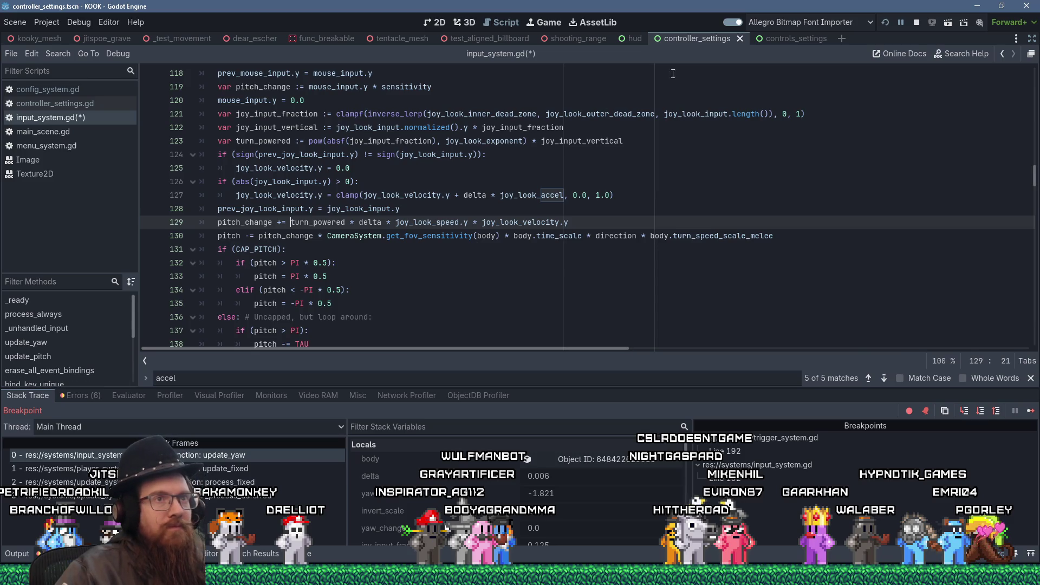
- Save input_system.gd and resume the game from the breakpoint
{"action": "left_click", "coordinate": [713, 180]}
{"action": "key", "text": "ctrl+s"}
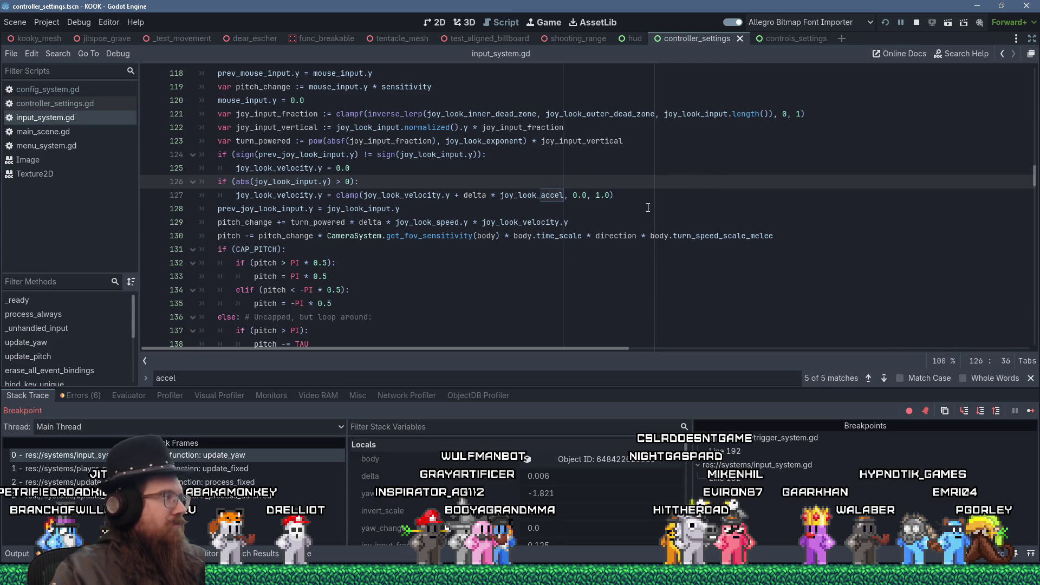
{"action": "left_click", "coordinate": [1031, 410]}
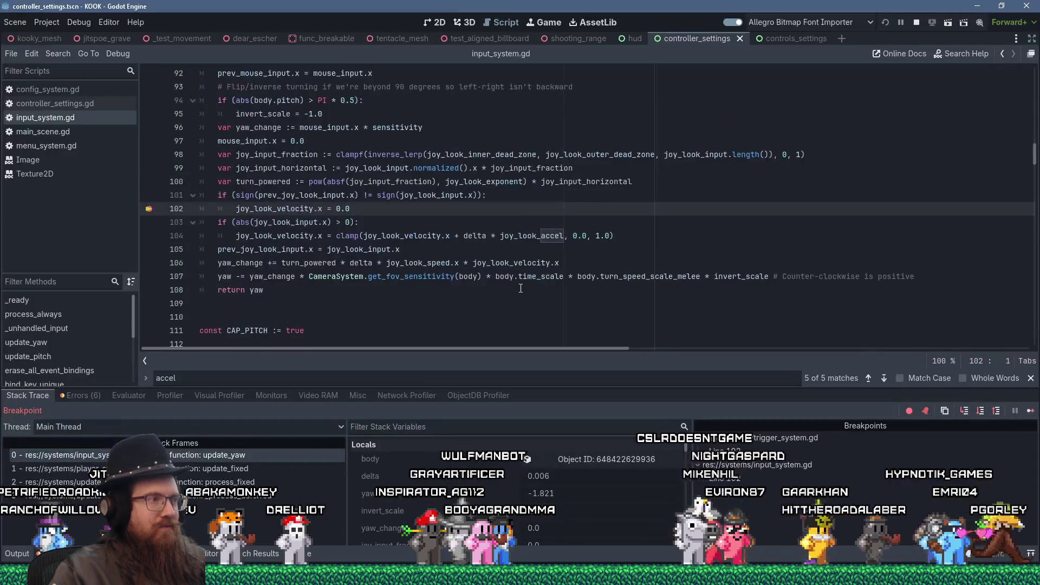
- Resume past the line 102 breakpoint and open Settings > Controls > Controller Settings in KOOK
{"action": "left_click", "coordinate": [1031, 411]}
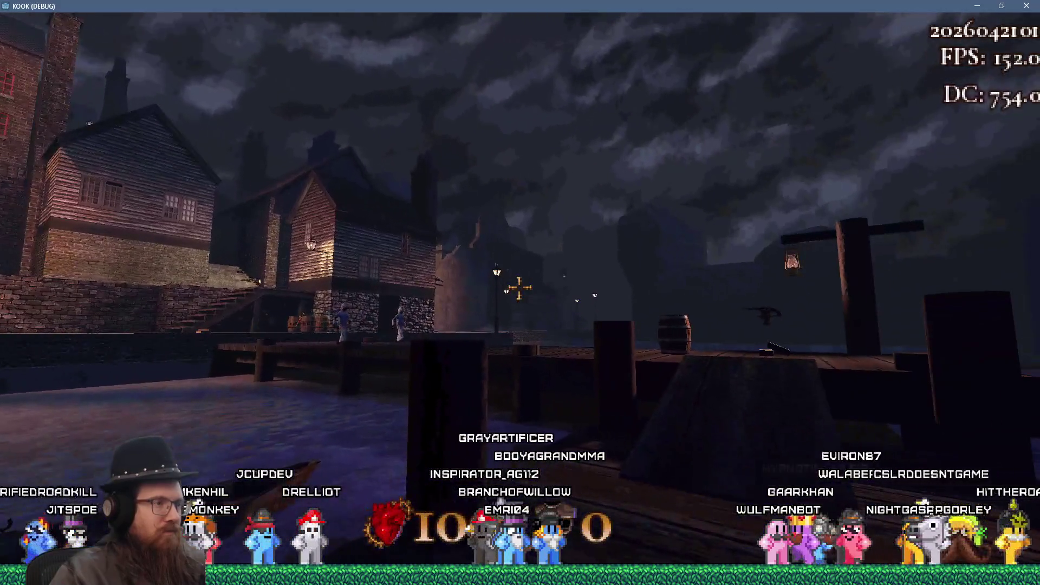
{"action": "key", "text": "Escape"}
{"action": "left_click", "coordinate": [536, 349]}
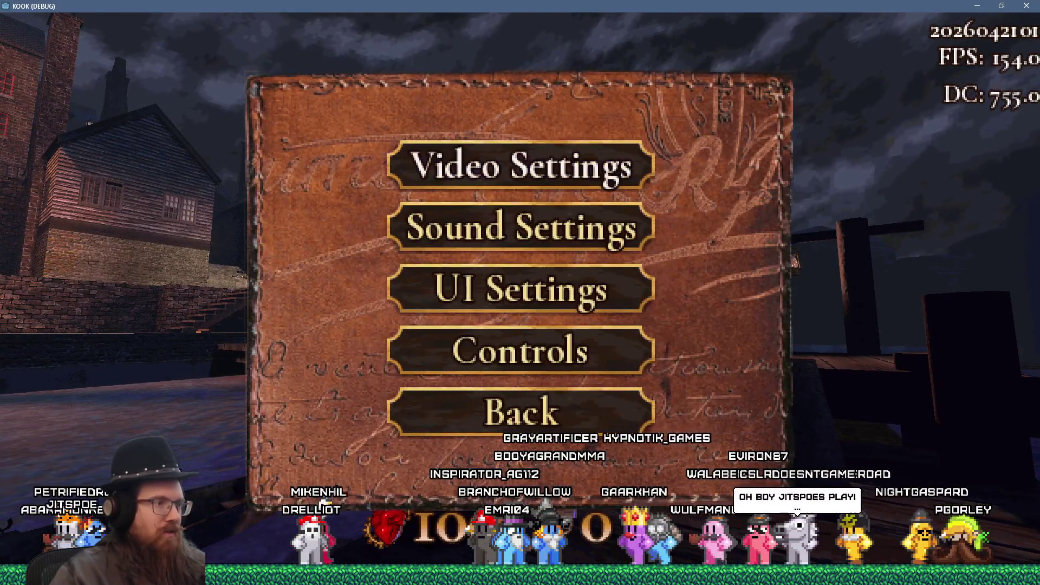
{"action": "left_click", "coordinate": [552, 352]}
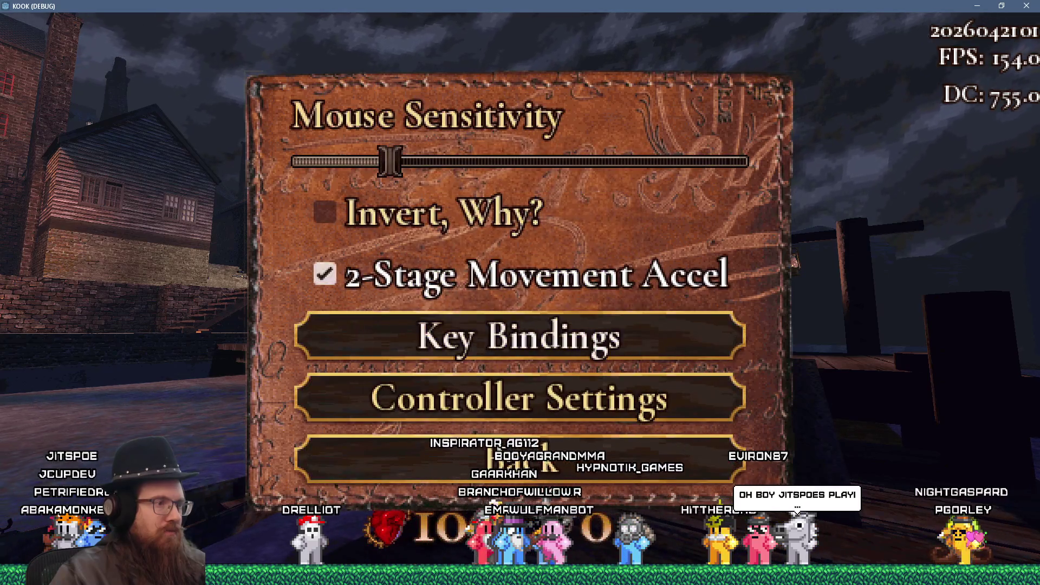
{"action": "left_click", "coordinate": [519, 399]}
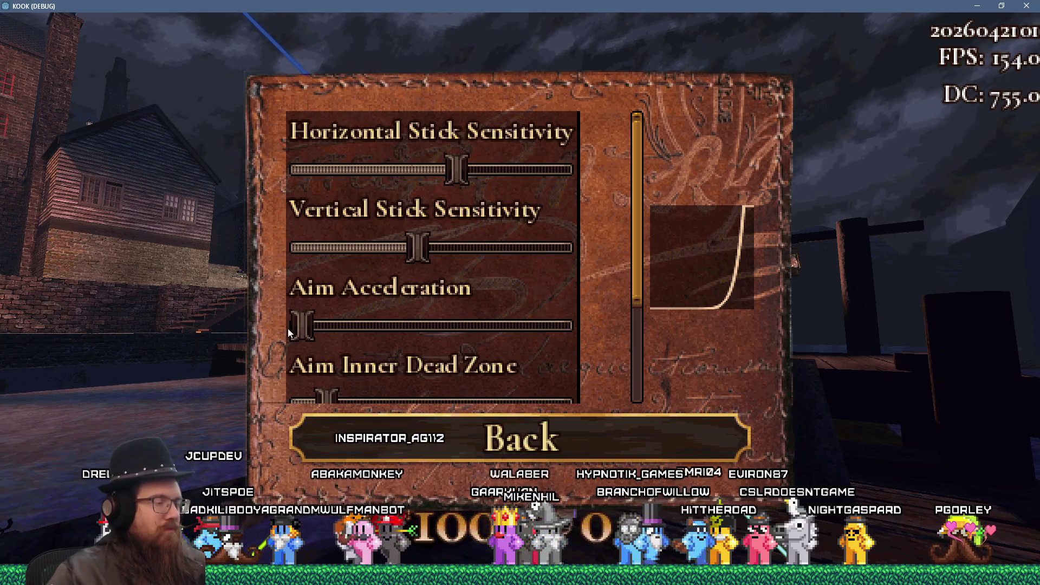
- Raise Aim Acceleration to about a third of its range, then leave the settings
{"action": "left_click_drag", "start_coordinate": [306, 326], "coordinate": [365, 327]}
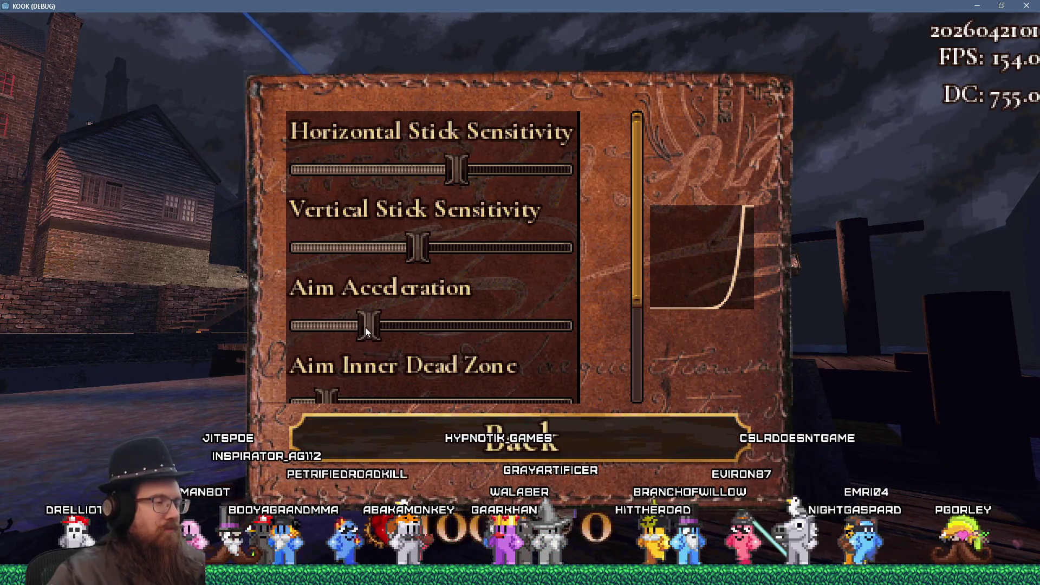
{"action": "key", "text": "Right"}
{"action": "key", "text": "Right"}
{"action": "key", "text": "Right"}
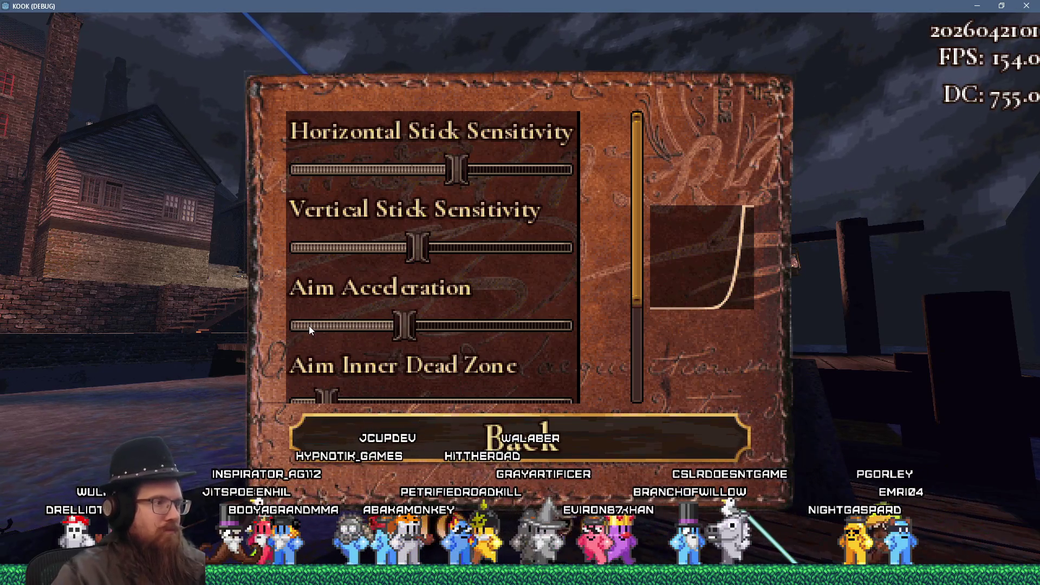
{"action": "key", "text": "Right"}
{"action": "key", "text": "Right"}
{"action": "key", "text": "Right"}
{"action": "key", "text": "Escape"}
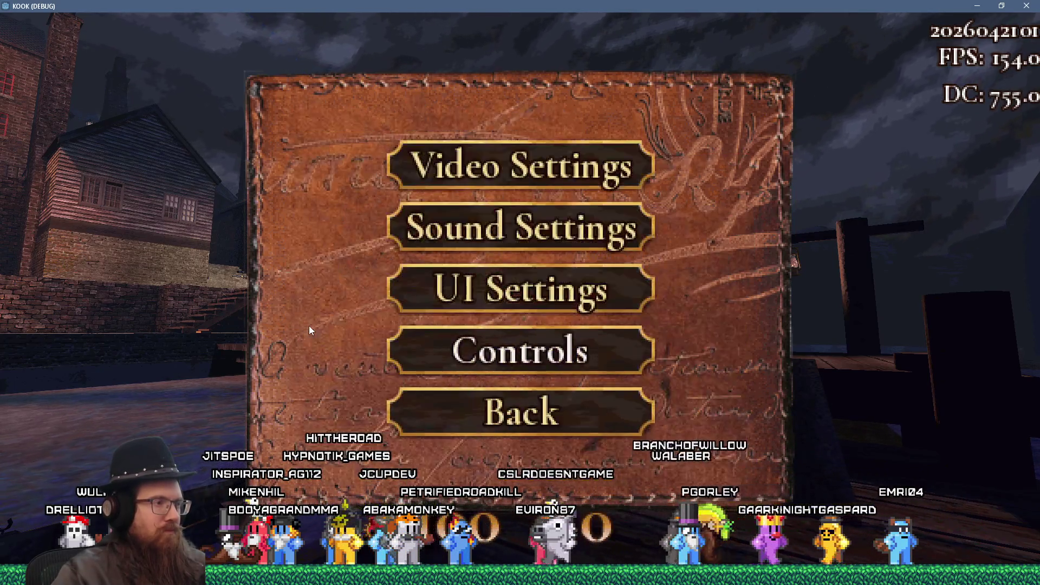
{"action": "key", "text": "Escape"}
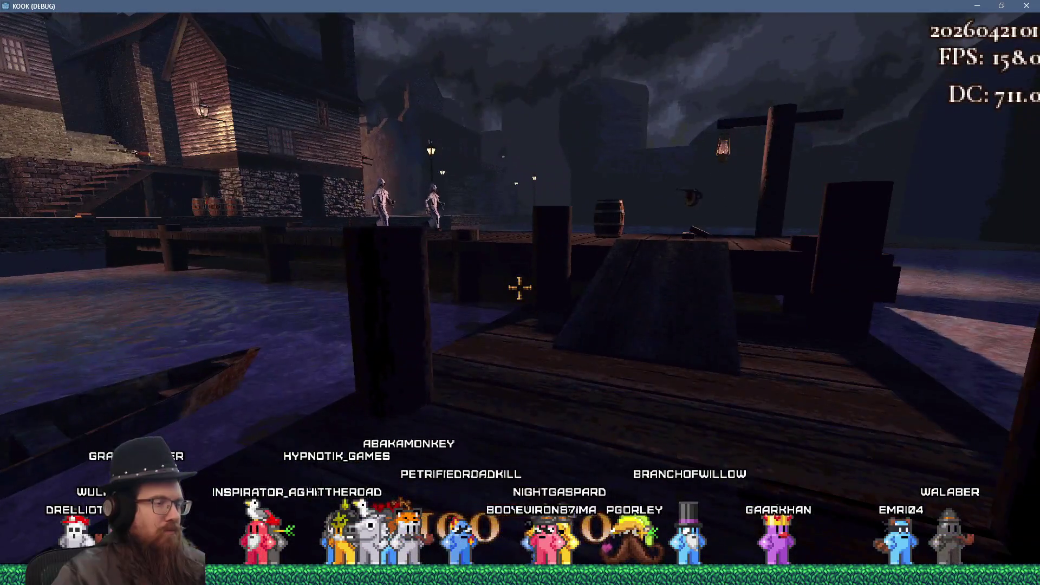
- Pause KOOK, resume, pause again, and enter the Settings menu
{"action": "key", "text": "Escape"}
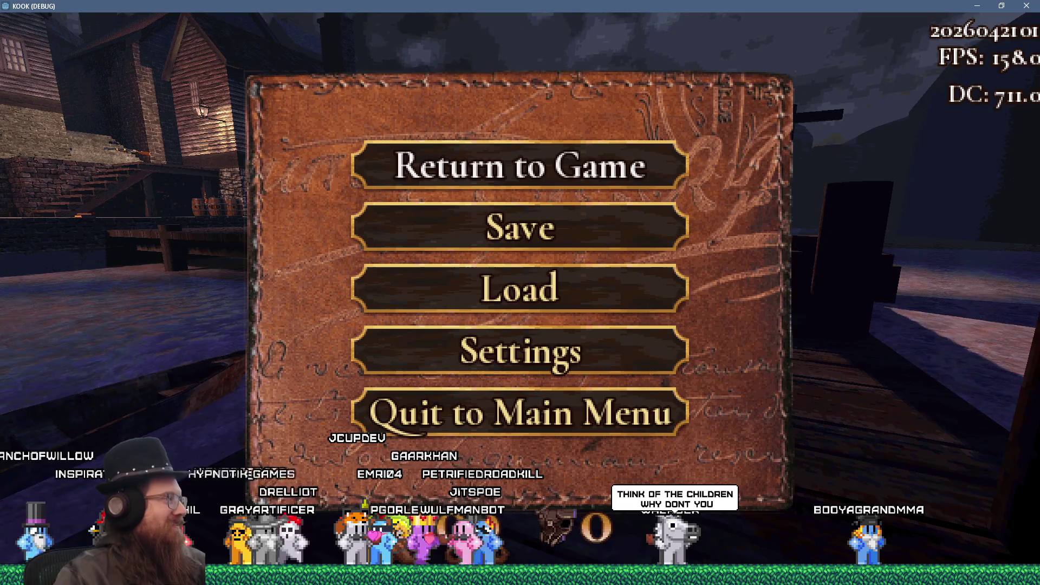
{"action": "key", "text": "Escape"}
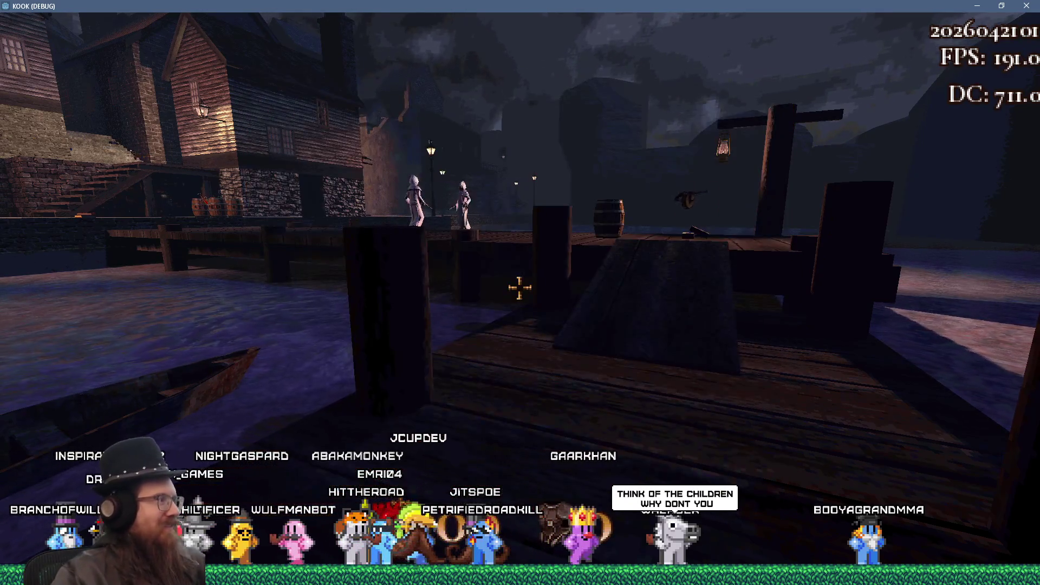
{"action": "key", "text": "Escape"}
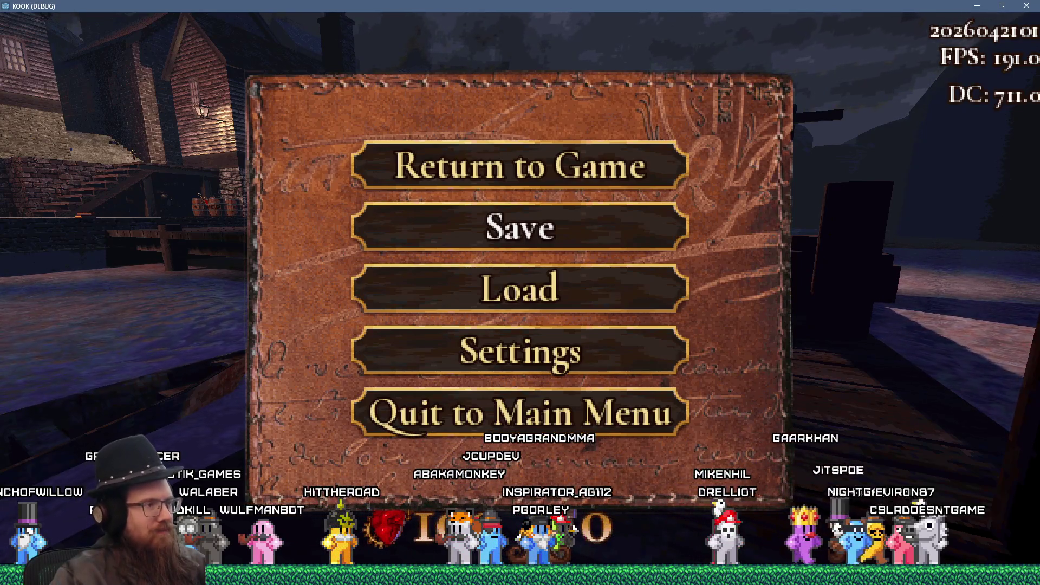
{"action": "key", "text": "Return"}
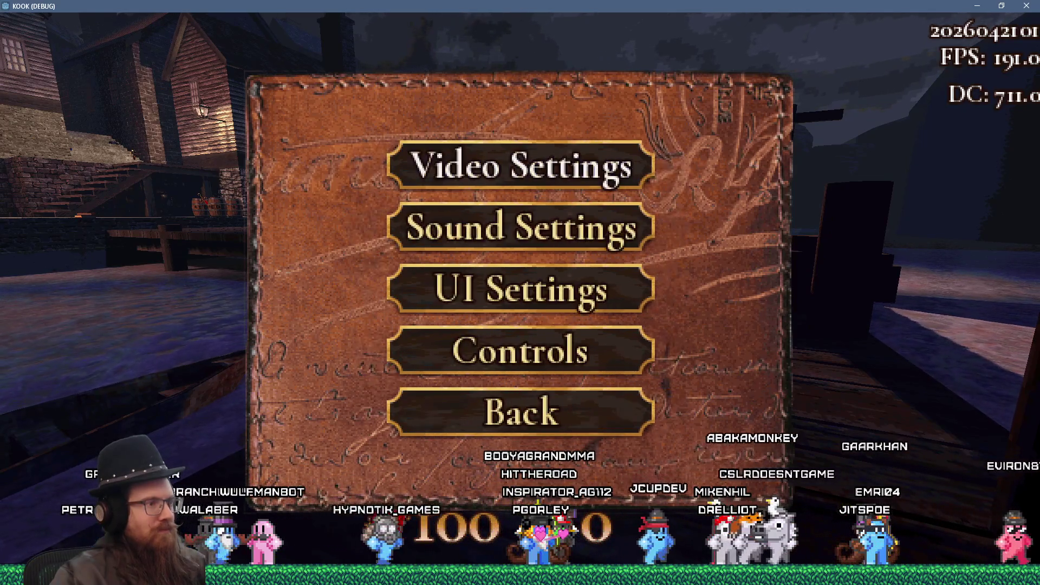
- Review the Controller Settings page, play around the pier, then pause again
{"action": "key", "text": "Escape"}
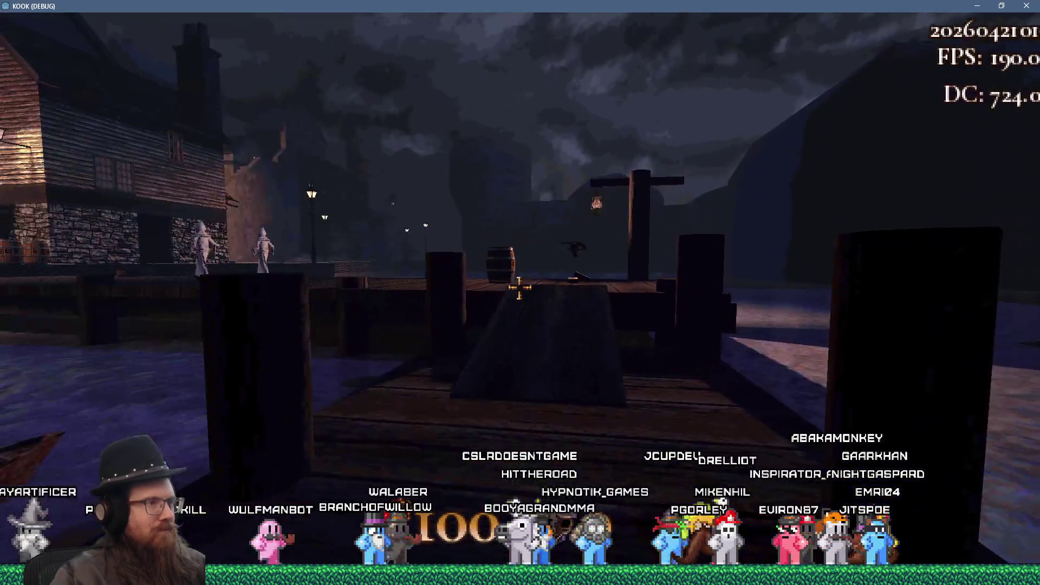
{"action": "key", "text": "Escape"}
{"action": "left_click", "coordinate": [521, 351]}
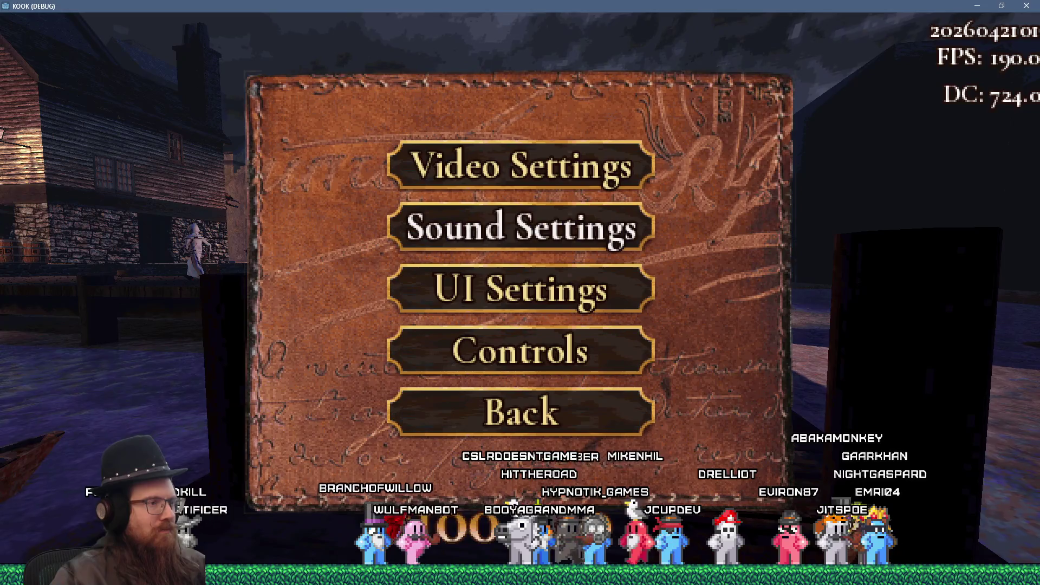
{"action": "left_click", "coordinate": [520, 351]}
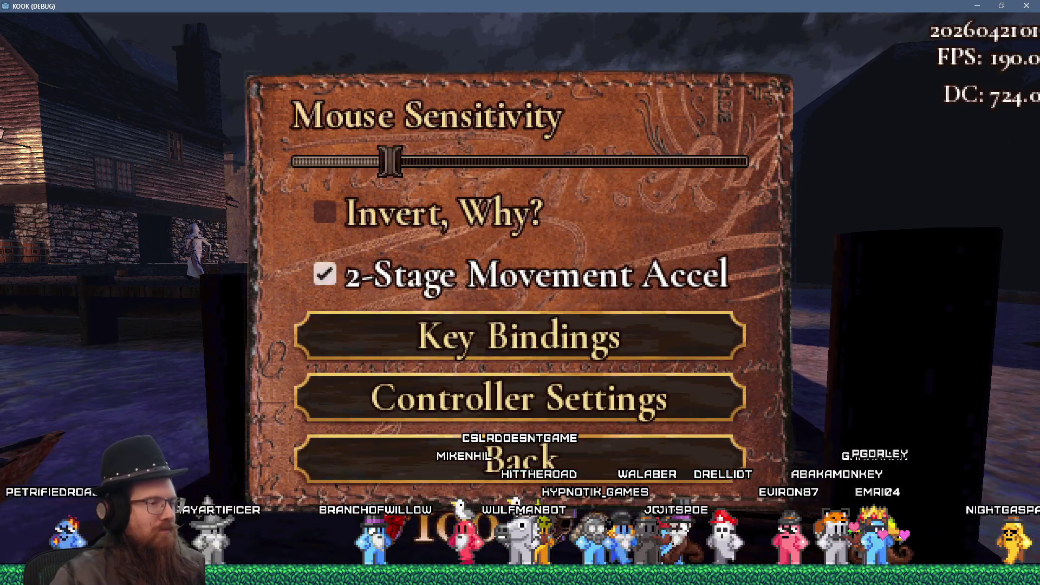
{"action": "left_click", "coordinate": [520, 398]}
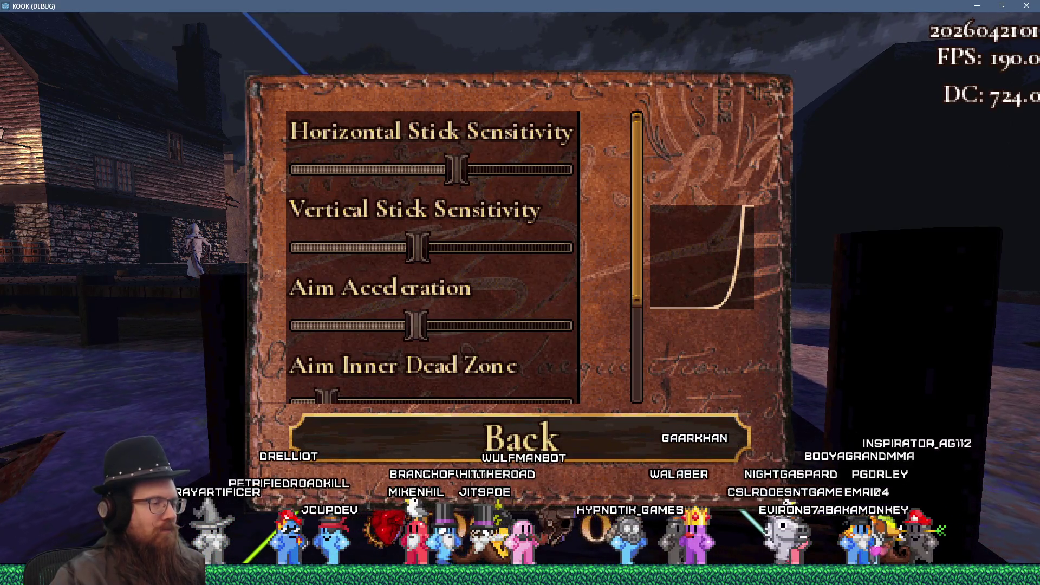
{"action": "key", "text": "Escape"}
{"action": "key", "text": "Escape"}
{"action": "key", "text": "Escape"}
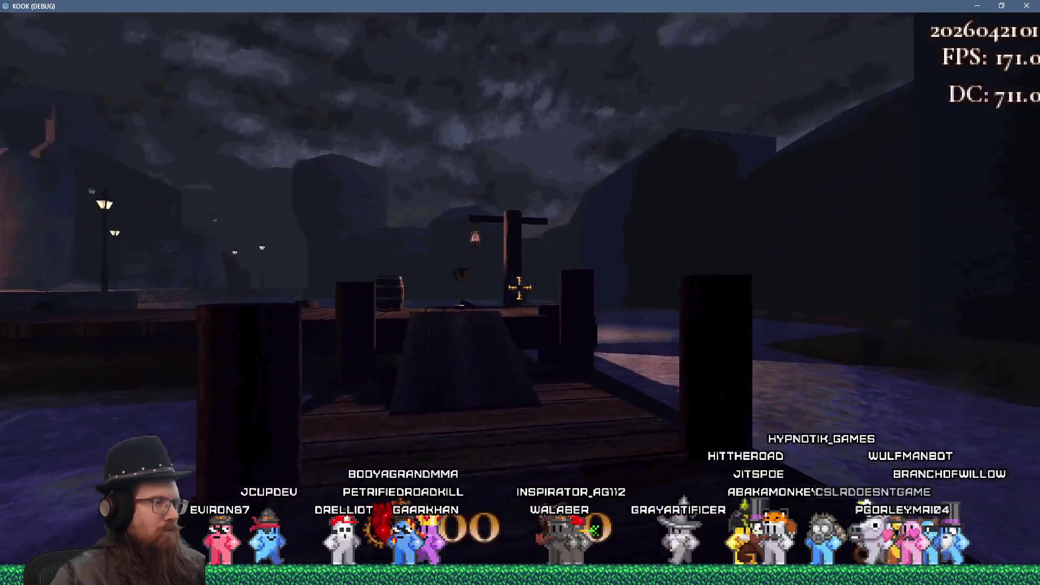
{"action": "key", "text": "Escape"}
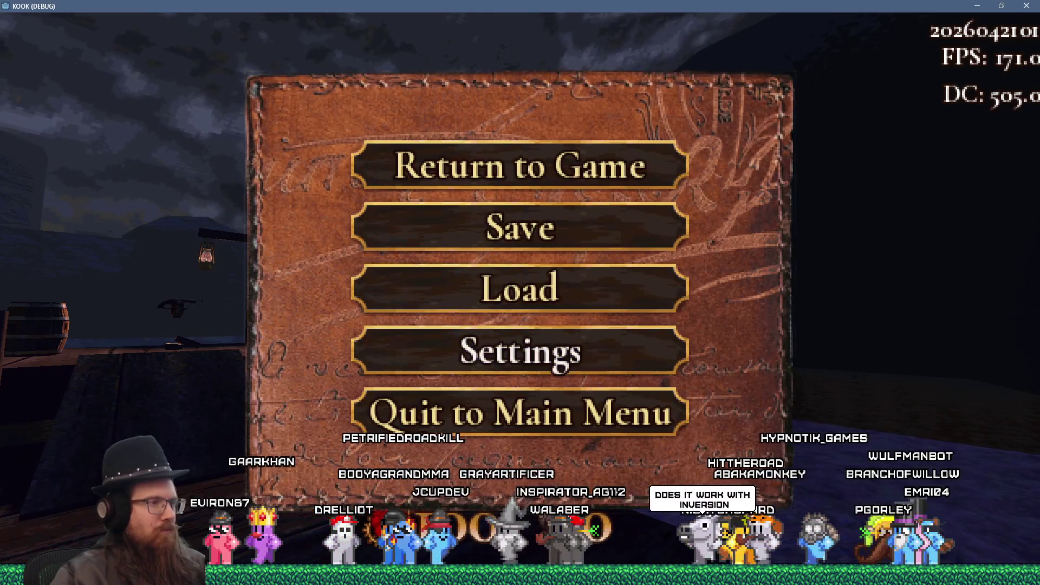
- Back out of the menus, quit KOOK to the editor, and relaunch the project
{"action": "left_click", "coordinate": [520, 351]}
{"action": "left_click", "coordinate": [521, 348]}
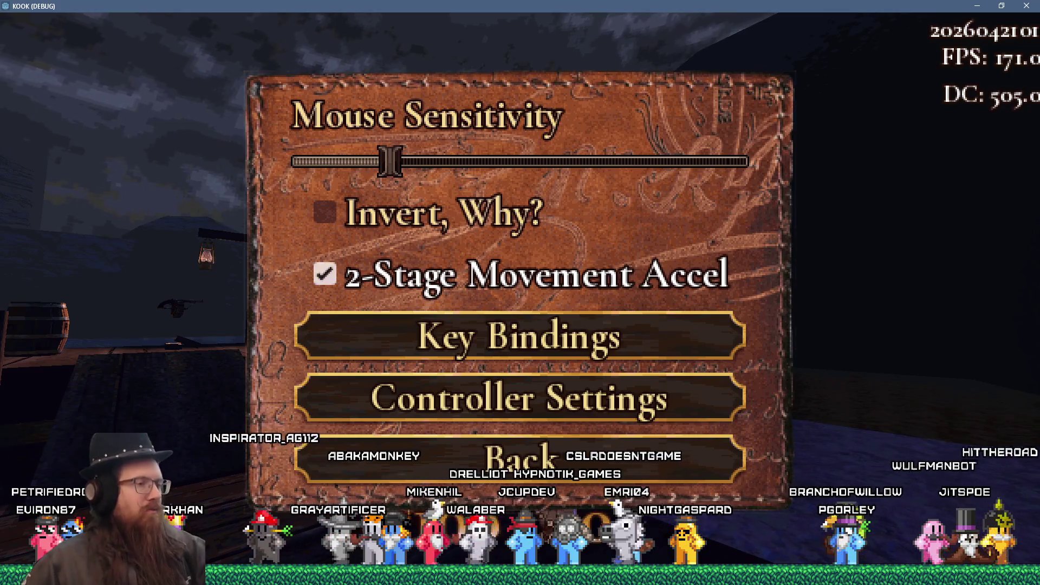
{"action": "left_click", "coordinate": [519, 460]}
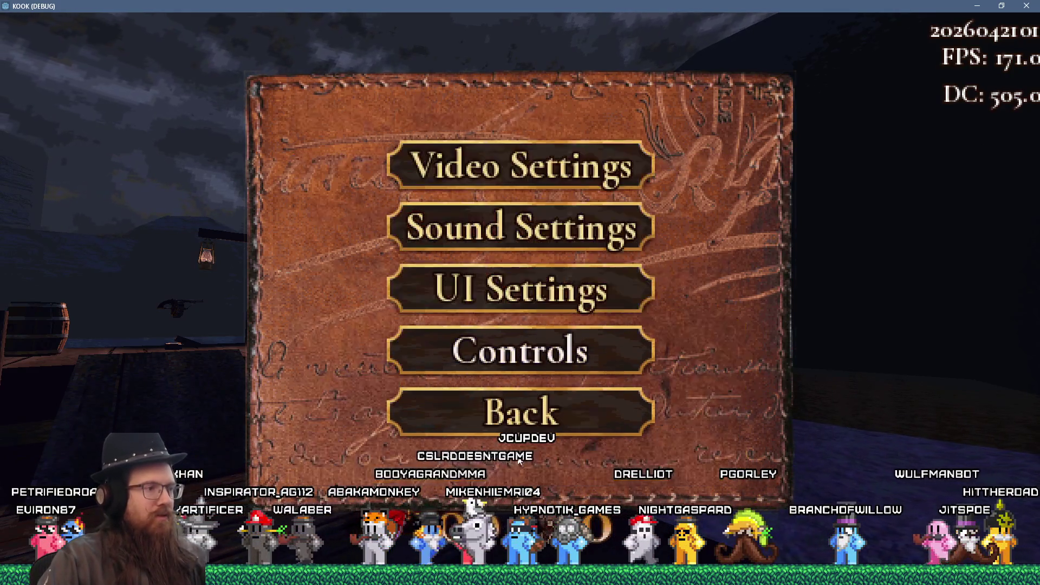
{"action": "left_click", "coordinate": [525, 411]}
{"action": "left_click", "coordinate": [523, 410]}
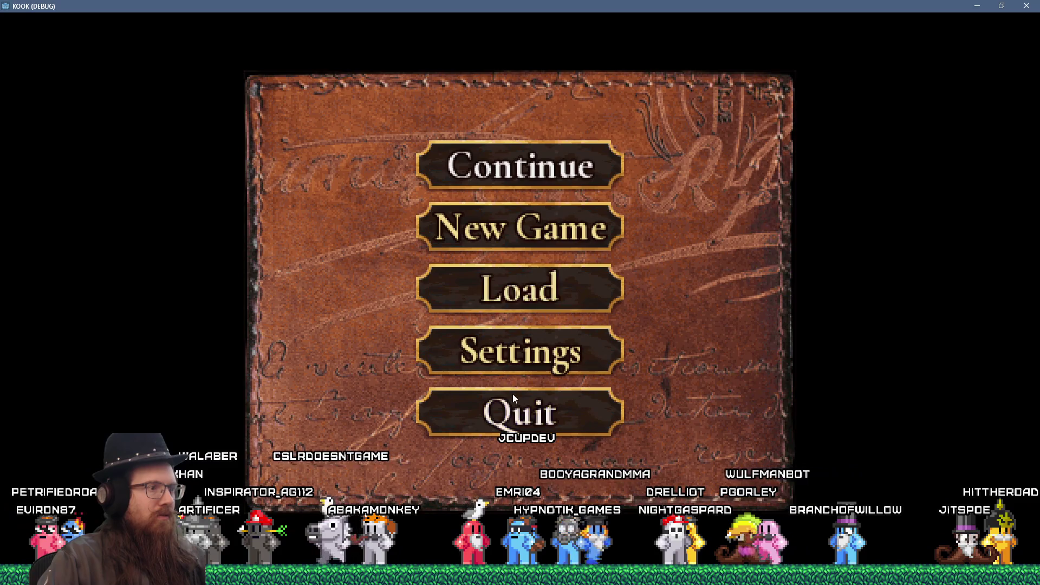
{"action": "left_click", "coordinate": [510, 392]}
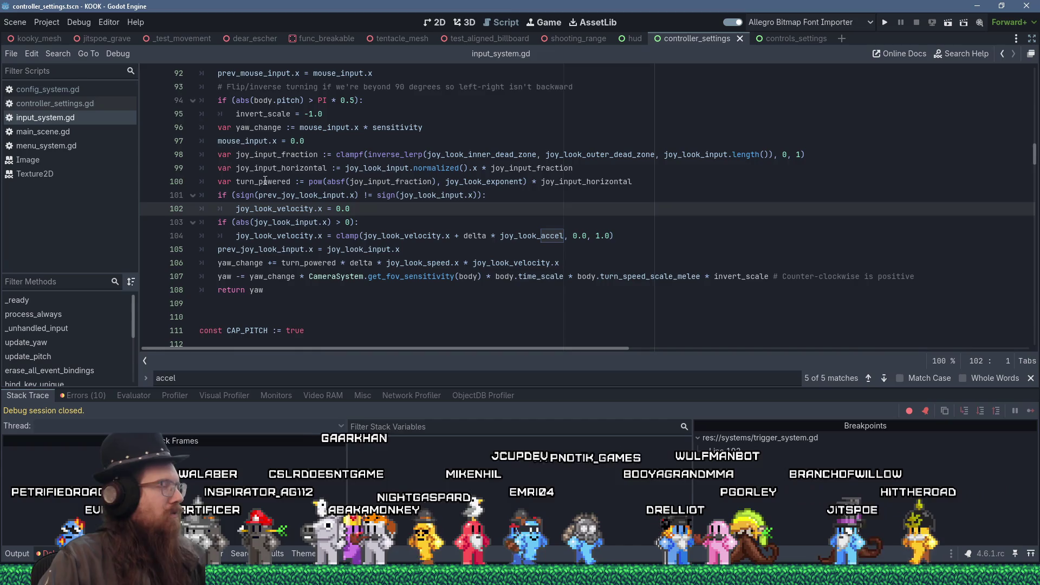
{"action": "left_click", "coordinate": [889, 19]}
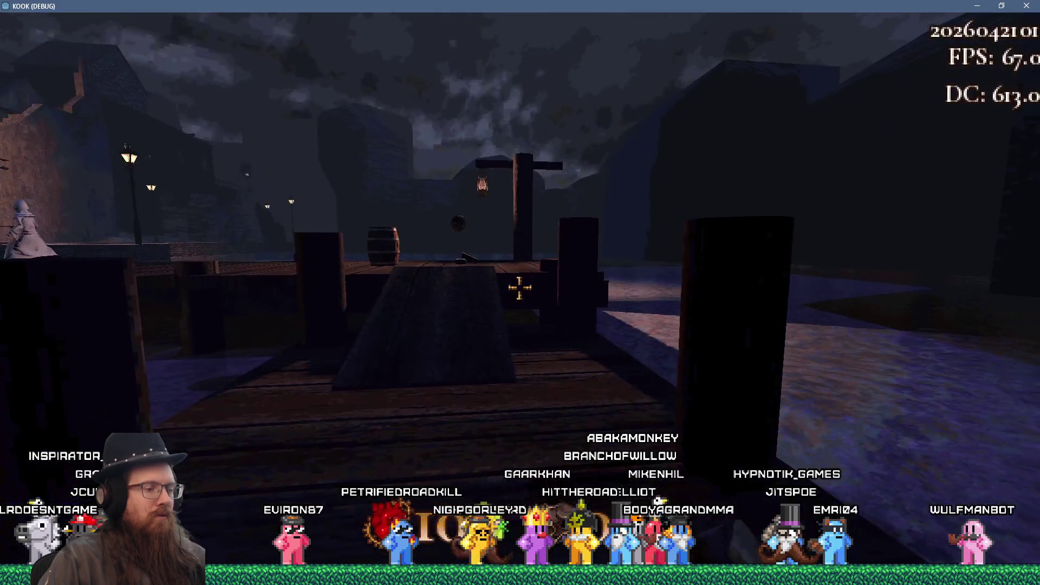
- In the relaunched game, adjust the Controls settings twice and resume looking around the docks
{"action": "key", "text": "Escape"}
{"action": "left_click", "coordinate": [551, 357]}
{"action": "left_click", "coordinate": [550, 362]}
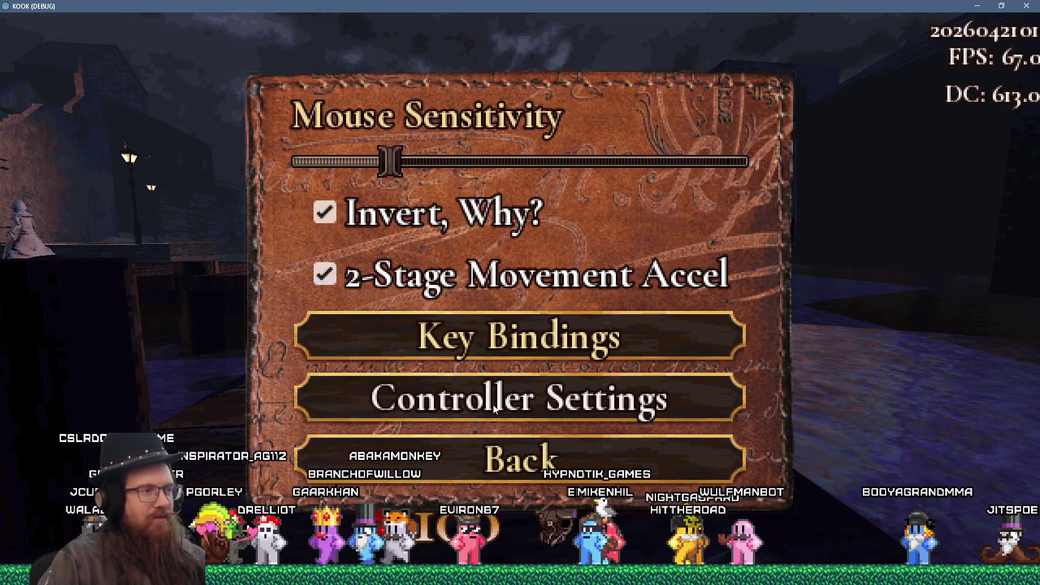
{"action": "key", "text": "Escape"}
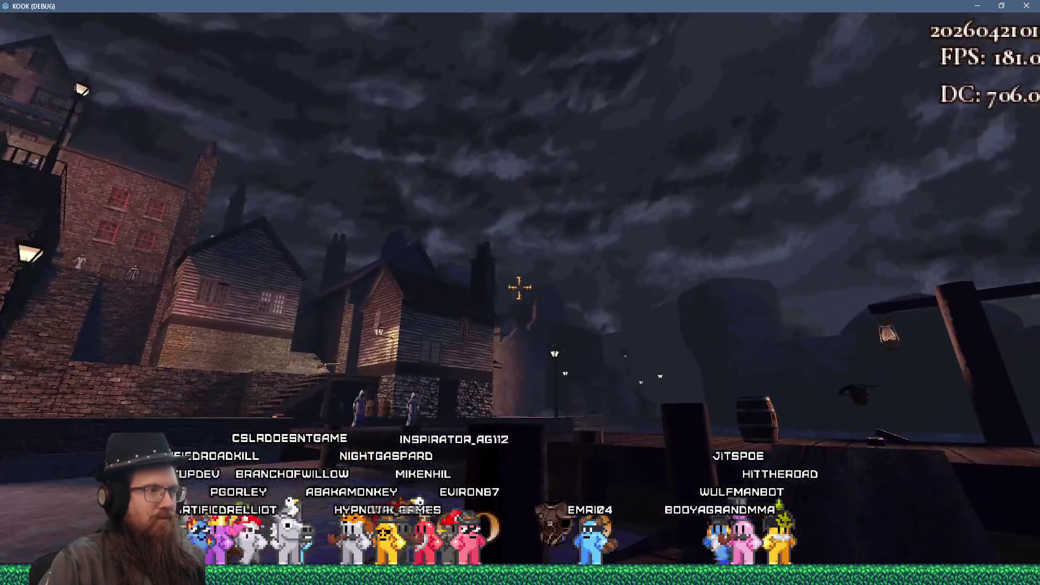
{"action": "key", "text": "Escape"}
{"action": "left_click", "coordinate": [520, 288]}
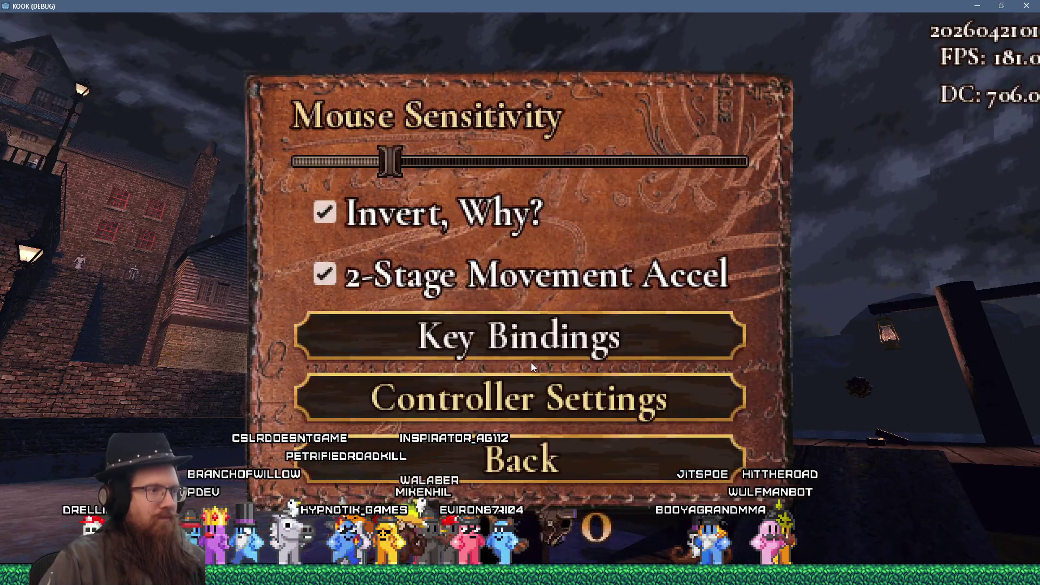
{"action": "key", "text": "Escape"}
{"action": "key", "text": "Escape"}
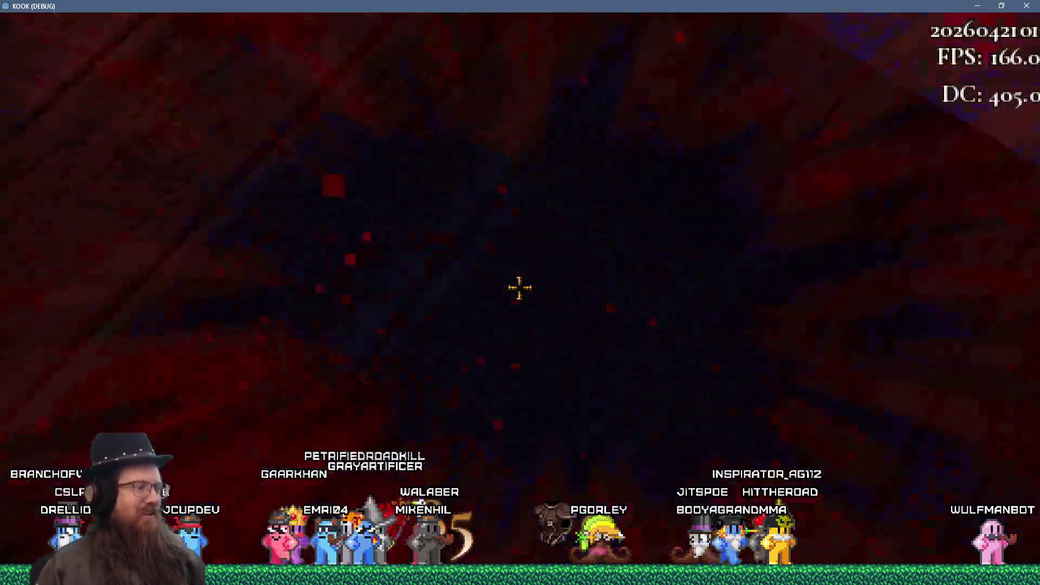
- Load the london1 map with the console command 'map london1' and move toward the doorway
{"action": "key", "text": "grave"}
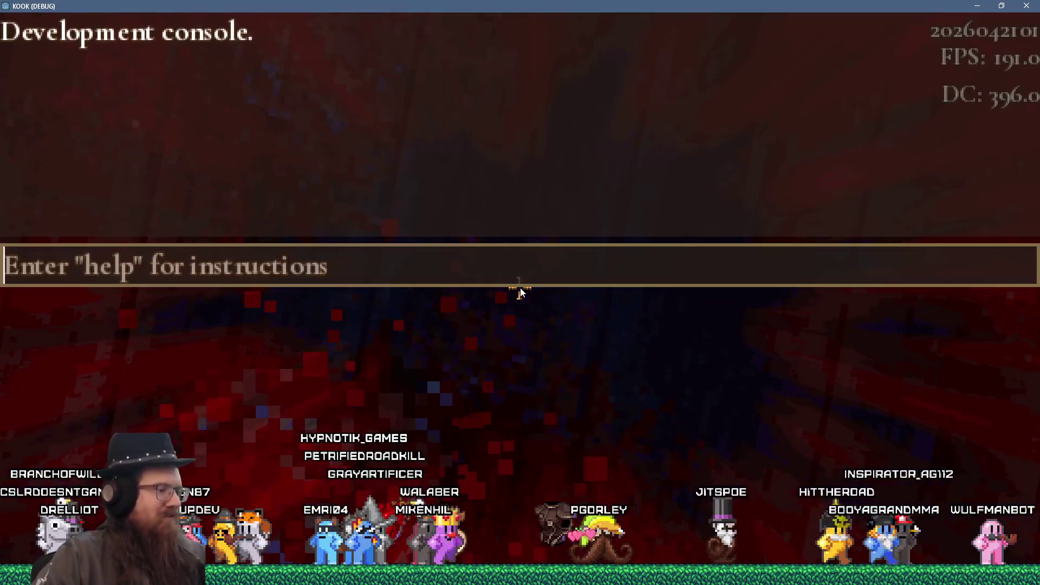
{"action": "type", "text": "map lon"}
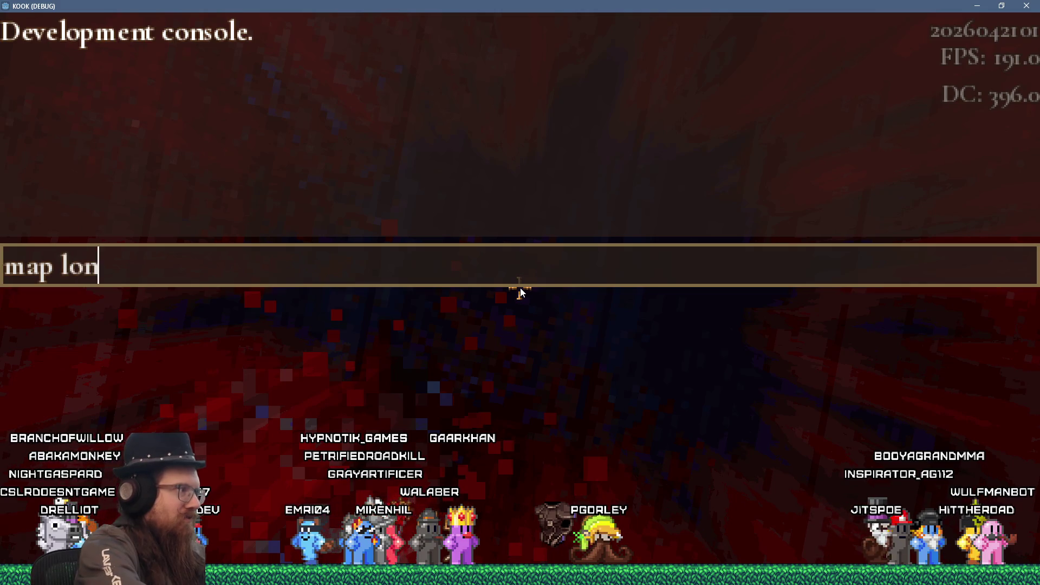
{"action": "type", "text": "don1"}
{"action": "key", "text": "Return"}
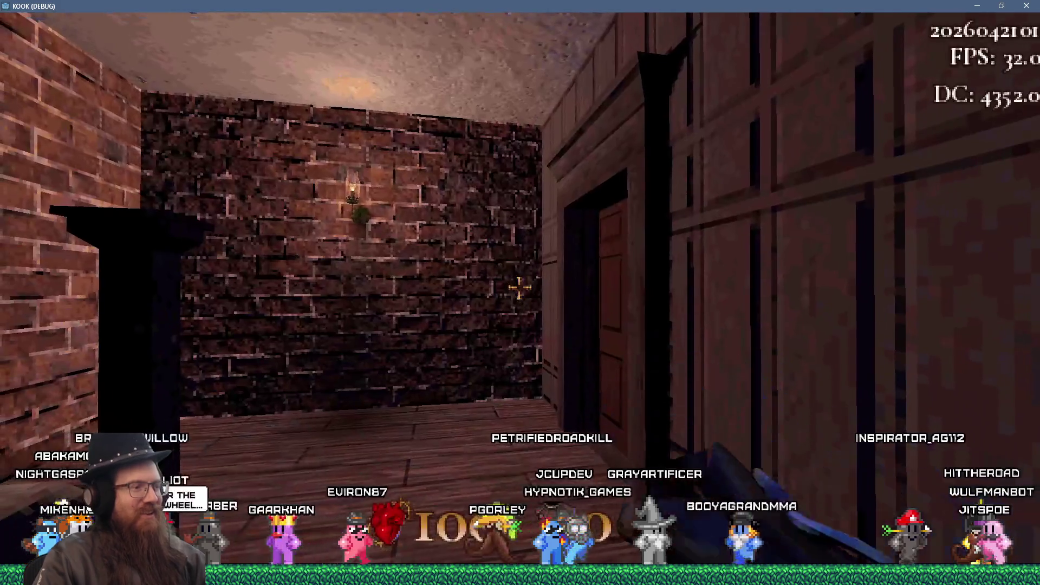
{"action": "key", "text": "w"}
{"action": "mouse_move", "coordinate": [519, 288]}
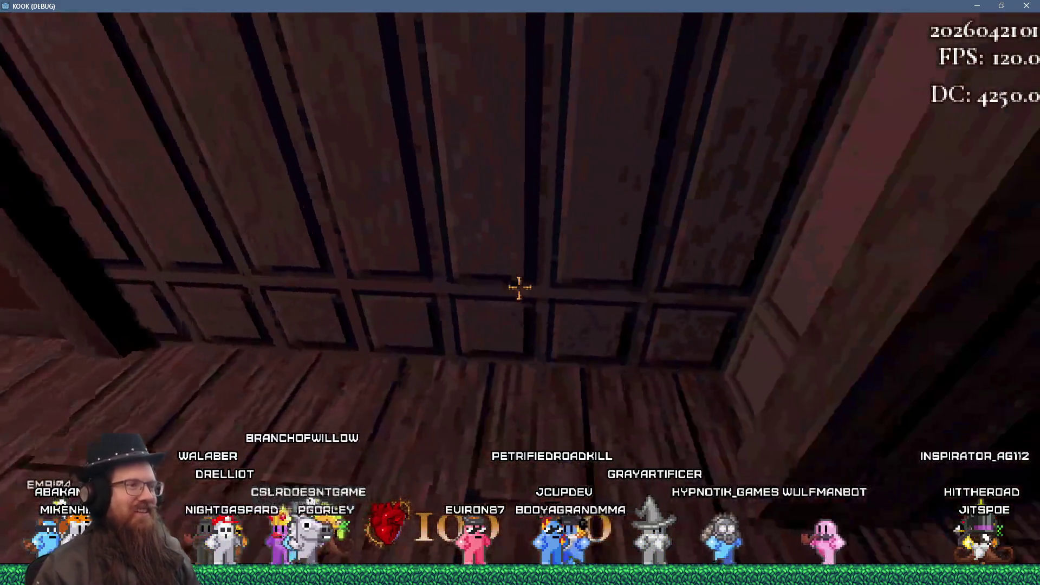
- Pause and open Settings > Controls > Controller Settings
{"action": "key", "text": "Escape"}
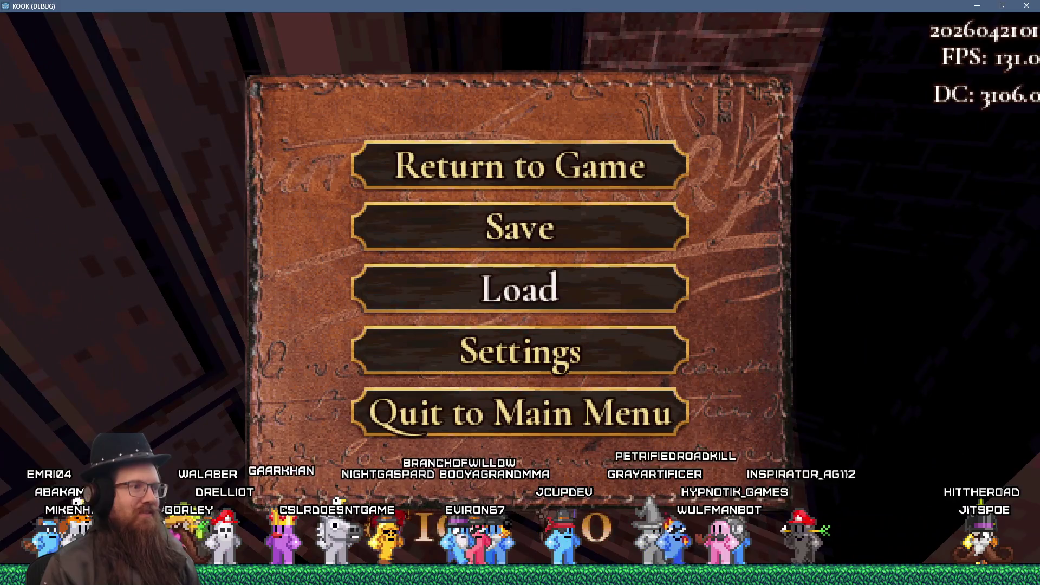
{"action": "left_click", "coordinate": [520, 351]}
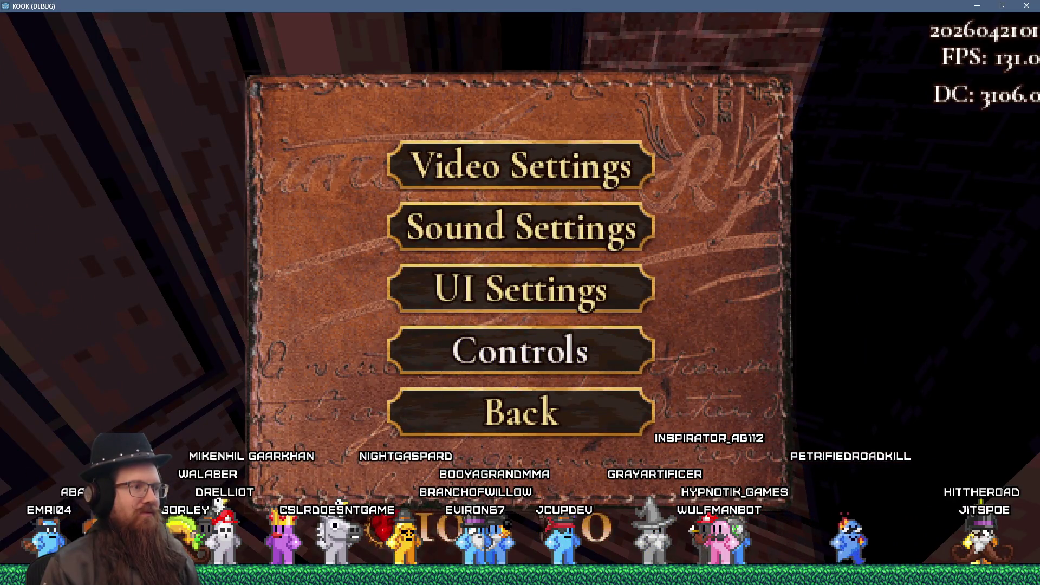
{"action": "left_click", "coordinate": [520, 348]}
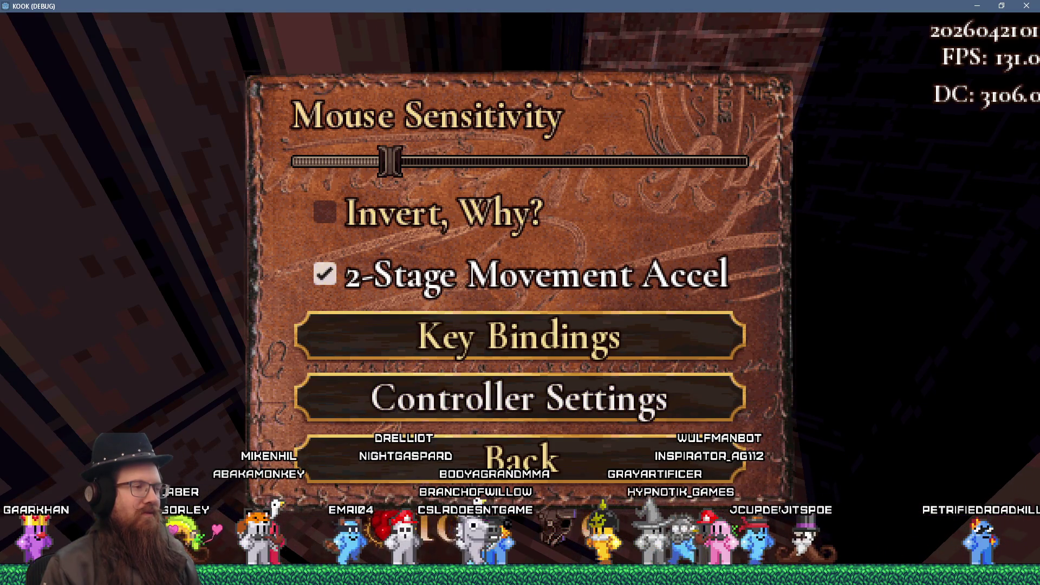
{"action": "left_click", "coordinate": [521, 398]}
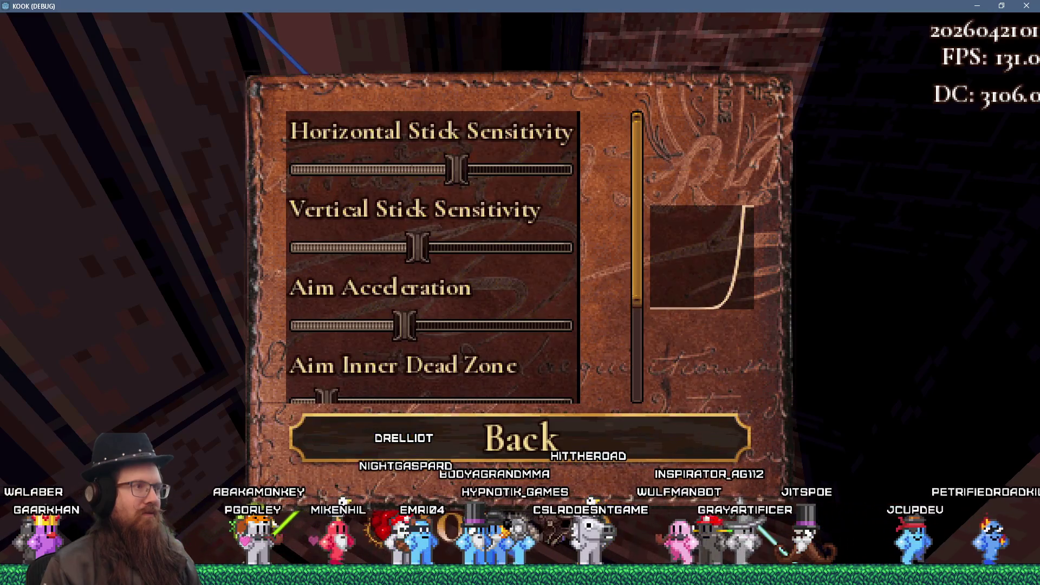